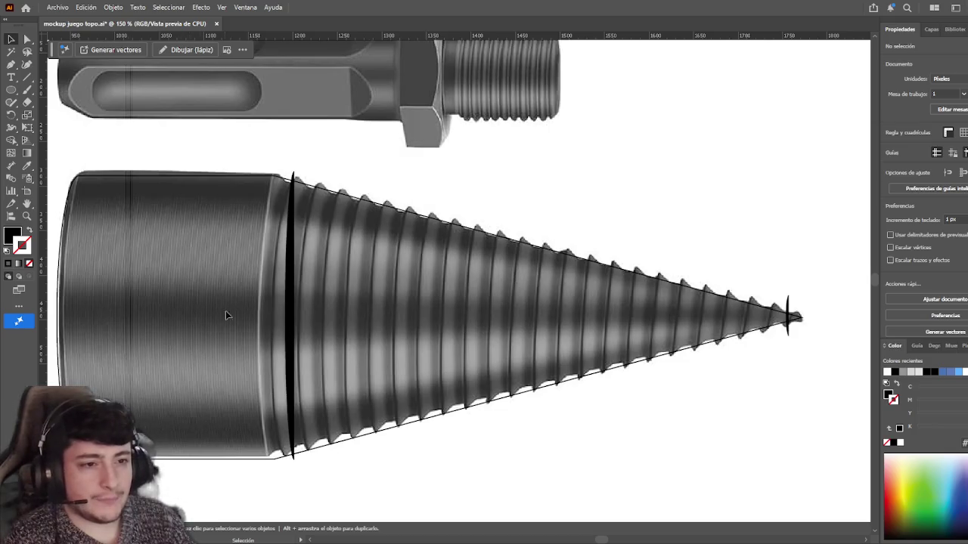
# - Inspect the paths around the cone base: the black band, the cone, the vertical path and the tip
pyautogui.moveTo(209, 323); pyautogui.dragTo(236, 316)
pyautogui.click(318, 264)
pyautogui.moveTo(758, 333); pyautogui.dragTo(708, 339)
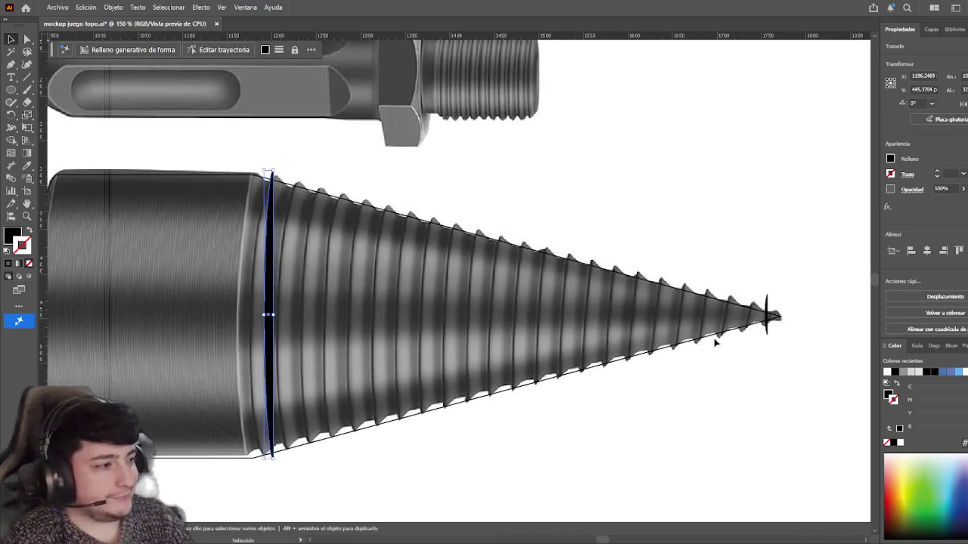
pyautogui.keyDown('shift'); pyautogui.click(769, 317); pyautogui.keyUp('shift')
pyautogui.click(754, 270)
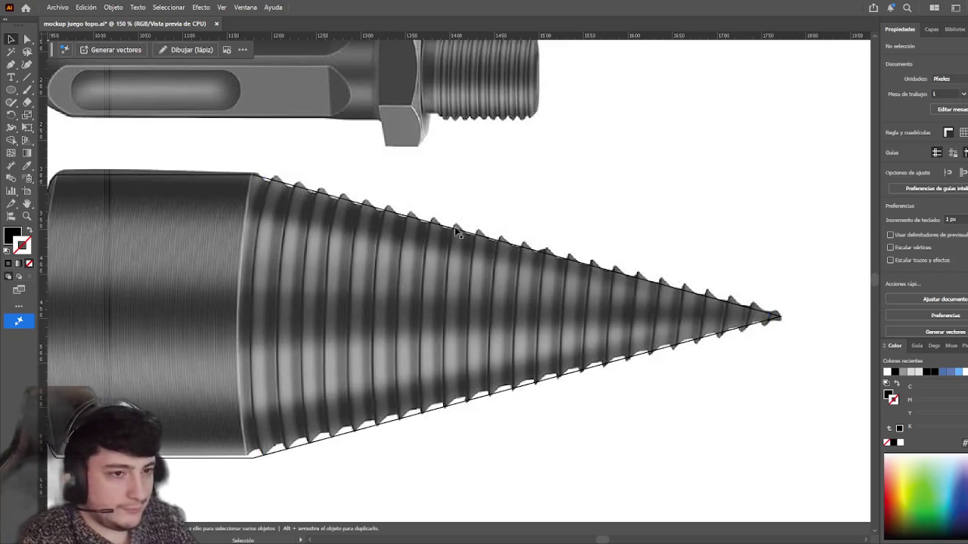
pyautogui.moveTo(81, 178); pyautogui.dragTo(152, 173)
pyautogui.press('a')
pyautogui.click(347, 198)
pyautogui.press('v')
pyautogui.moveTo(734, 187); pyautogui.dragTo(646, 177)
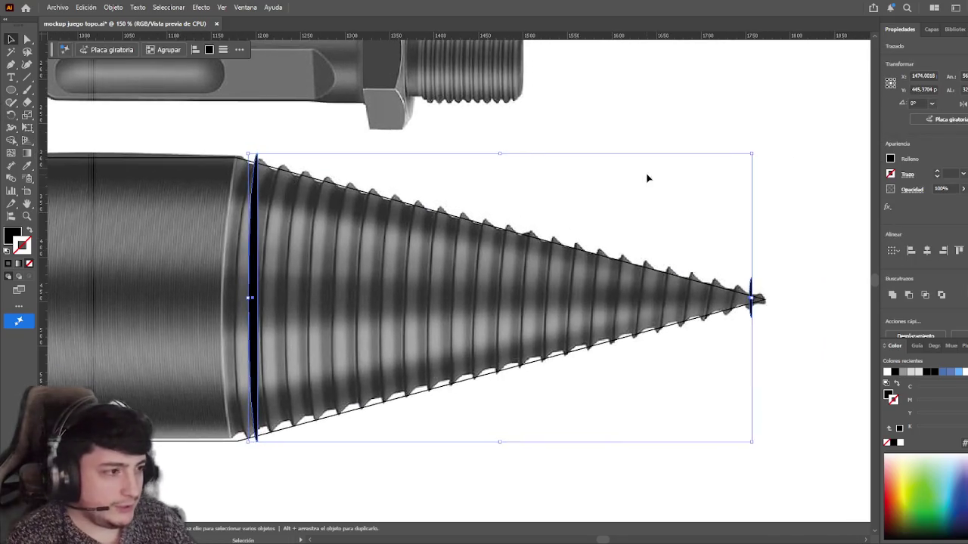
pyautogui.click(751, 317)
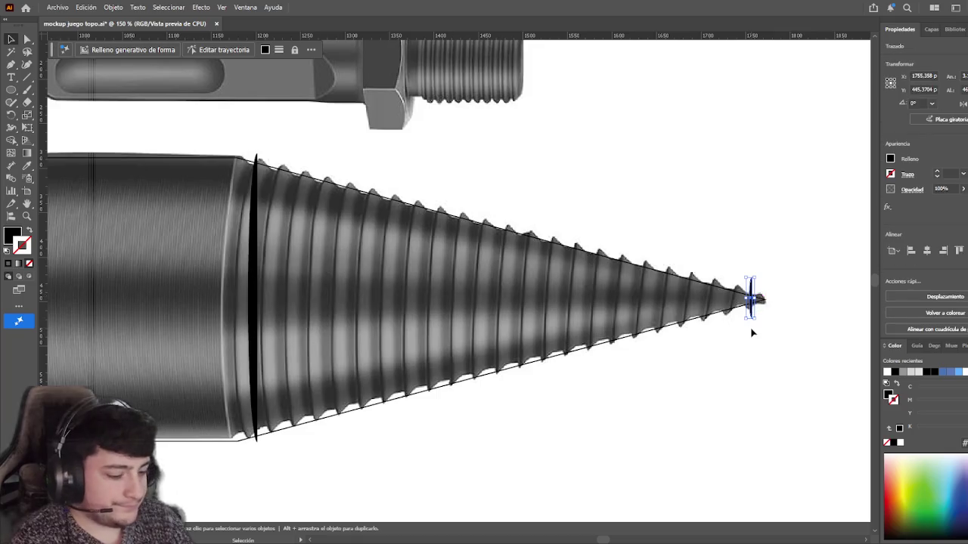
pyautogui.click(723, 339)
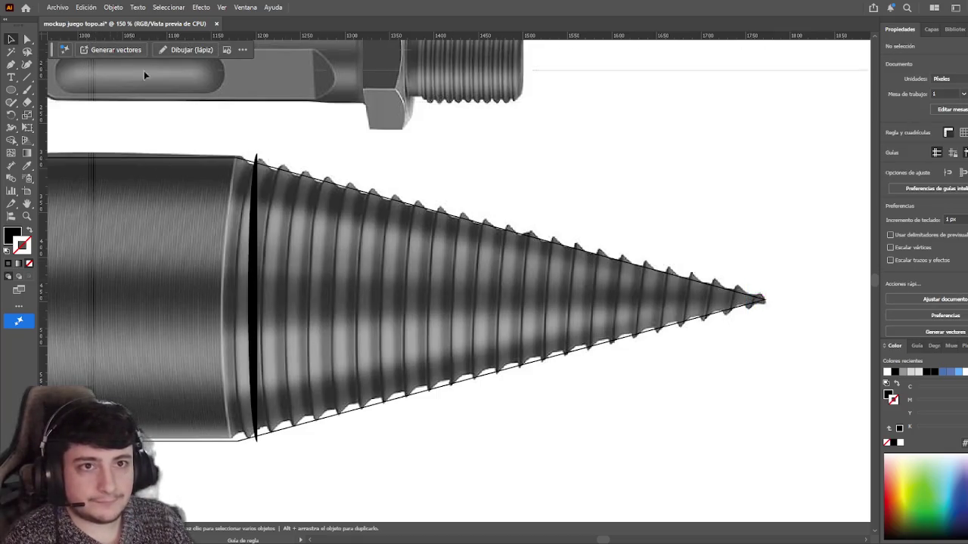
# - Delete the black band where the cylinder meets the threaded cone
pyautogui.hotkey('shift', 'x')
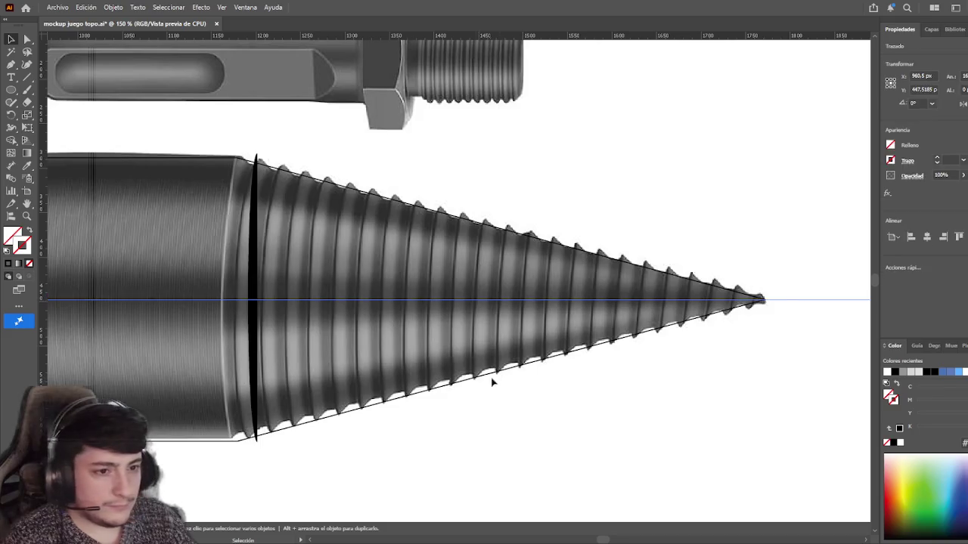
pyautogui.moveTo(485, 386); pyautogui.dragTo(526, 391)
pyautogui.click(295, 264)
pyautogui.hscroll(-3, 454, 454)
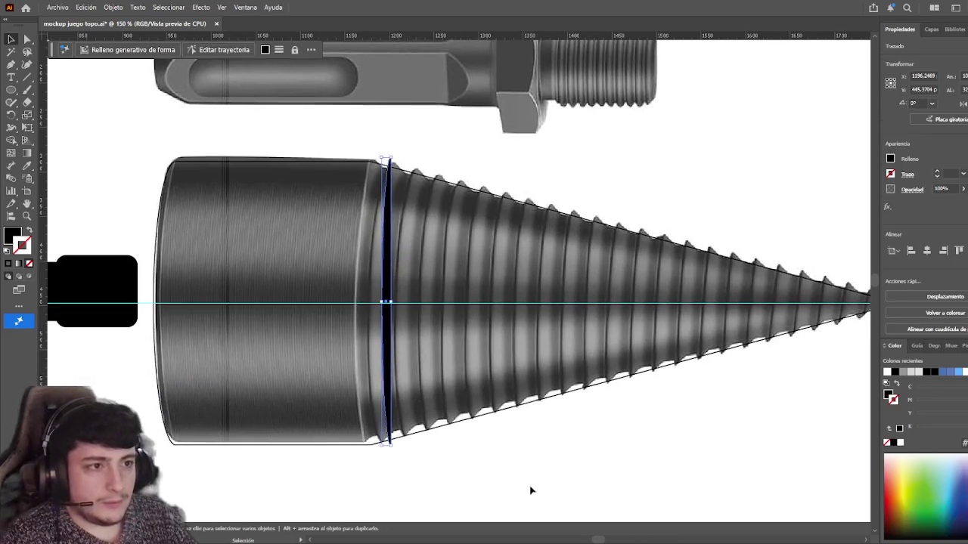
pyautogui.scroll(-1, 555, 438)
pyautogui.keyDown('alt'); pyautogui.scroll(1, 555, 427); pyautogui.keyUp('alt')
pyautogui.scroll(1, 555, 427)
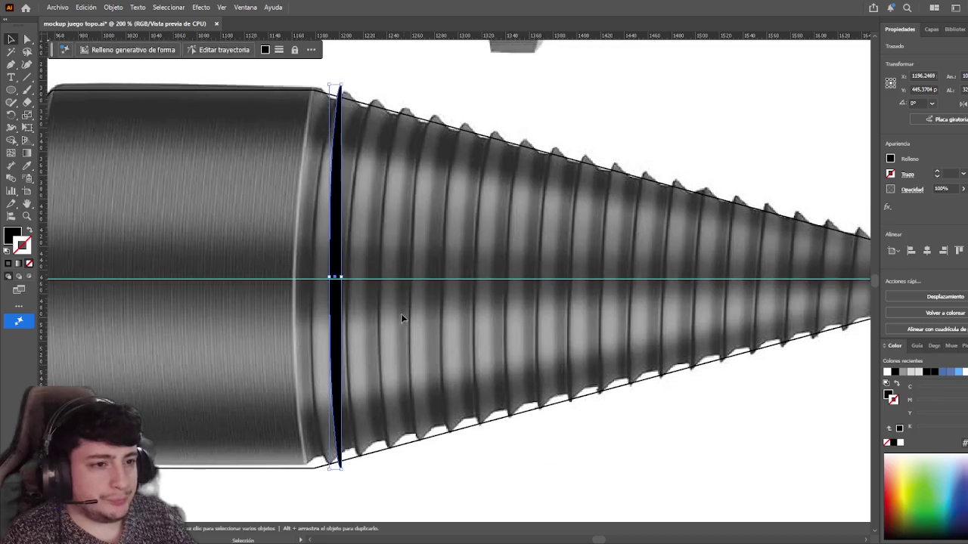
pyautogui.click(357, 194)
pyautogui.click(338, 220)
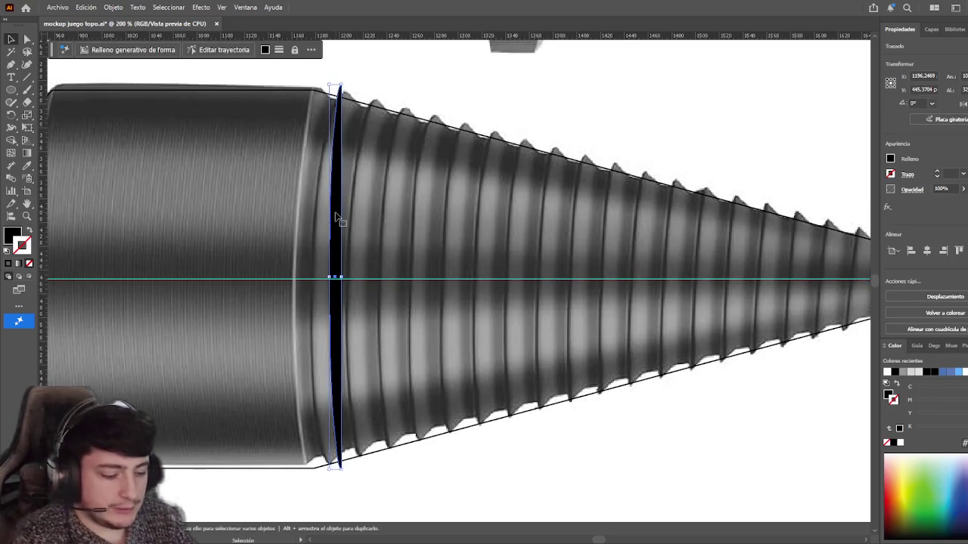
pyautogui.press('Delete')
pyautogui.hscroll(3, 302, 391)
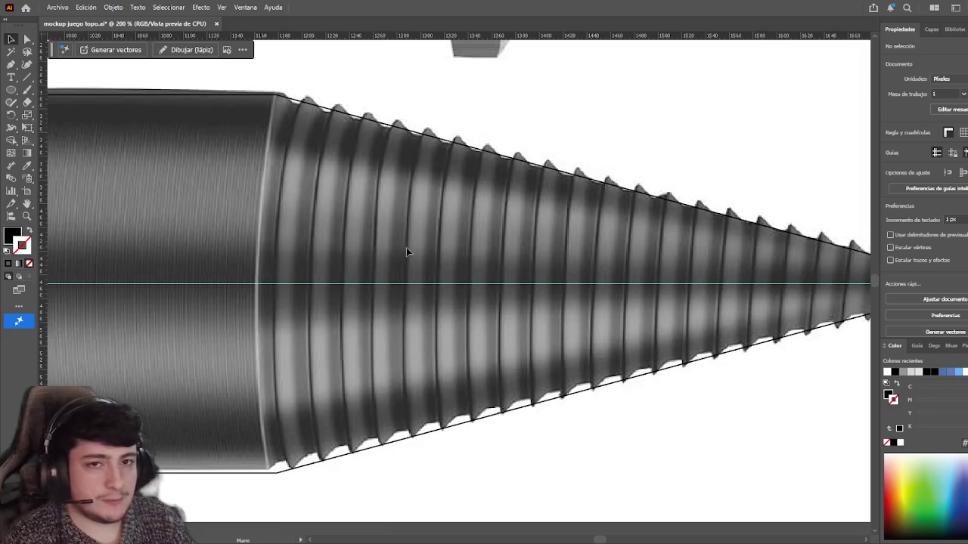
pyautogui.click(12, 90)
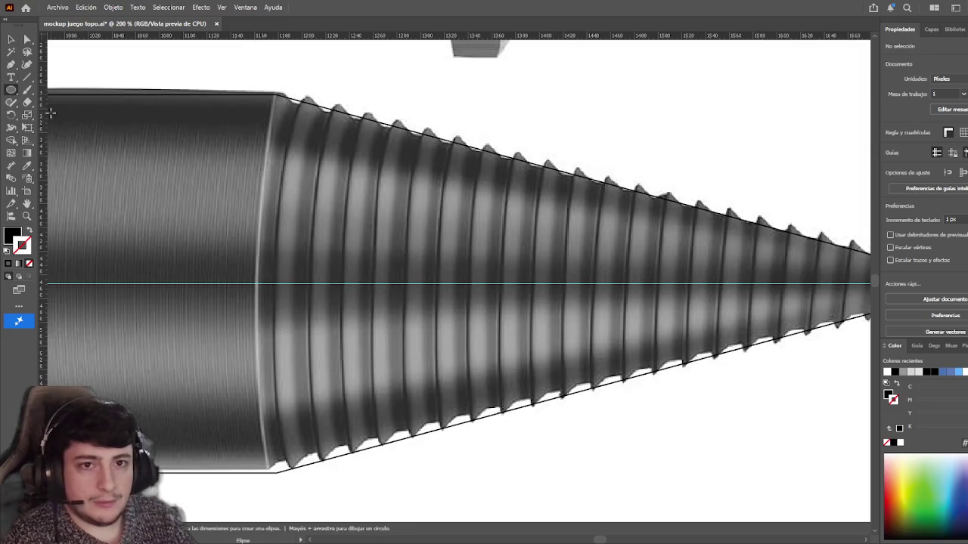
# - Draw a thin ellipse at the cone base and nudge it into position
pyautogui.moveTo(294, 97)
pyautogui.mouseDown()
pyautogui.moveTo(295, 233)
pyautogui.moveTo(323, 461)
pyautogui.mouseUp()
pyautogui.click(11, 39)
pyautogui.moveTo(313, 211)
pyautogui.mouseDown()
pyautogui.moveTo(294, 223)
pyautogui.moveTo(307, 230)
pyautogui.mouseUp()
pyautogui.press('a')
pyautogui.press('v')
pyautogui.moveTo(319, 307); pyautogui.dragTo(321, 305)
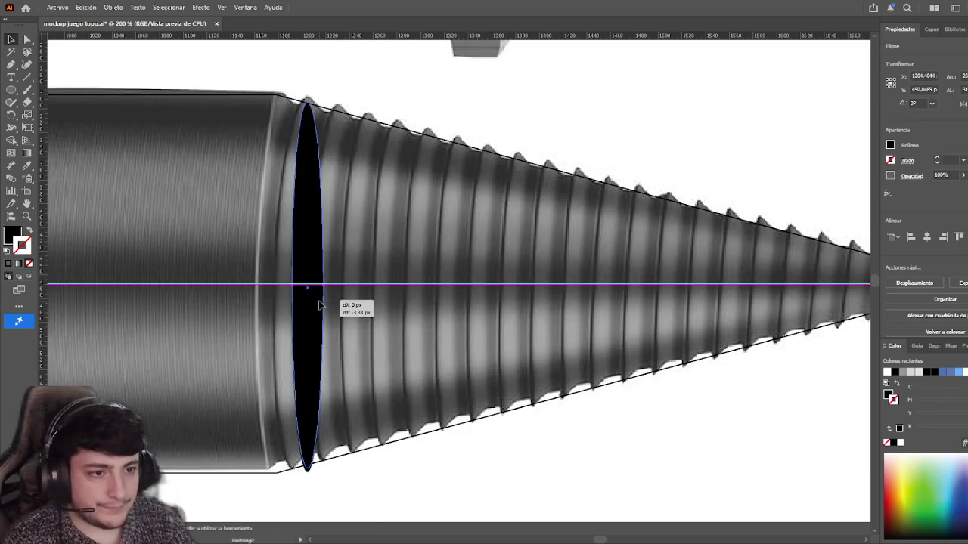
# - Narrow the black ellipse and stretch its top up to the cone's edge
pyautogui.click(604, 115)
pyautogui.click(295, 217)
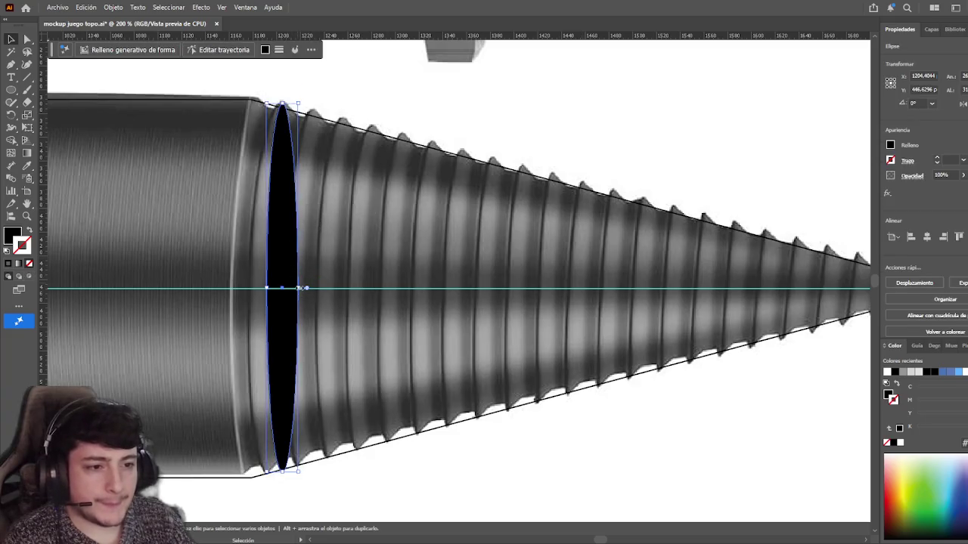
pyautogui.moveTo(299, 288); pyautogui.dragTo(285, 288)
pyautogui.click(407, 114)
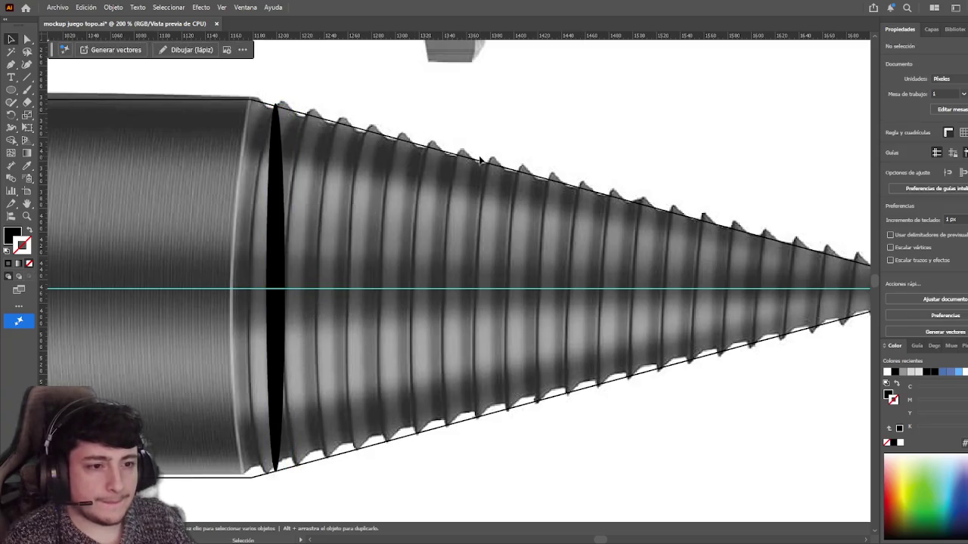
pyautogui.hscroll(5, 478, 160)
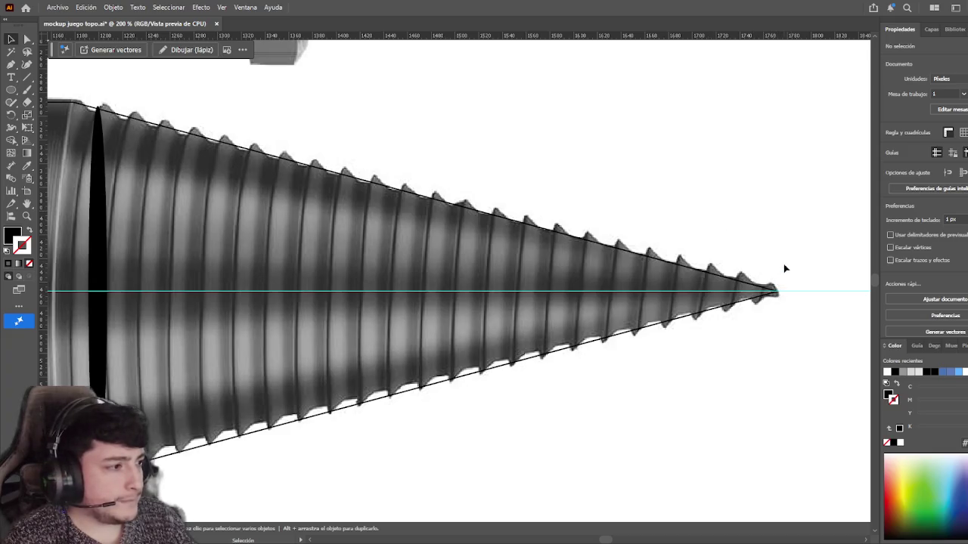
pyautogui.moveTo(394, 336)
pyautogui.mouseDown()
pyautogui.moveTo(488, 309)
pyautogui.moveTo(506, 319)
pyautogui.mouseUp()
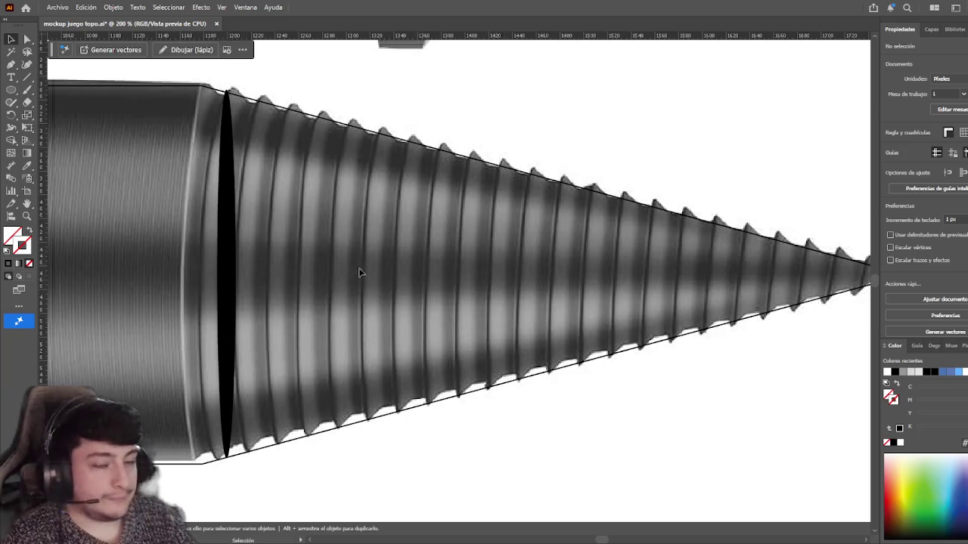
pyautogui.hscroll(-2, 400, 281)
pyautogui.click(293, 176)
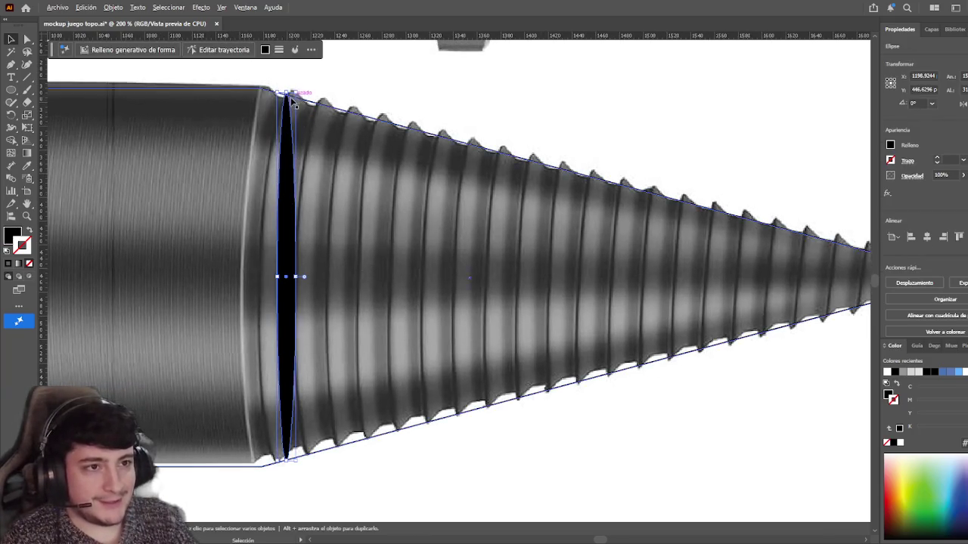
pyautogui.moveTo(292, 99); pyautogui.dragTo(291, 88)
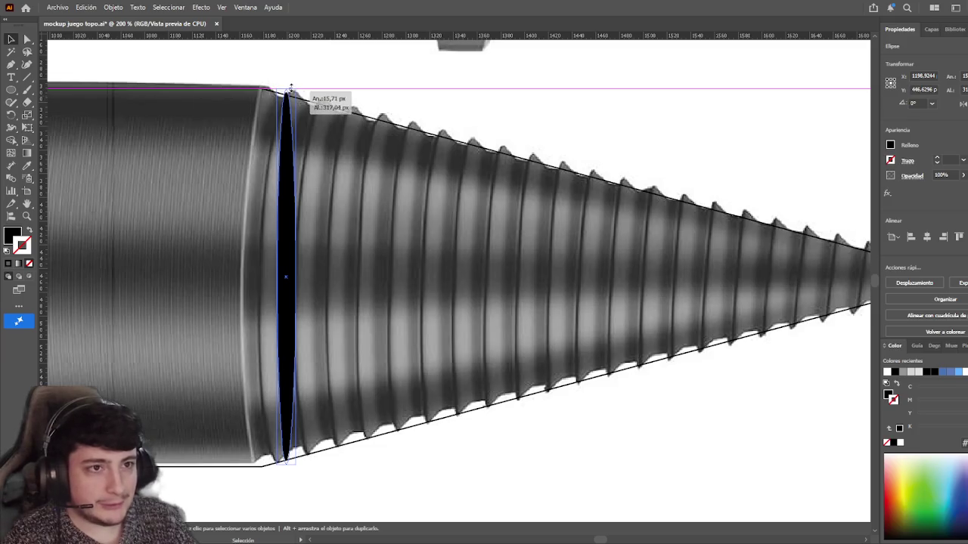
pyautogui.click(305, 80)
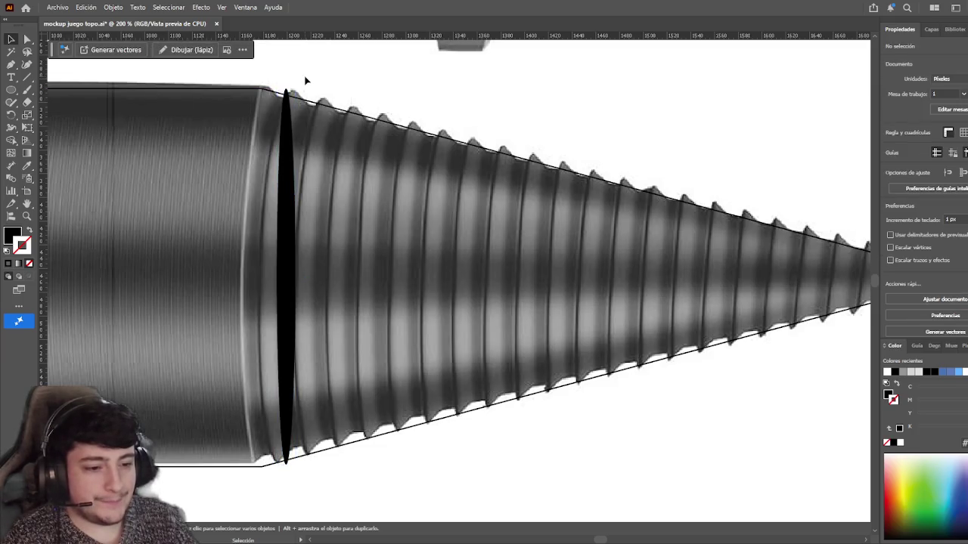
pyautogui.hscroll(-1, 209, 263)
pyautogui.hscroll(-4, 434, 257)
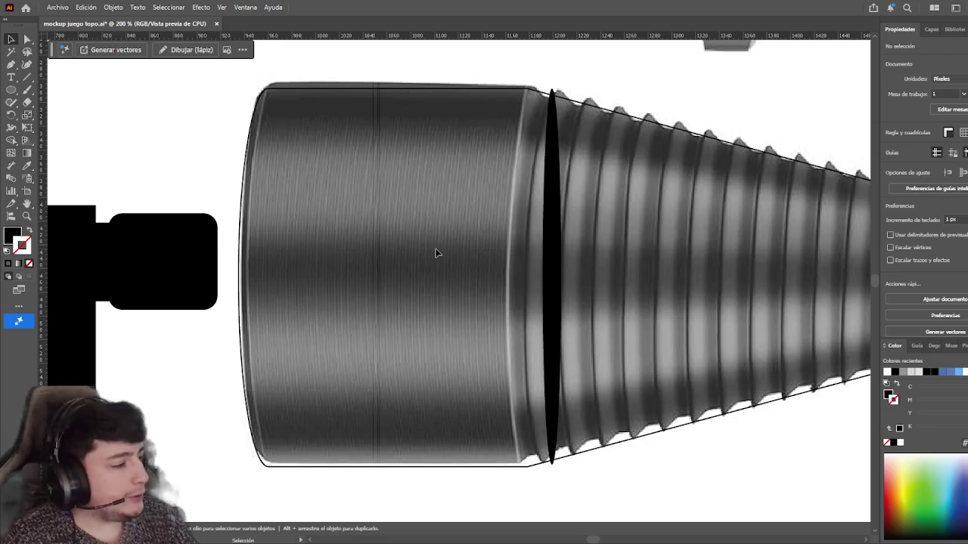
# - Raise the drill outline's bottom edge about 6 px to fit the body tighter
pyautogui.click(401, 465)
pyautogui.hscroll(2, 393, 438)
pyautogui.hscroll(1, 364, 408)
pyautogui.hscroll(2, 453, 404)
pyautogui.hscroll(1, 547, 399)
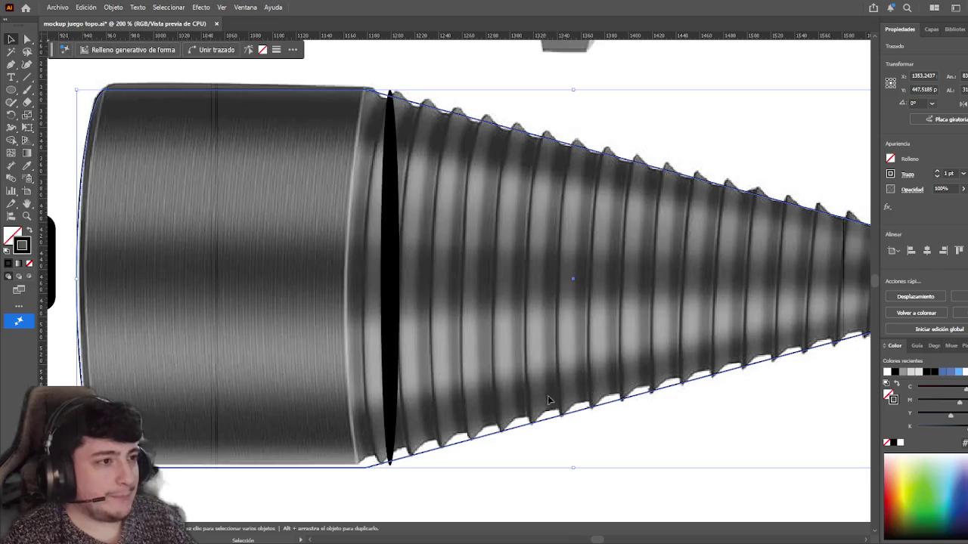
pyautogui.moveTo(574, 467)
pyautogui.mouseDown()
pyautogui.moveTo(399, 473)
pyautogui.moveTo(313, 462)
pyautogui.moveTo(442, 468)
pyautogui.mouseUp()
pyautogui.click(569, 475)
pyautogui.hscroll(-4, 540, 405)
pyautogui.hscroll(-1, 544, 407)
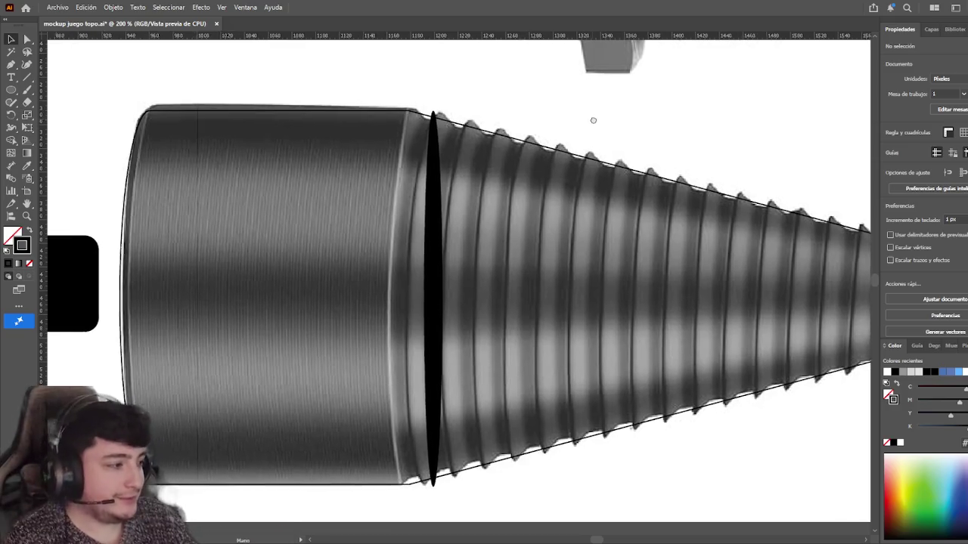
pyautogui.moveTo(566, 119); pyautogui.dragTo(603, 127)
# - Shift the thin black ellipse about 2 px left at the seam
pyautogui.click(456, 195)
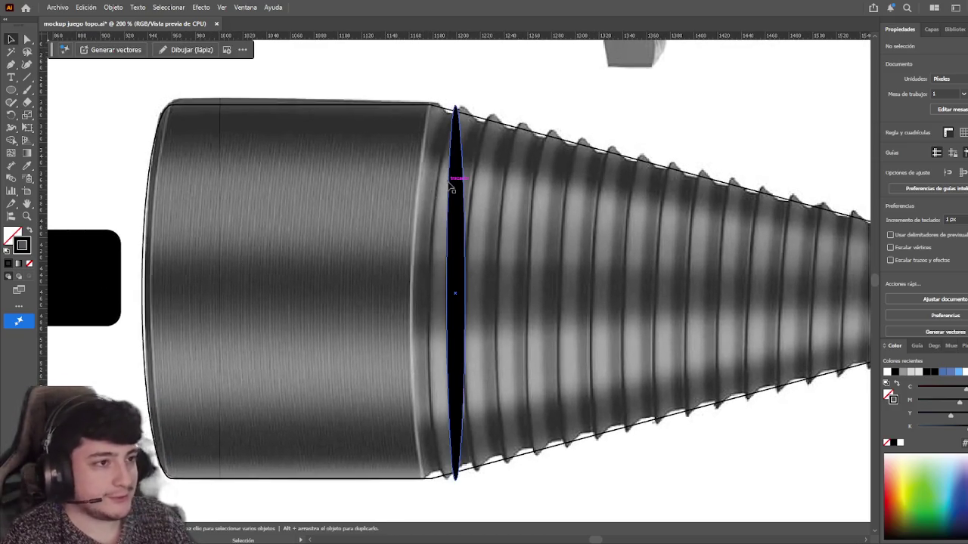
pyautogui.click(530, 115)
pyautogui.click(456, 272)
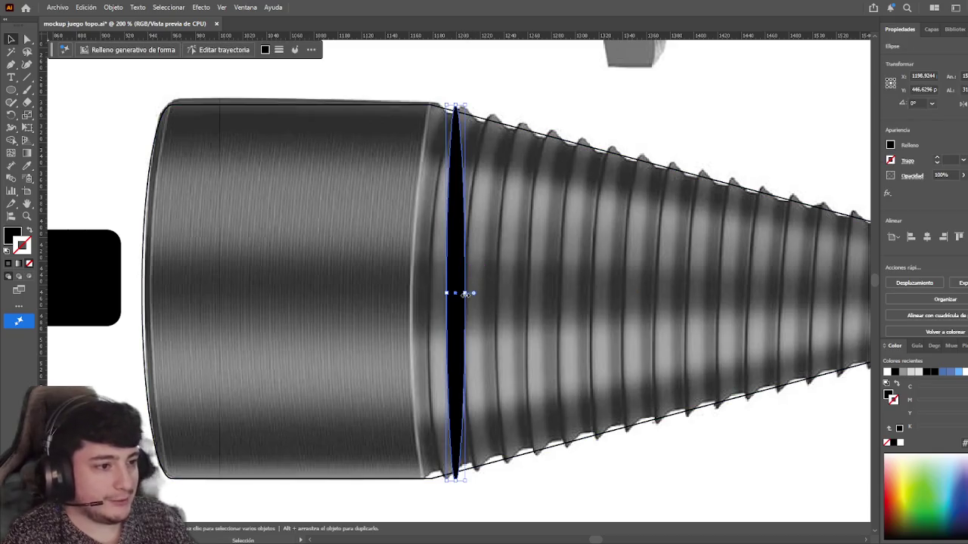
pyautogui.moveTo(464, 294); pyautogui.dragTo(463, 294)
pyautogui.click(525, 129)
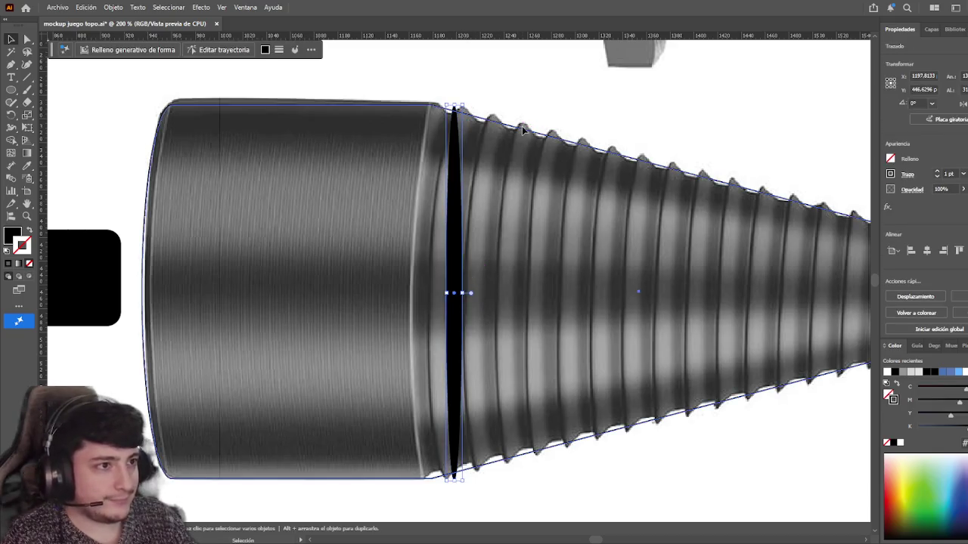
pyautogui.click(538, 91)
pyautogui.moveTo(539, 89); pyautogui.dragTo(505, 92)
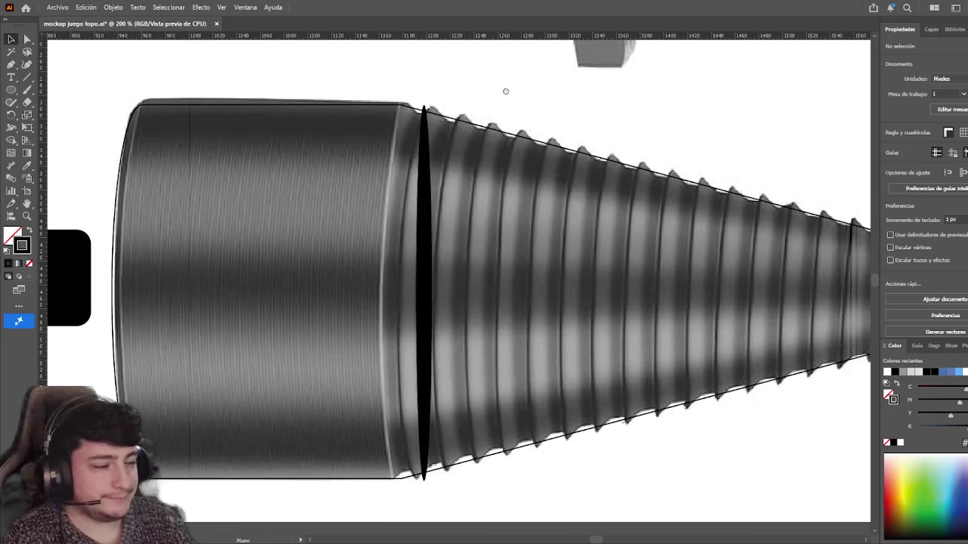
# - Pull the ellipse's middle anchor left, curving it into a crescent toward the cylinder
pyautogui.click(421, 270)
pyautogui.press('a')
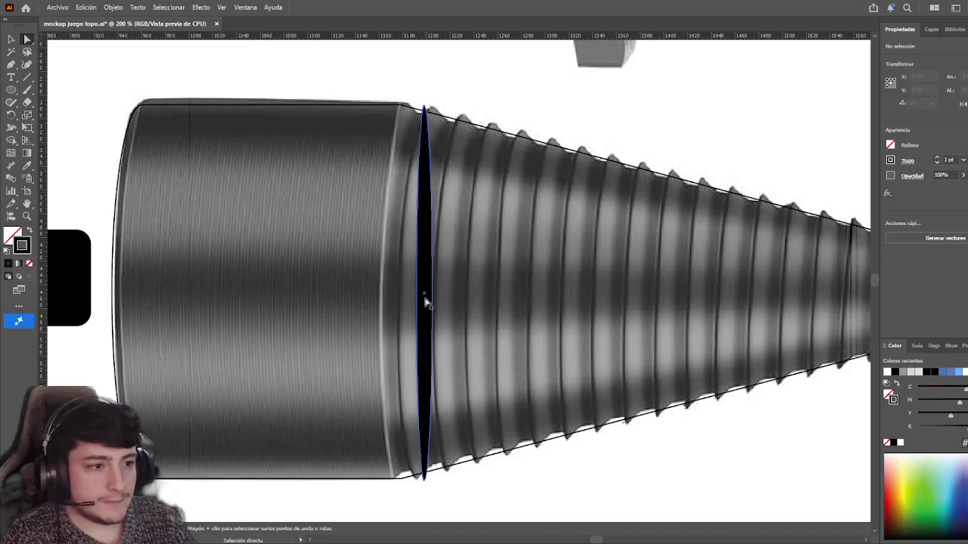
pyautogui.click(417, 297)
pyautogui.click(418, 294)
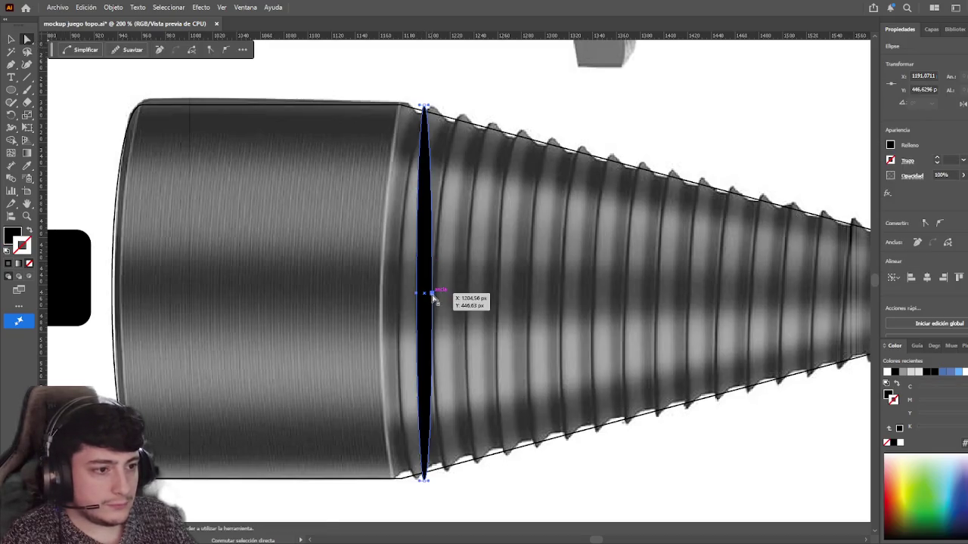
pyautogui.moveTo(422, 294); pyautogui.dragTo(400, 294)
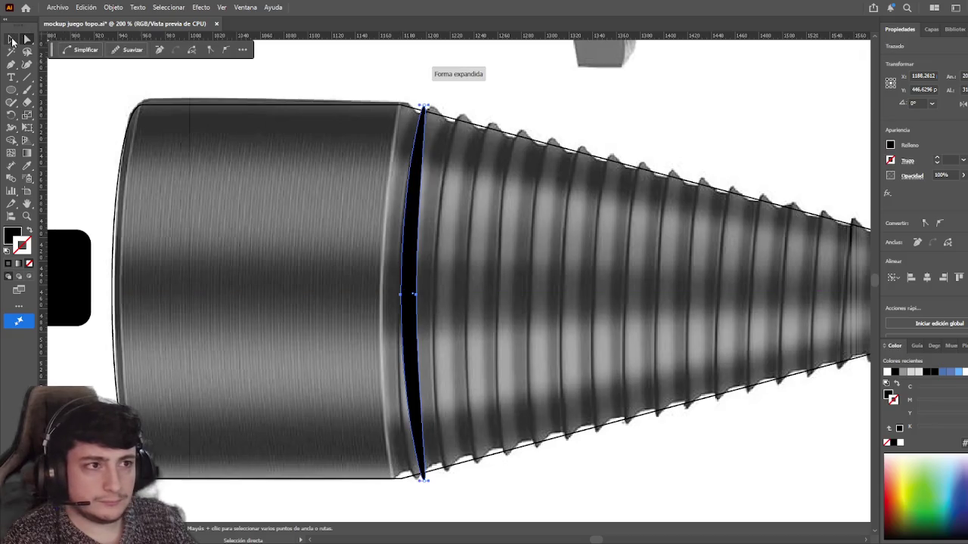
pyautogui.press('v')
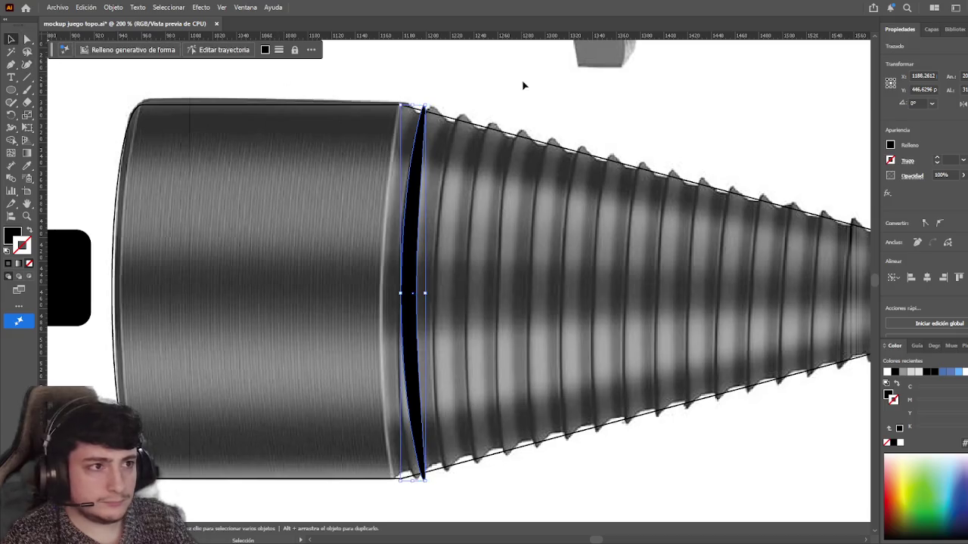
pyautogui.click(523, 86)
pyautogui.hscroll(1, 519, 112)
pyautogui.scroll(-1, 774, 149)
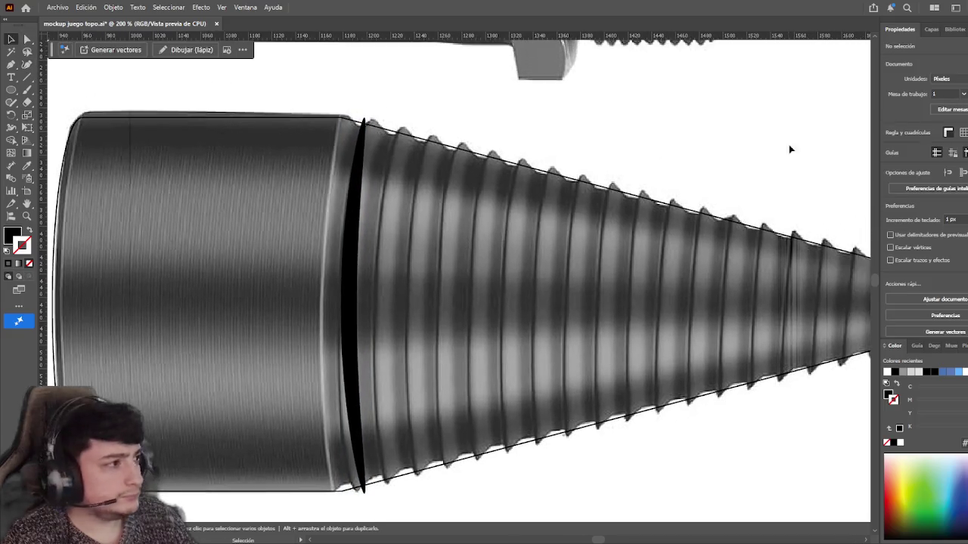
pyautogui.scroll(2, 716, 207)
pyautogui.scroll(1, 682, 201)
pyautogui.scroll(-1, 660, 203)
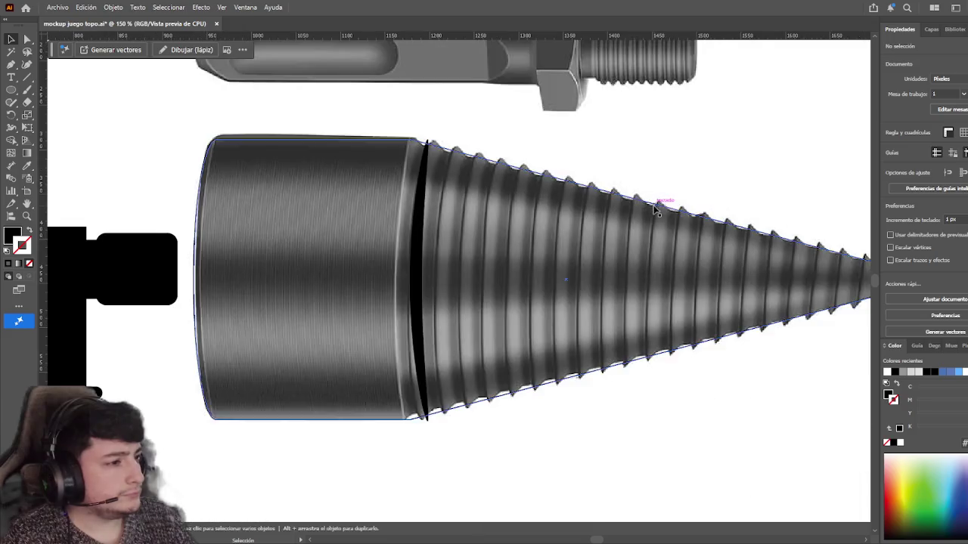
# - Pan to the cone tip and show the Layers panel with Capa 1 expanded
pyautogui.moveTo(643, 261); pyautogui.dragTo(547, 239)
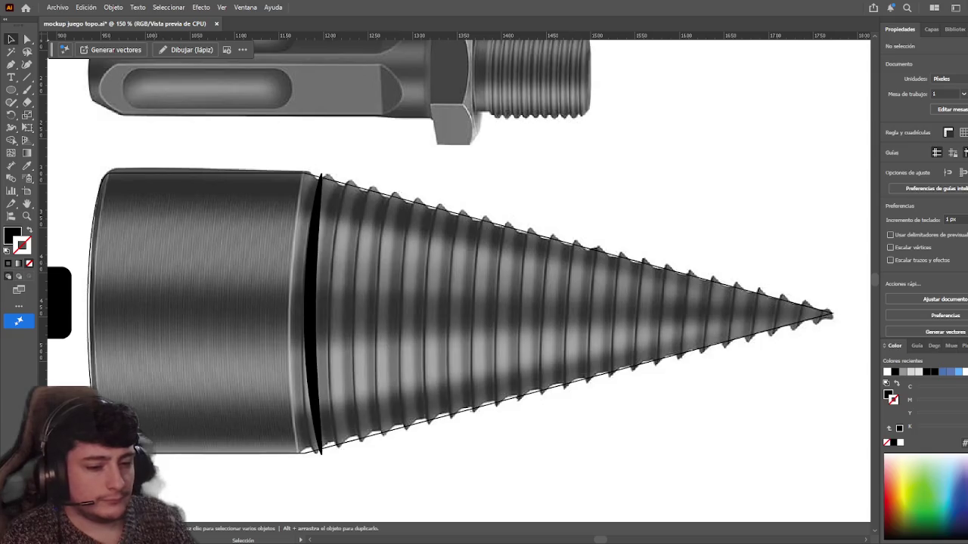
pyautogui.moveTo(733, 186); pyautogui.dragTo(571, 206)
pyautogui.press('F7')
pyautogui.click(890, 65)
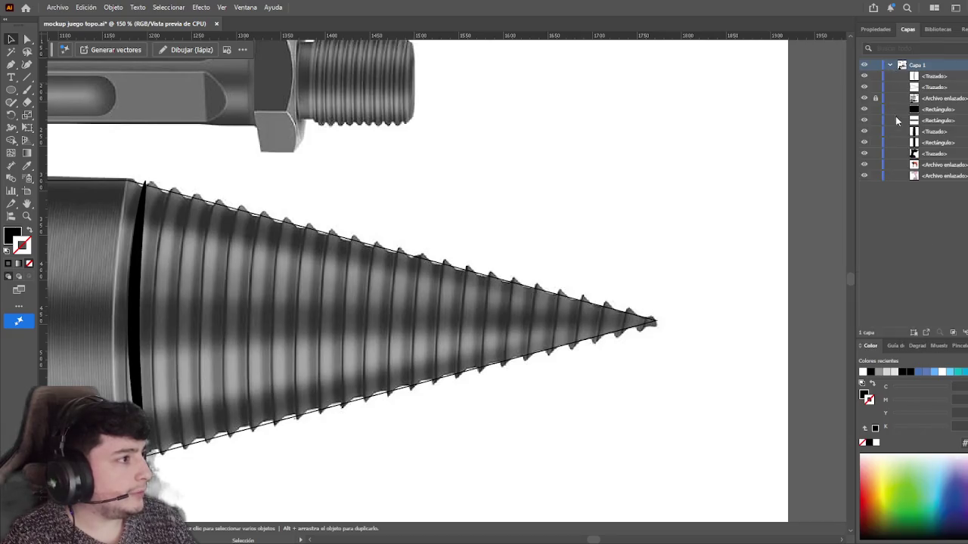
# - Hide the linked drill reference photo and bring the whole drill outline into view
pyautogui.click(864, 98)
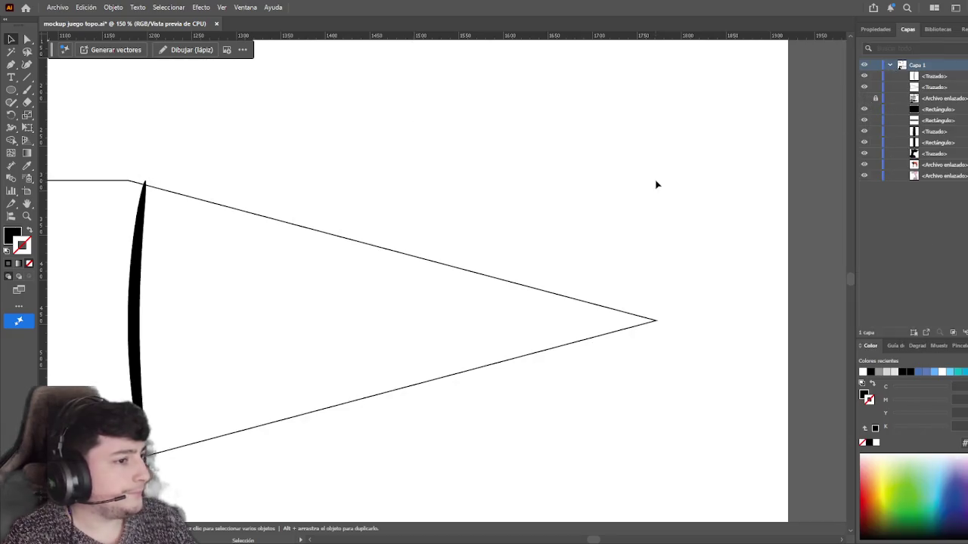
pyautogui.hscroll(-3, 654, 184)
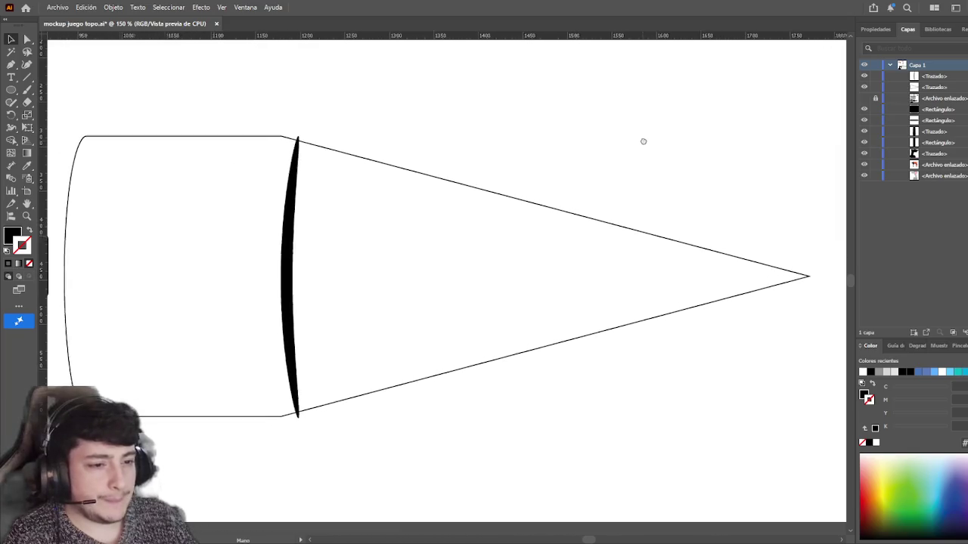
pyautogui.scroll(-3, 647, 144)
pyautogui.moveTo(651, 145); pyautogui.dragTo(605, 195)
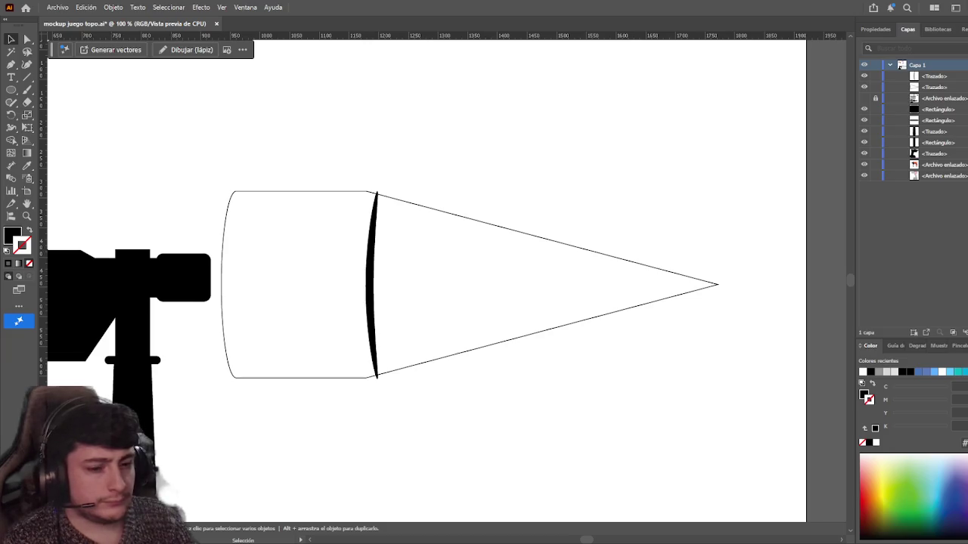
# - Select the black crescent and repeat it with Ctrl+D into evenly spaced copies
pyautogui.click(372, 261)
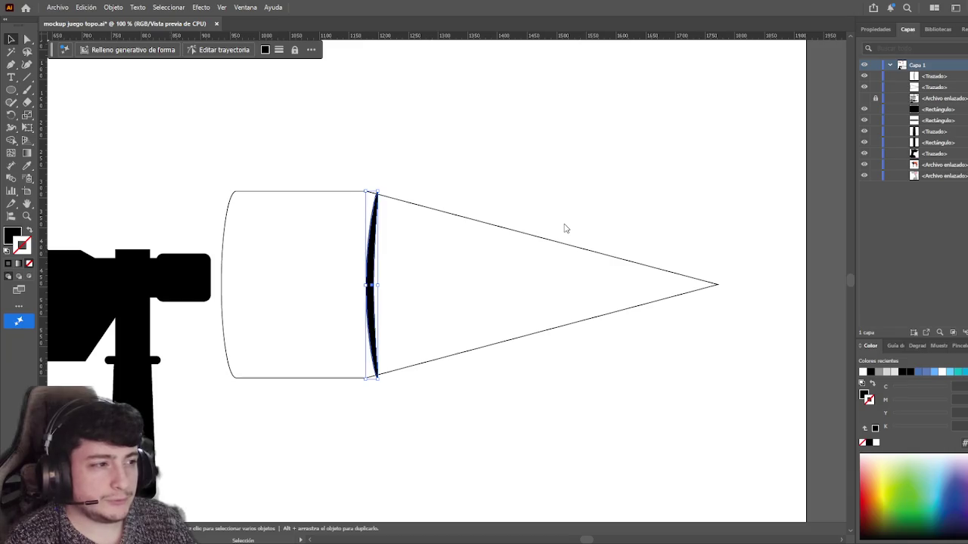
pyautogui.hotkey('ctrl', 'd')
pyautogui.hotkey('ctrl', 'd')
pyautogui.hotkey('ctrl', 'd')
pyautogui.hotkey('ctrl', 'd')
pyautogui.hotkey('ctrl', 'd')
pyautogui.hotkey('ctrl', 'd')
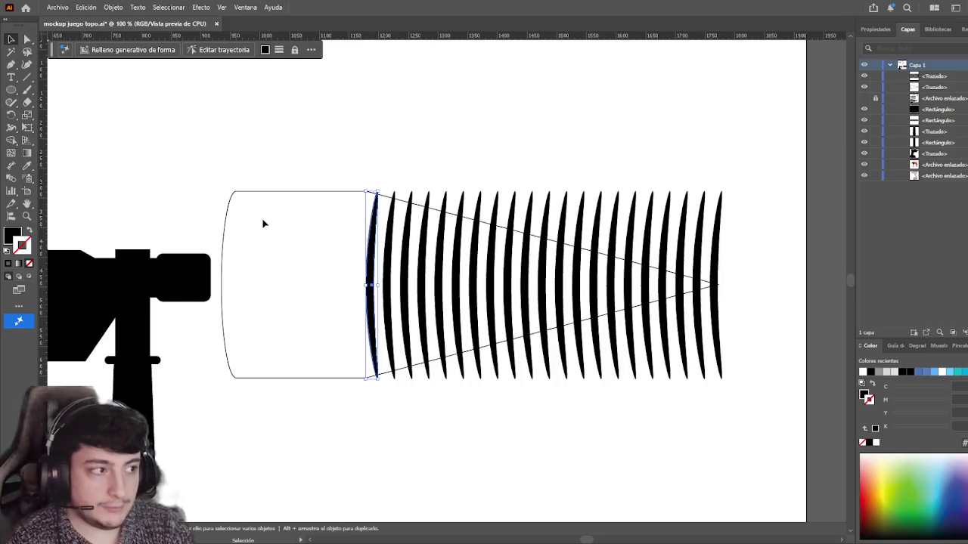
# - Nudge a sliver copy right and repeat it into about 19 evenly spaced slivers across the cone
pyautogui.press('Escape')
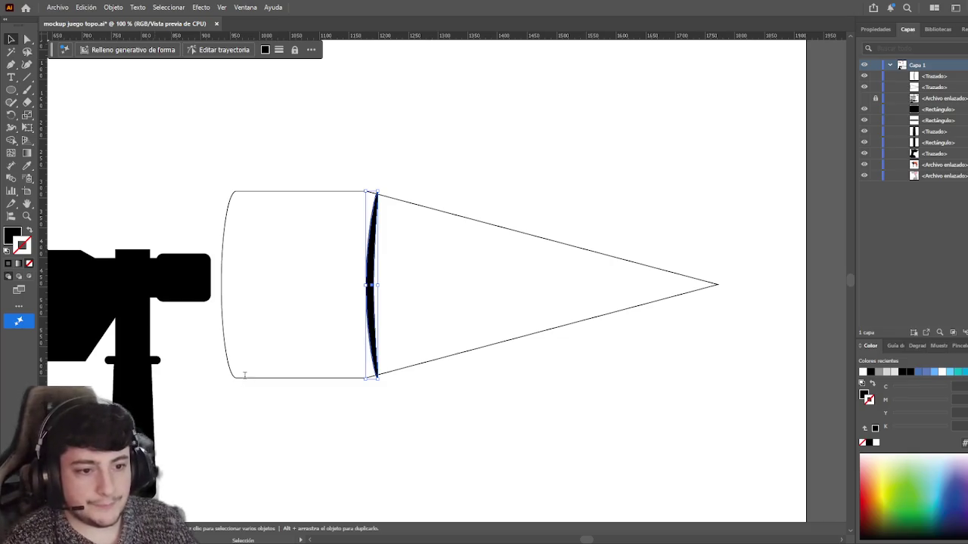
pyautogui.hotkey('shift', 'Right')
pyautogui.hotkey('shift', 'Right')
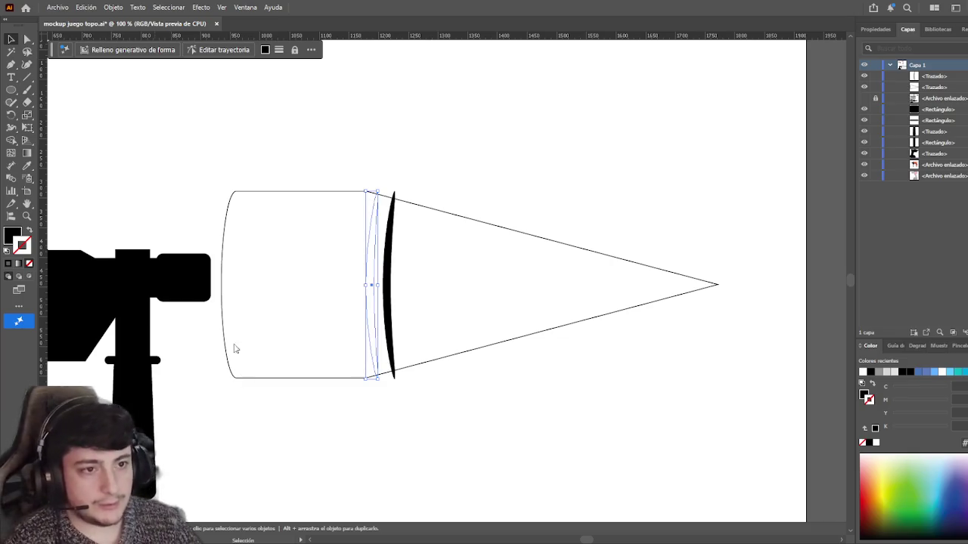
pyautogui.hotkey('ctrl', 'd')
pyautogui.hotkey('ctrl', 'd')
pyautogui.hotkey('ctrl', 'd')
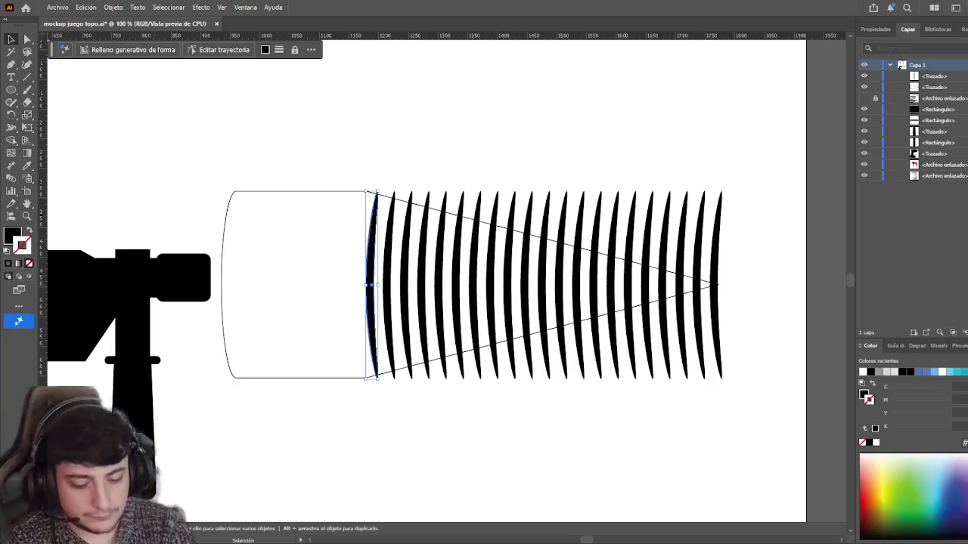
# - Squeeze the slivers inside the cone so they taper all the way to its tip
pyautogui.hotkey('alt', 'ctrl', 'c')
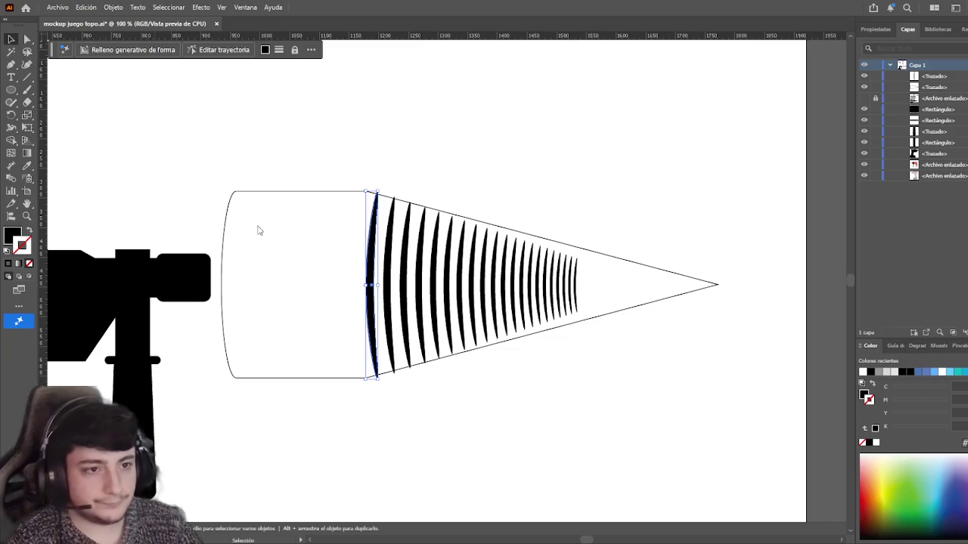
pyautogui.hotkey('ctrl', 'z')
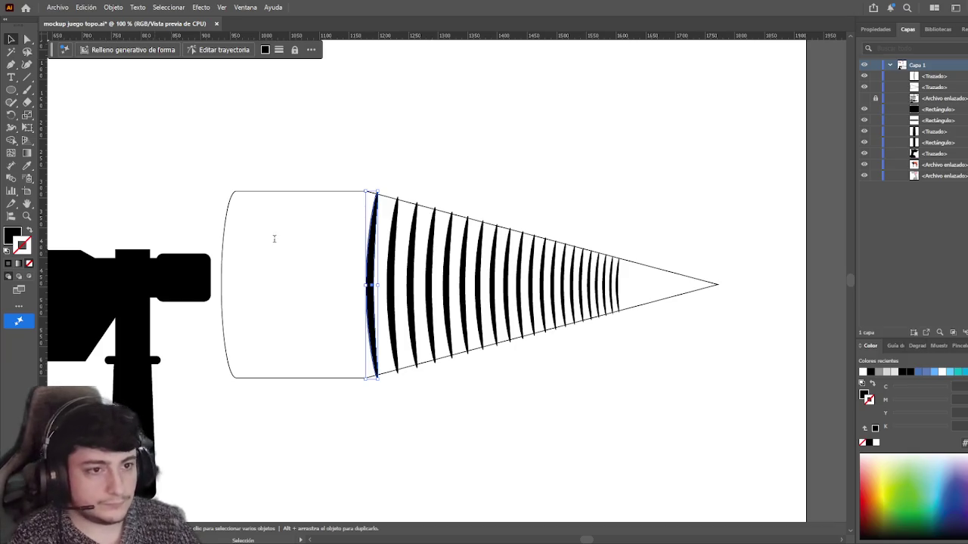
pyautogui.hotkey('ctrl', 'z')
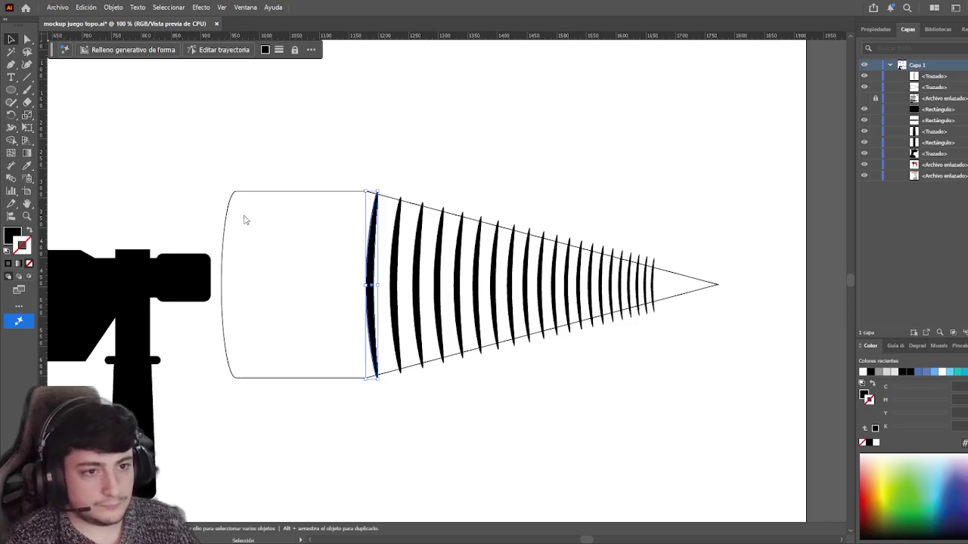
pyautogui.hotkey('ctrl', 'z')
pyautogui.hotkey('ctrl', 'z')
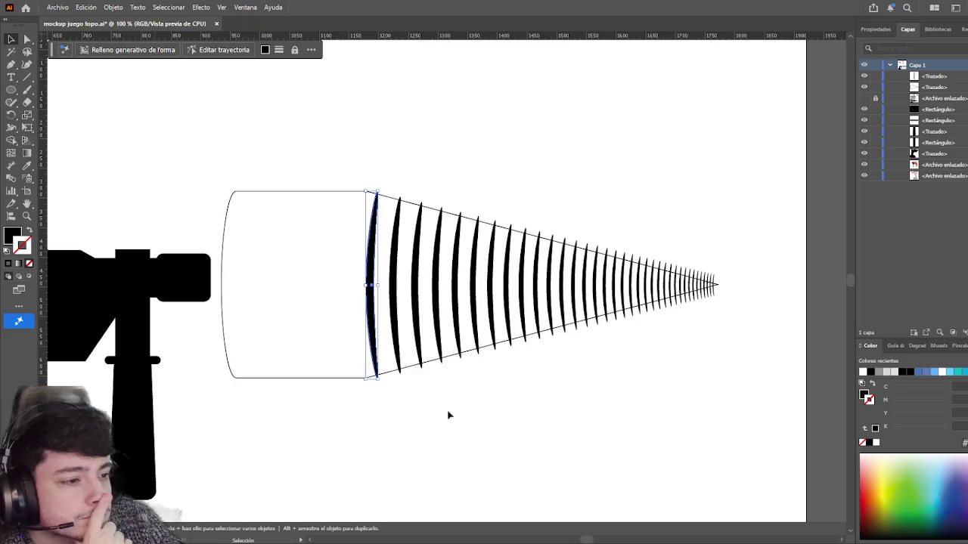
pyautogui.click(421, 415)
pyautogui.moveTo(479, 411); pyautogui.dragTo(419, 406)
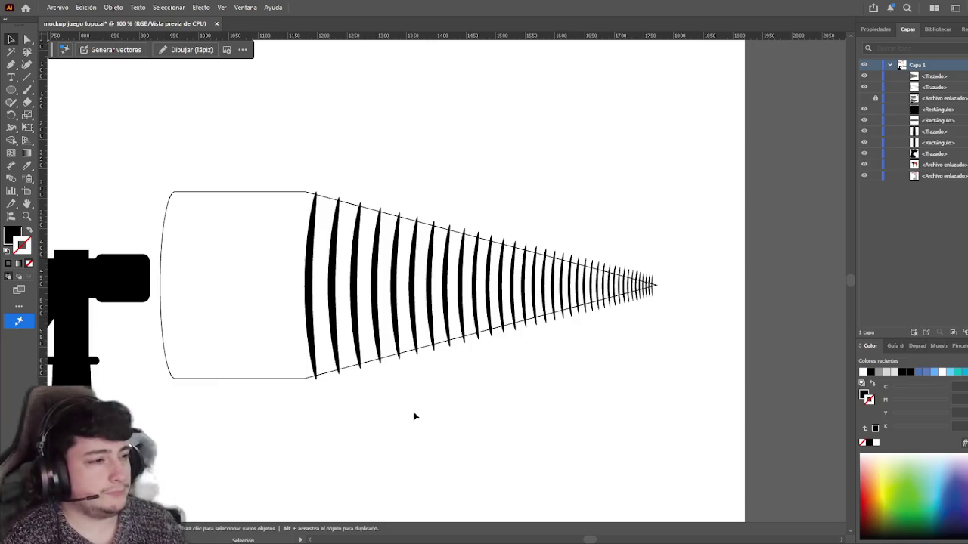
# - Test a black fill on the cone outline, remove it, and select the sliver row's fill
pyautogui.click(653, 282)
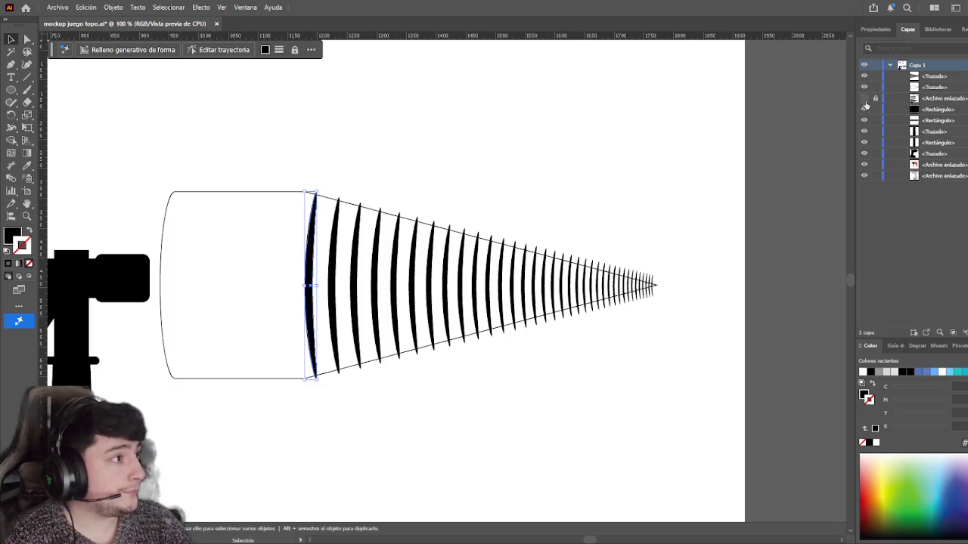
pyautogui.click(247, 191)
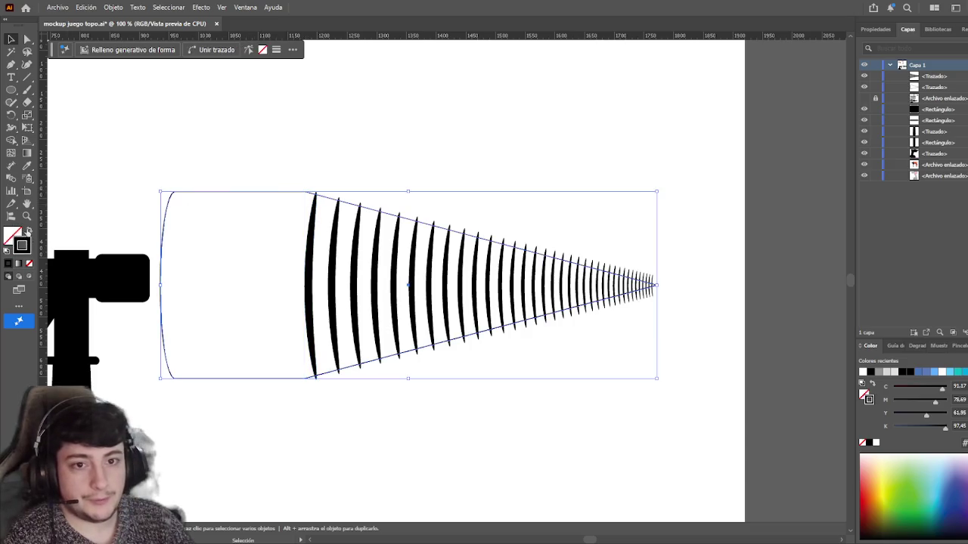
pyautogui.hotkey('shift', 'x')
pyautogui.click(166, 148)
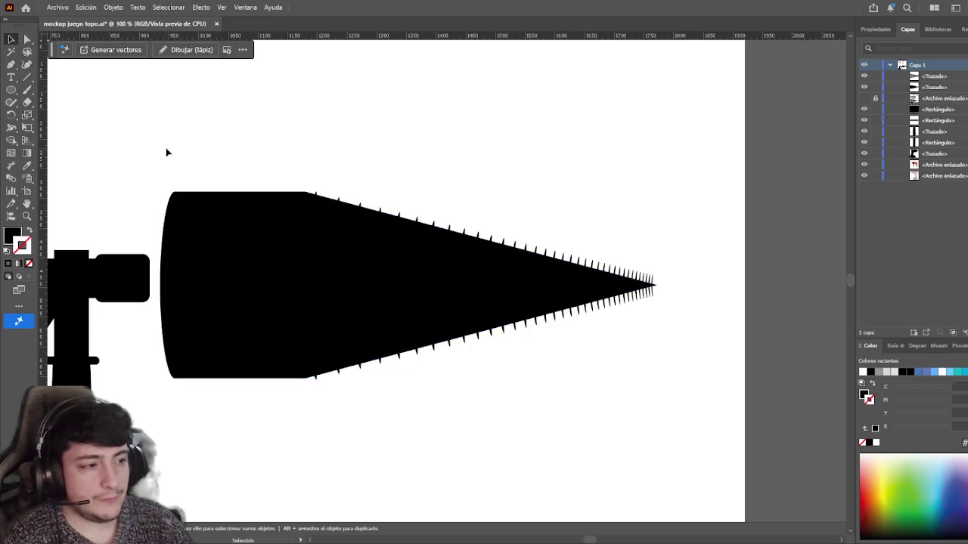
pyautogui.click(29, 232)
pyautogui.click(221, 257)
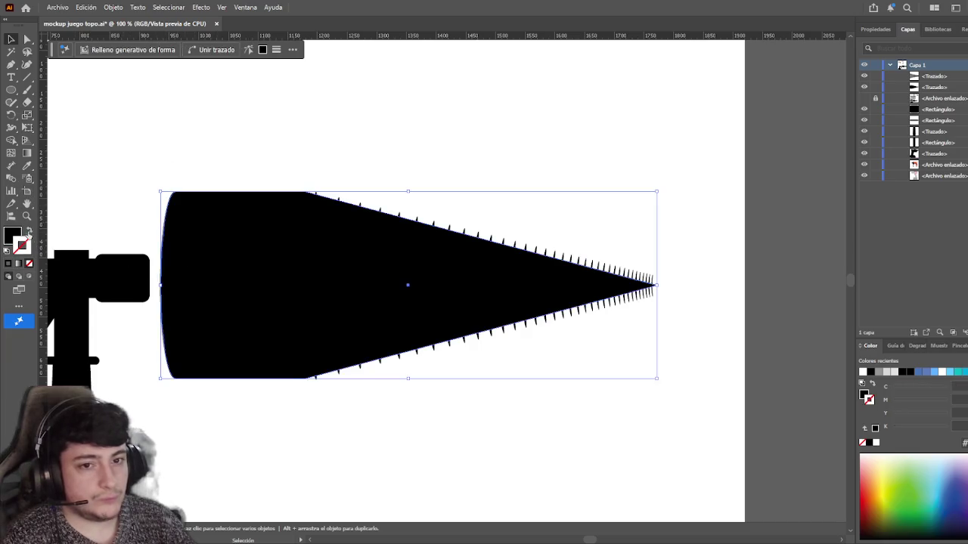
pyautogui.click(29, 232)
pyautogui.click(122, 181)
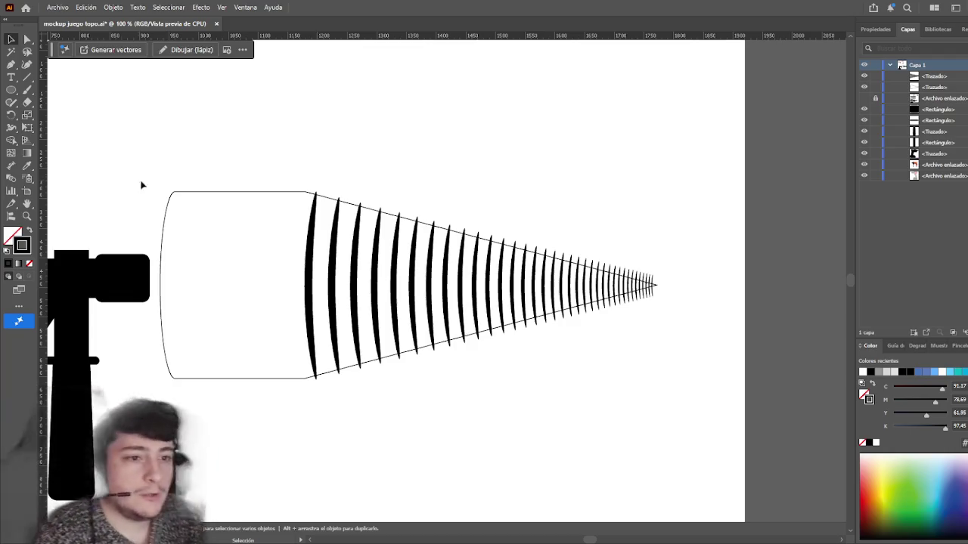
pyautogui.click(310, 279)
pyautogui.click(9, 241)
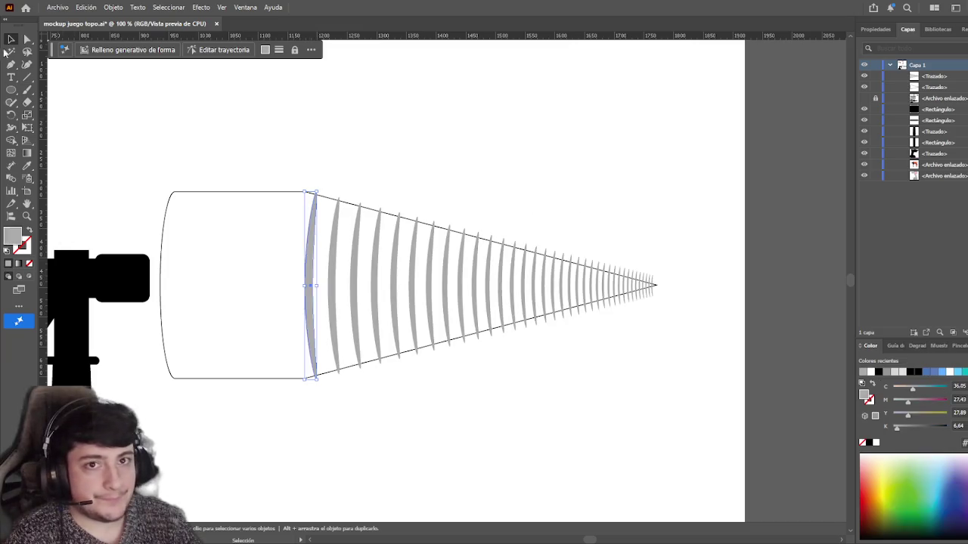
# - Make the slivers grey, fill the drill body black, and group the grey stripes
pyautogui.click(166, 178)
pyautogui.click(183, 196)
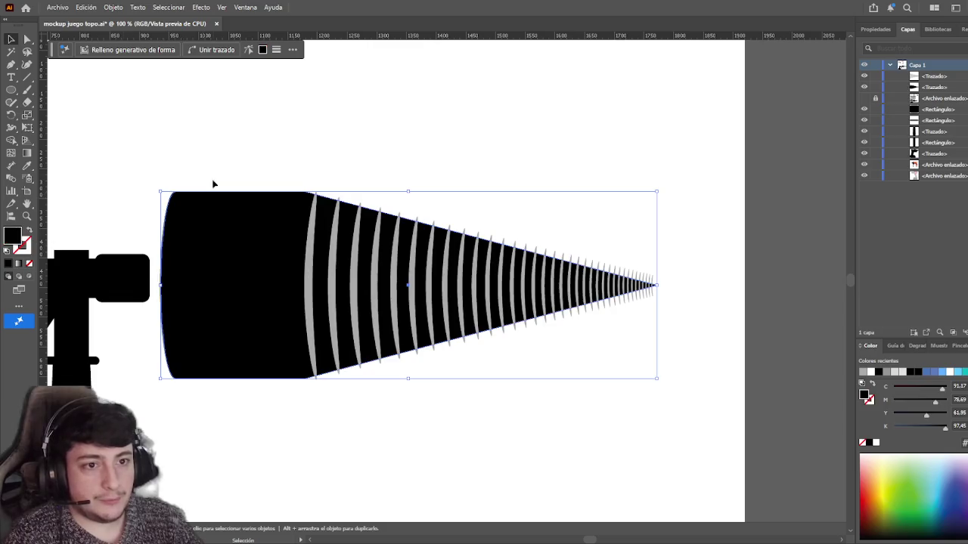
pyautogui.hotkey('ctrl', 'shift', 'a')
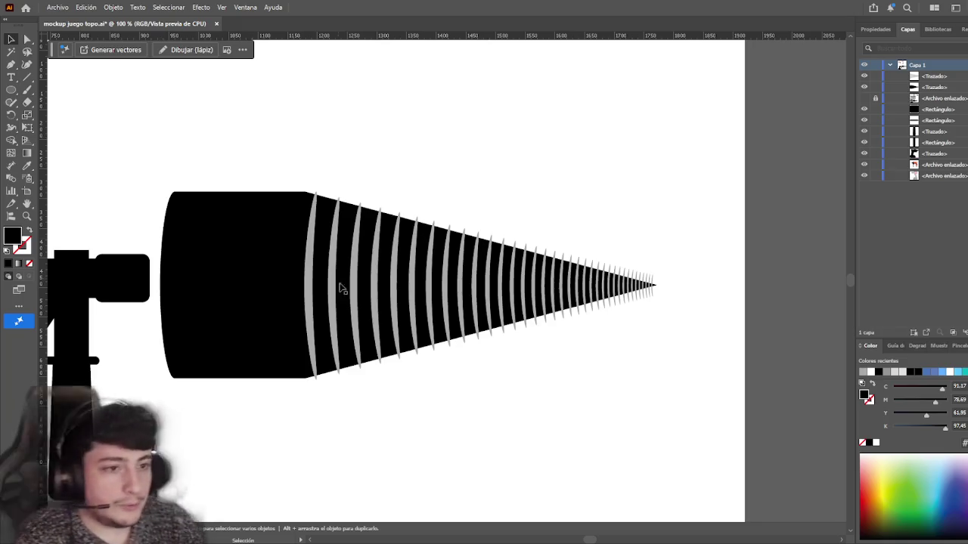
pyautogui.click(310, 261)
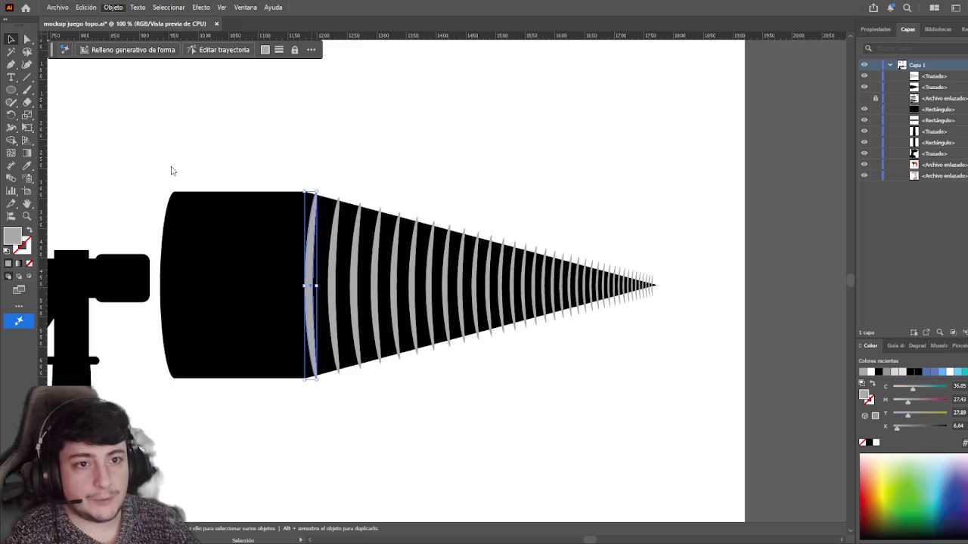
pyautogui.hotkey('ctrl', 'g')
pyautogui.hotkey('ctrl', 'shift', 'a')
pyautogui.moveTo(669, 327); pyautogui.dragTo(607, 330)
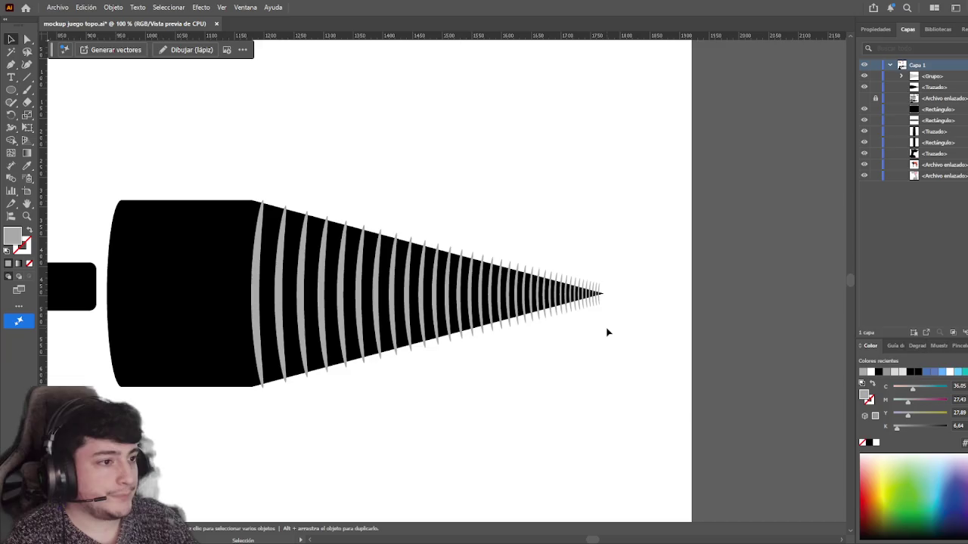
# - Select the drill-cone stripe group and ungroup it with Ctrl+Shift+G
pyautogui.click(590, 309)
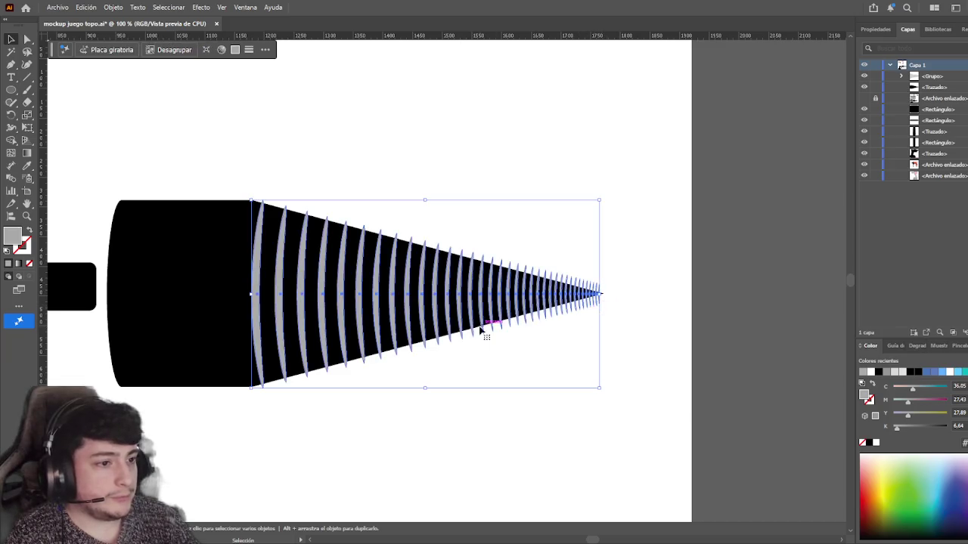
pyautogui.click(560, 408)
pyautogui.scroll(1, 606, 322)
pyautogui.scroll(1, 605, 322)
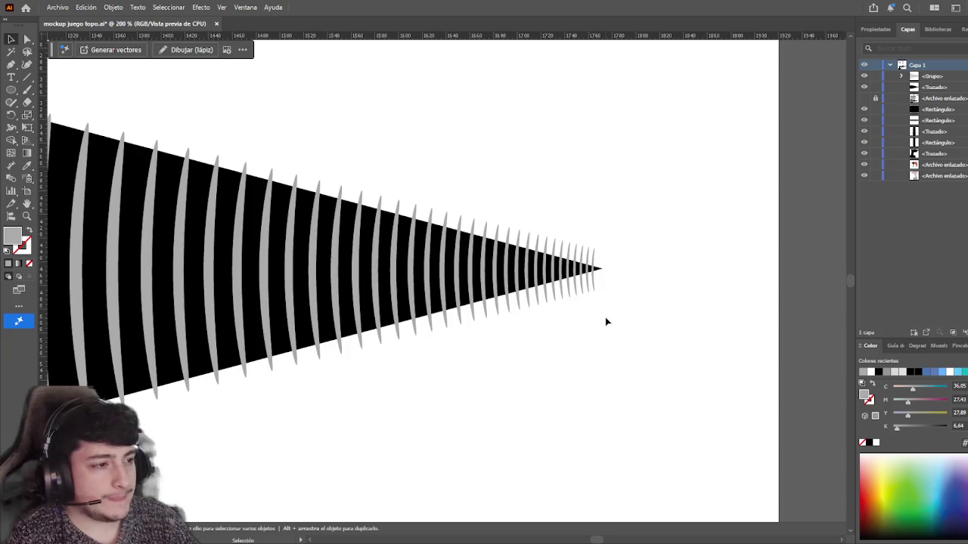
pyautogui.click(594, 270)
pyautogui.click(610, 299)
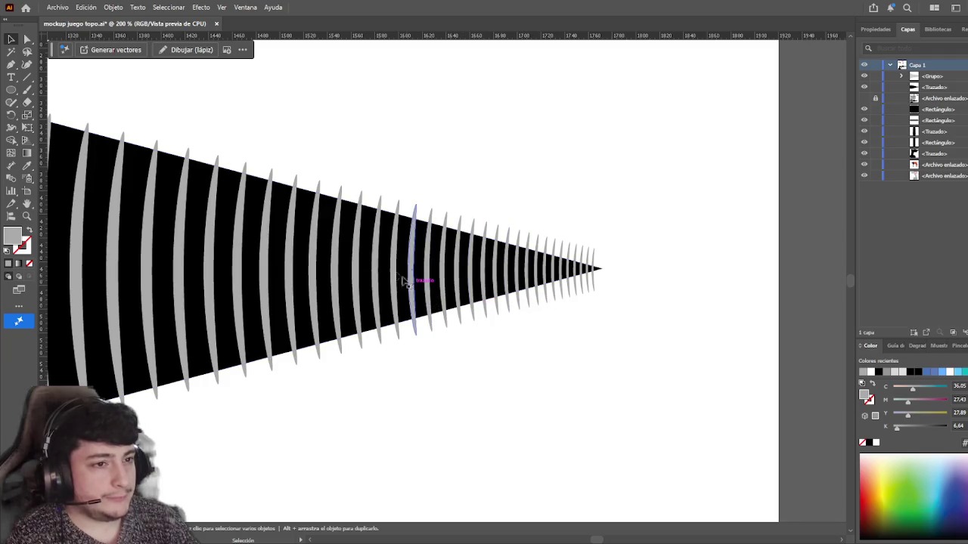
pyautogui.click(590, 273)
pyautogui.click(590, 273)
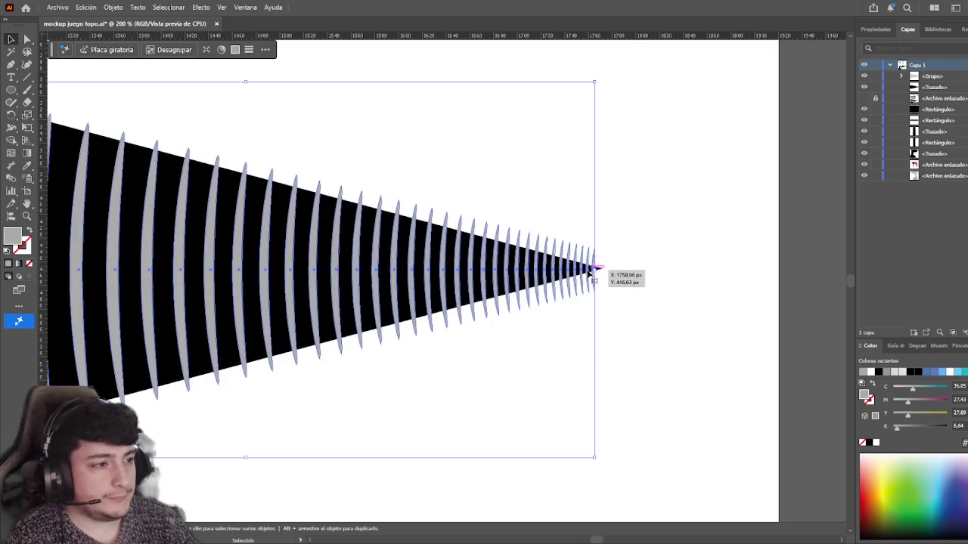
pyautogui.hotkey('ctrl', 'shift', 'g')
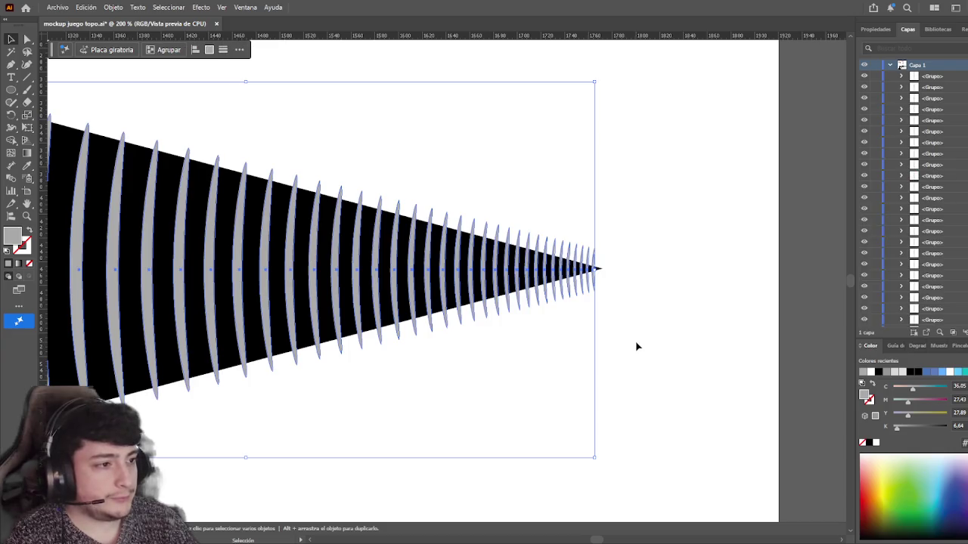
pyautogui.hotkey('ctrl', 'z')
# - Isolate the stripe group and marquee-select the small stripes near the cone tip
pyautogui.doubleClick(576, 283)
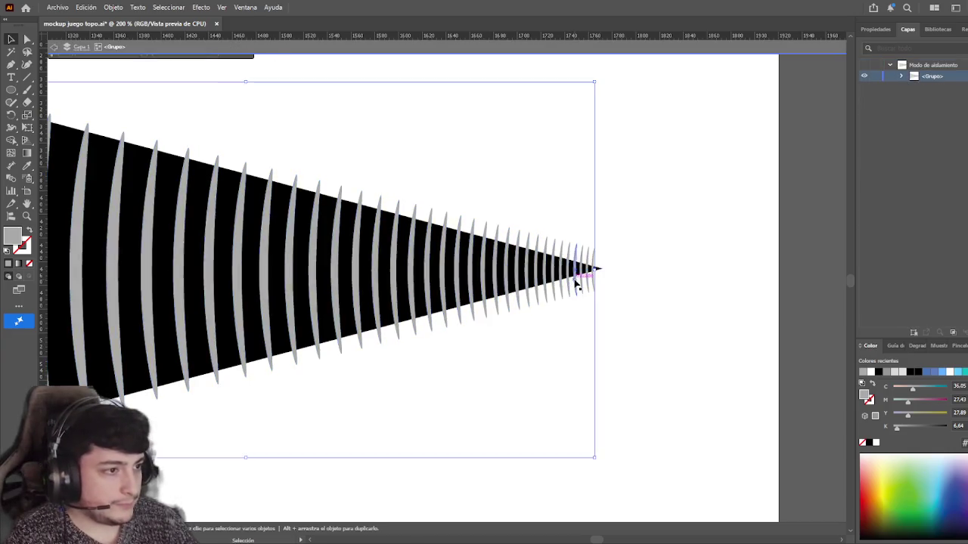
pyautogui.click(577, 283)
pyautogui.scroll(1, 585, 314)
pyautogui.scroll(1, 588, 376)
pyautogui.moveTo(632, 372)
pyautogui.mouseDown()
pyautogui.moveTo(360, 372)
pyautogui.moveTo(446, 455)
pyautogui.mouseUp()
pyautogui.scroll(-1, 559, 456)
pyautogui.moveTo(564, 474); pyautogui.dragTo(621, 414)
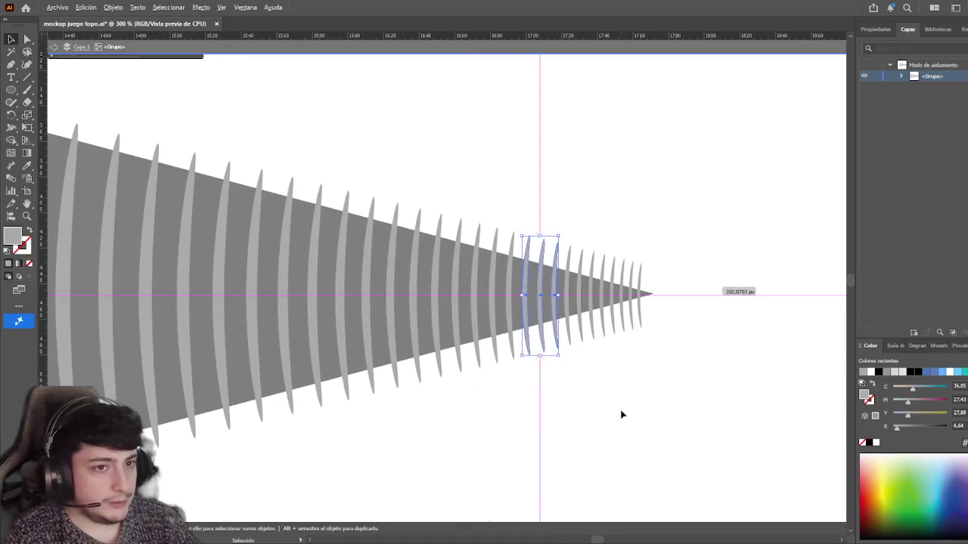
pyautogui.scroll(-1, 622, 414)
pyautogui.scroll(1, 609, 439)
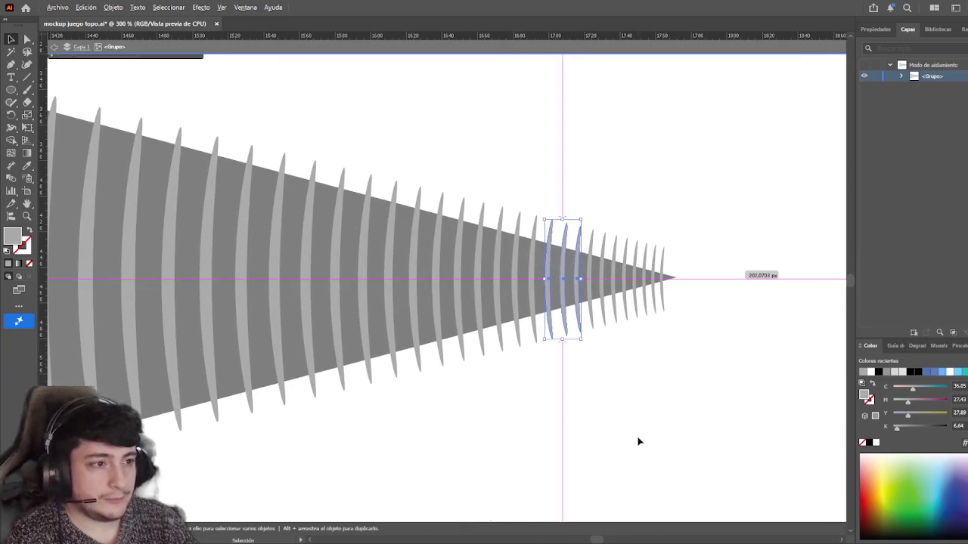
pyautogui.scroll(-3, 638, 441)
pyautogui.moveTo(682, 461); pyautogui.dragTo(434, 412)
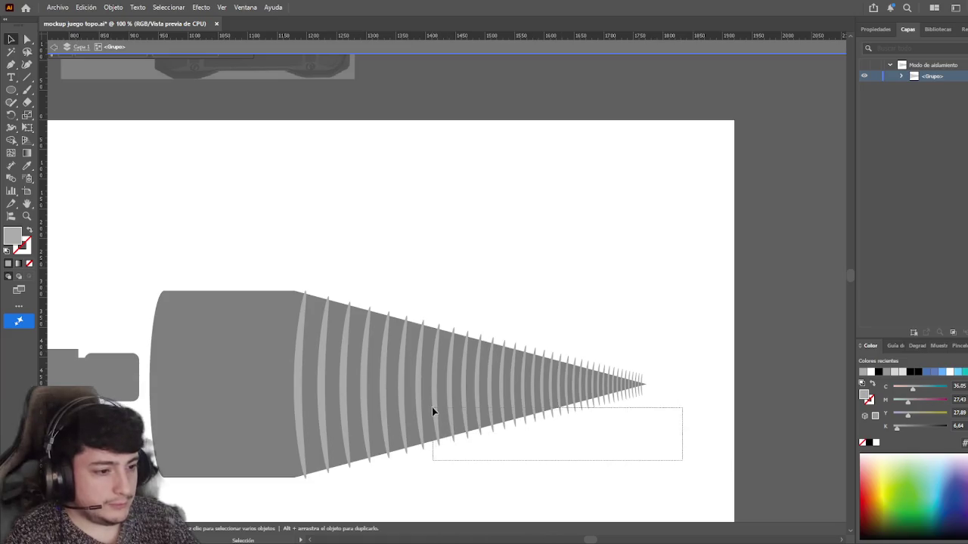
pyautogui.moveTo(434, 412)
pyautogui.mouseDown()
pyautogui.moveTo(426, 393)
pyautogui.moveTo(445, 395)
pyautogui.mouseUp()
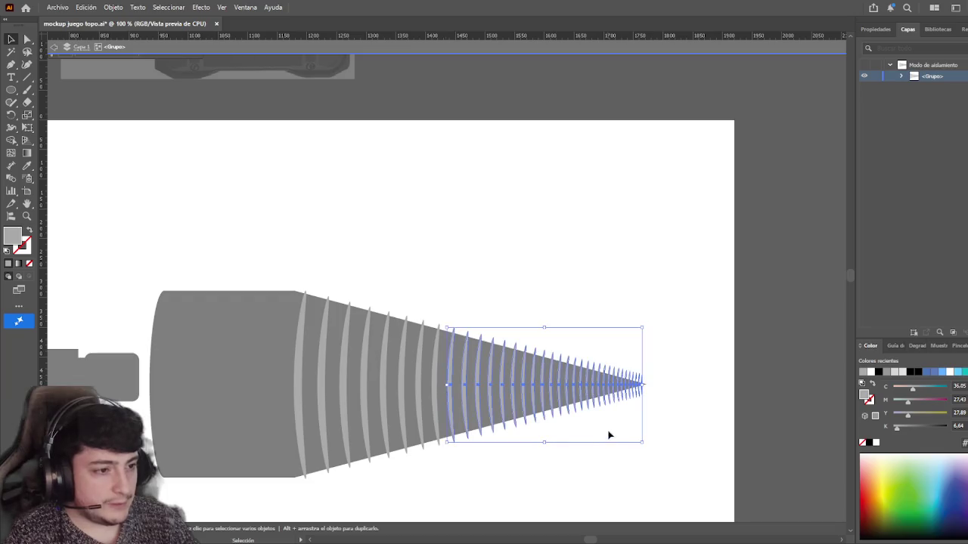
# - Stretch the selected tip stripes slightly using the top bounding-box handle
pyautogui.scroll(1, 548, 435)
pyautogui.scroll(1, 548, 436)
pyautogui.hscroll(2, 549, 424)
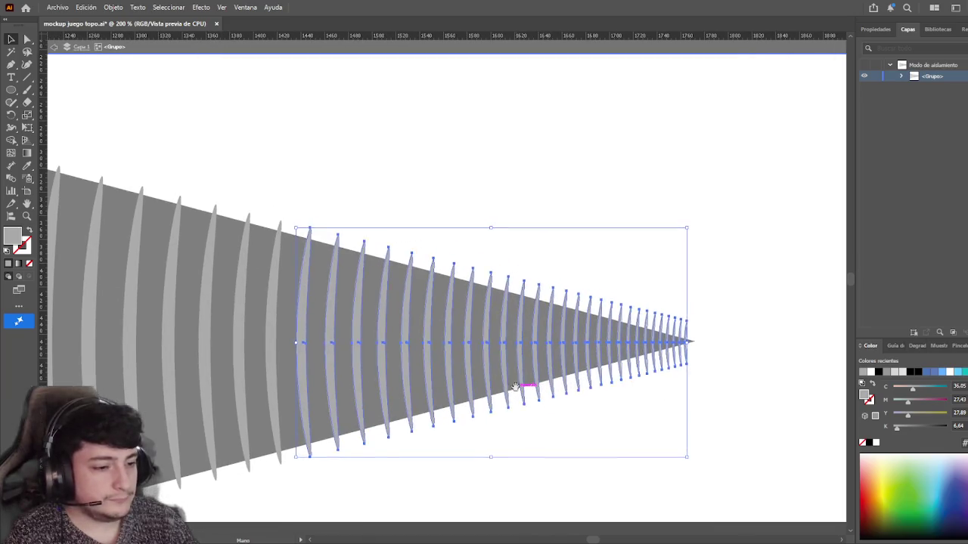
pyautogui.moveTo(492, 225); pyautogui.dragTo(492, 235)
pyautogui.moveTo(303, 473); pyautogui.dragTo(341, 443)
pyautogui.press('a')
pyautogui.click(361, 492)
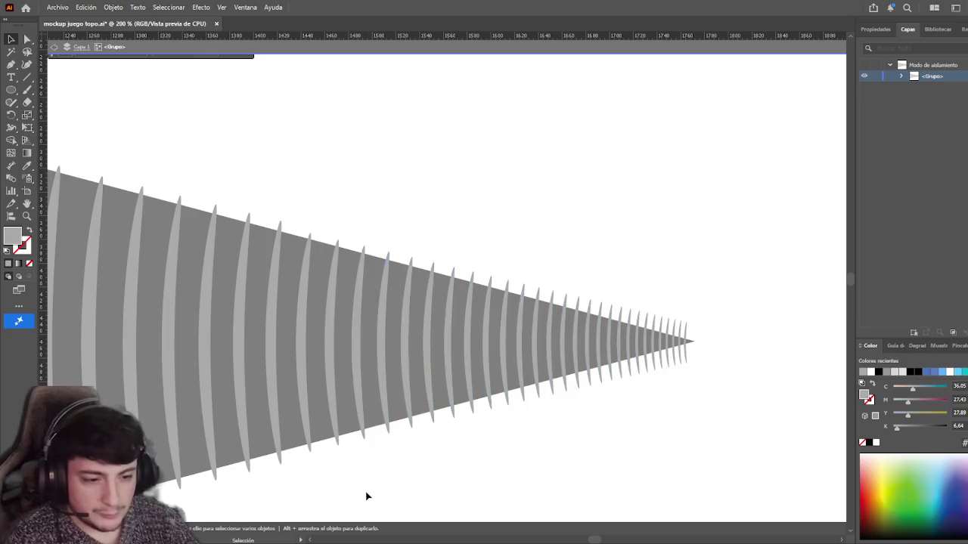
pyautogui.hotkey('ctrl', 'z')
pyautogui.press('v')
pyautogui.click(372, 501)
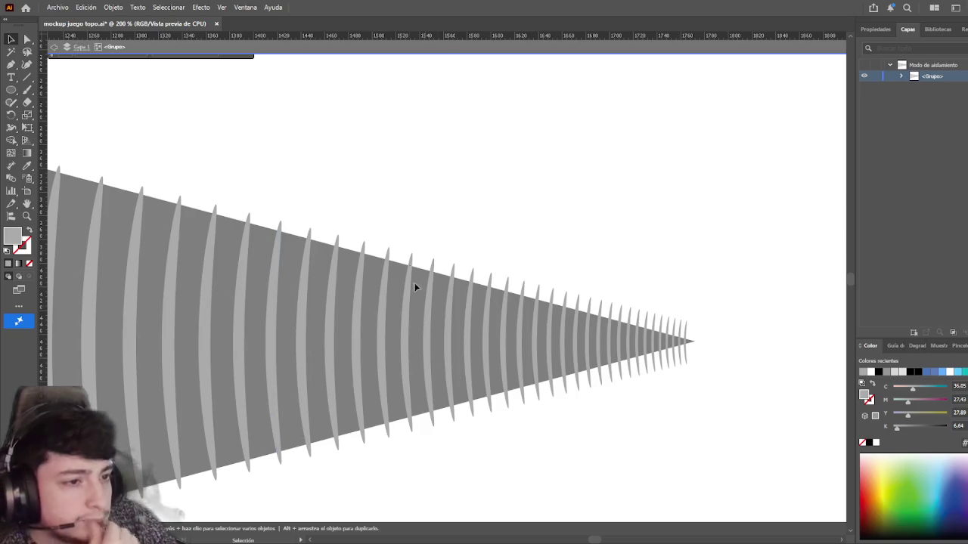
# - Exit isolation mode, briefly previewing the cone filled black before restoring it
pyautogui.hscroll(-3, 530, 141)
pyautogui.scroll(-1, 529, 141)
pyautogui.scroll(-1, 530, 140)
pyautogui.scroll(-1, 540, 169)
pyautogui.scroll(-1, 557, 195)
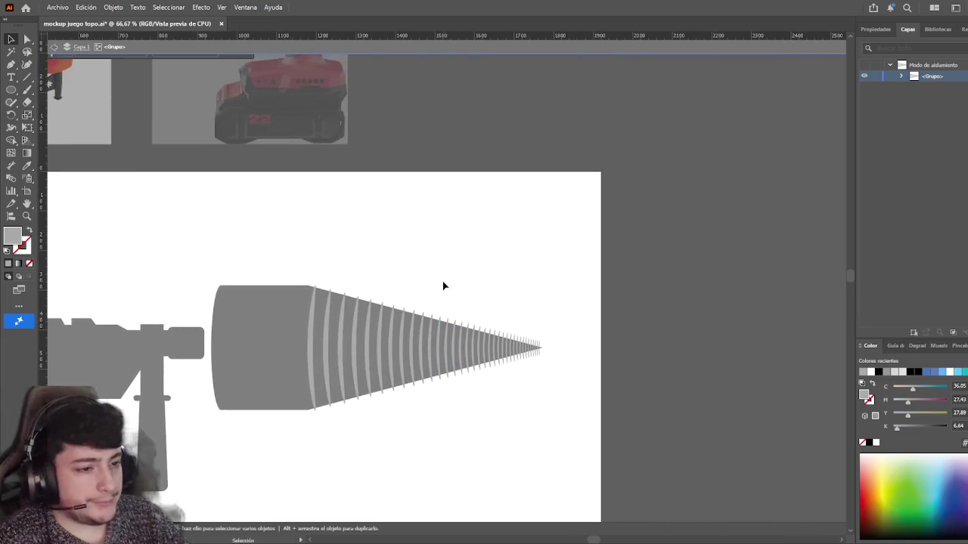
pyautogui.press('Escape')
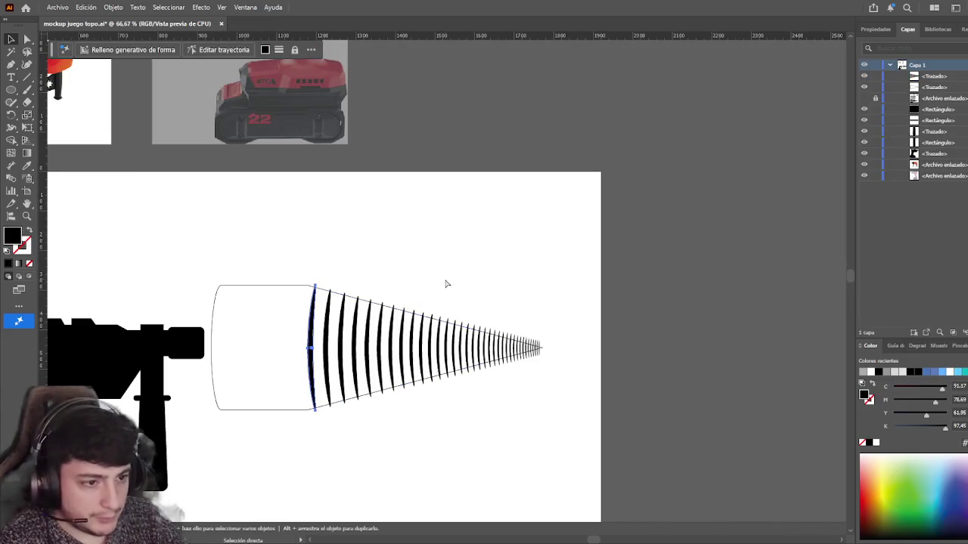
pyautogui.hotkey('ctrl', 'z')
pyautogui.hotkey('ctrl', 'z')
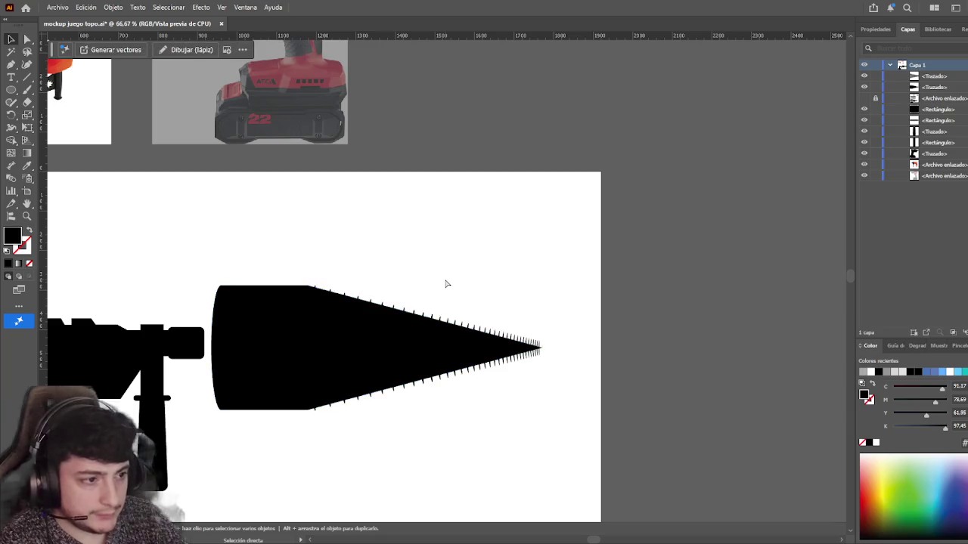
pyautogui.hotkey('ctrl', 'shift', 'z')
# - Tilt the first cone stripe clockwise so it follows the cone's edge
pyautogui.press('v')
pyautogui.click(432, 337)
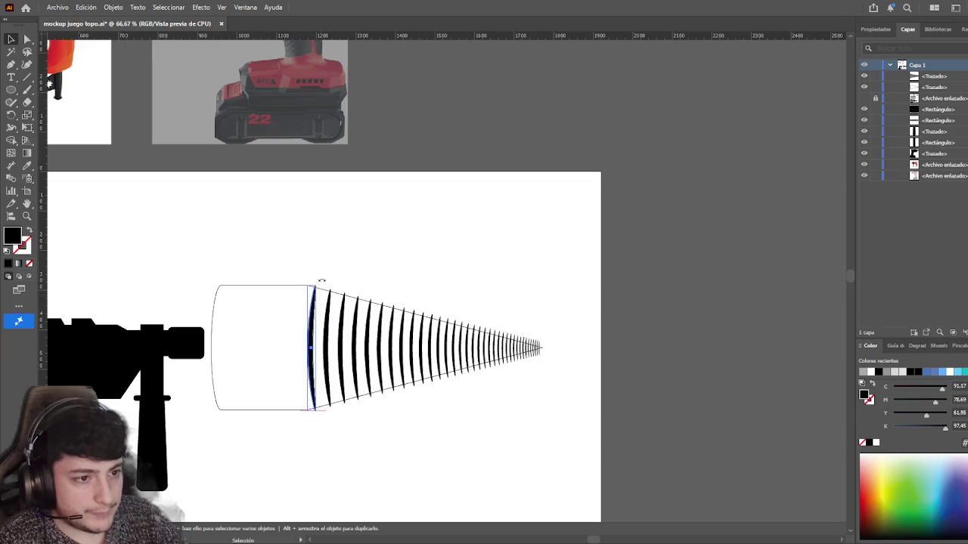
pyautogui.moveTo(320, 278); pyautogui.dragTo(325, 280)
pyautogui.click(350, 266)
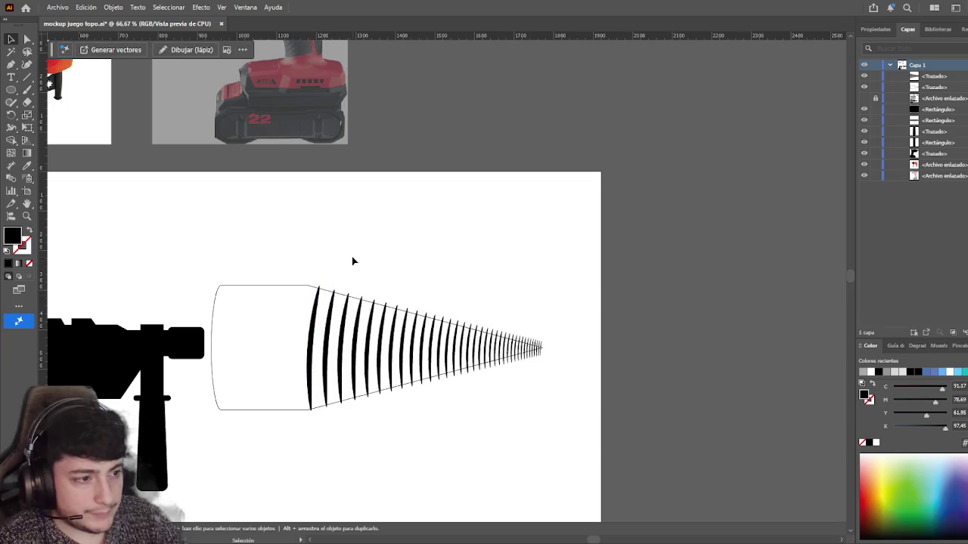
pyautogui.keyDown('alt'); pyautogui.scroll(2, 352, 328); pyautogui.keyUp('alt')
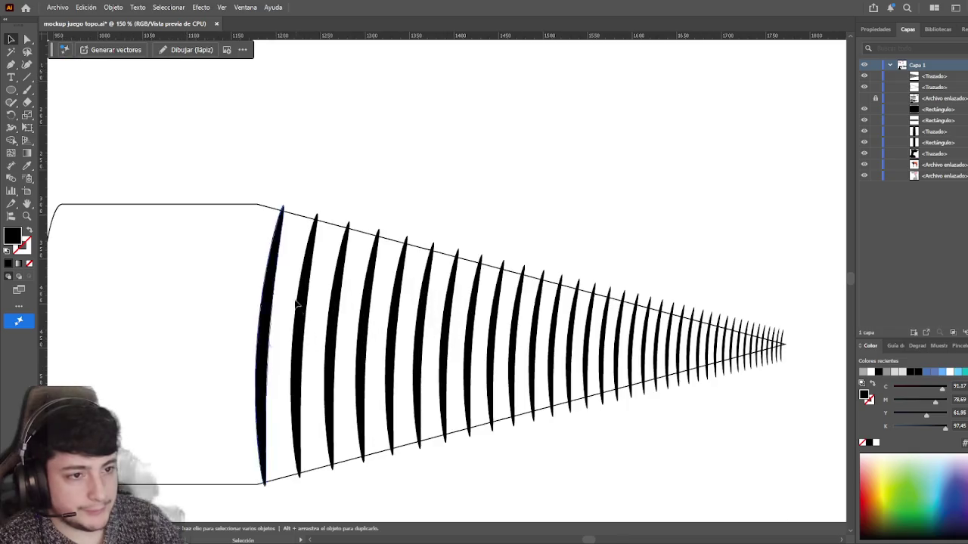
pyautogui.click(266, 378)
pyautogui.click(421, 204)
pyautogui.hscroll(1, 424, 215)
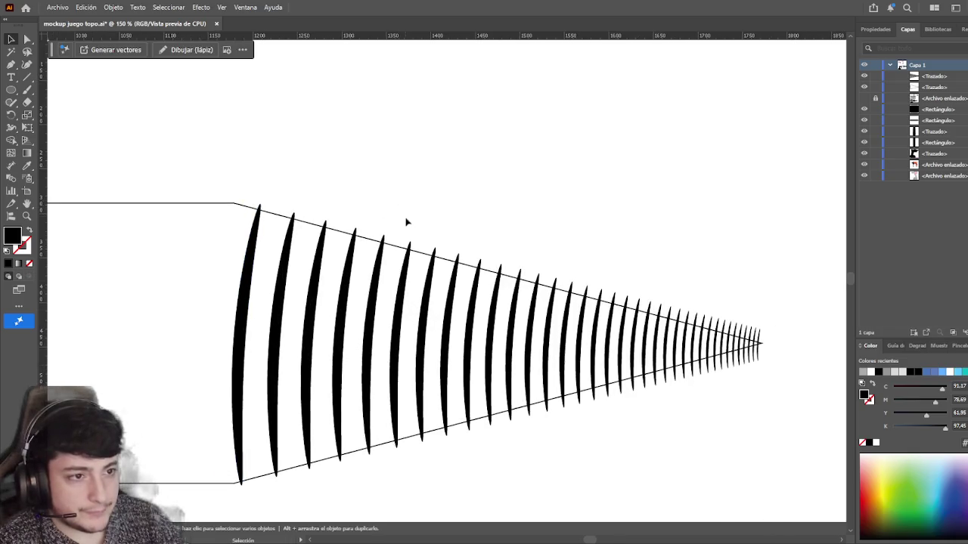
pyautogui.keyDown('alt'); pyautogui.scroll(-1, 412, 219); pyautogui.keyUp('alt')
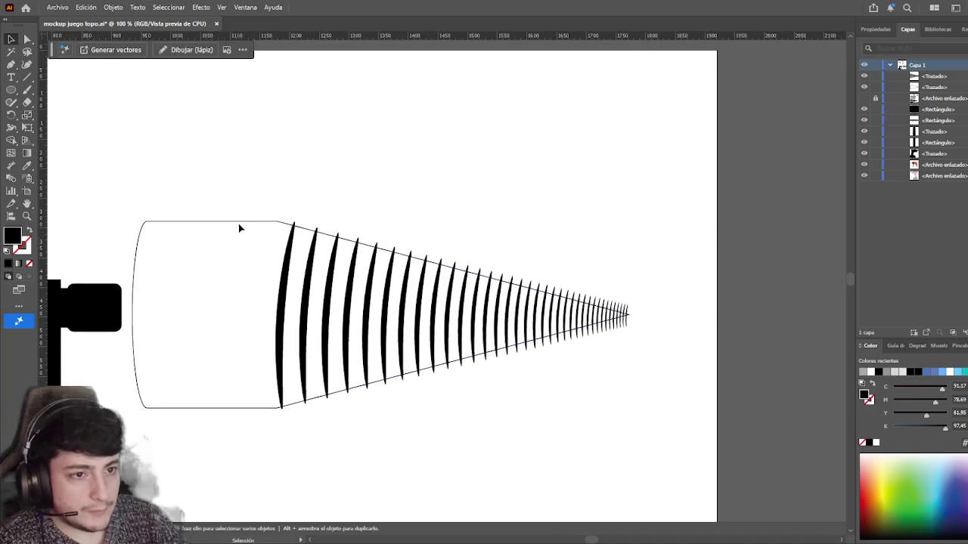
pyautogui.click(285, 261)
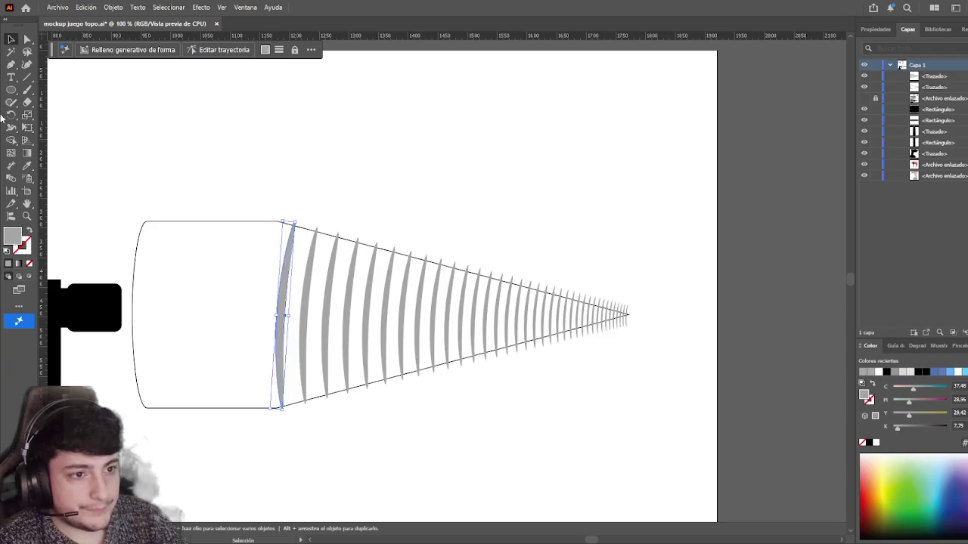
# - Fill the drill cone solid black, undoing a stray stripe rotation
pyautogui.moveTo(155, 183); pyautogui.dragTo(213, 270)
pyautogui.click(29, 230)
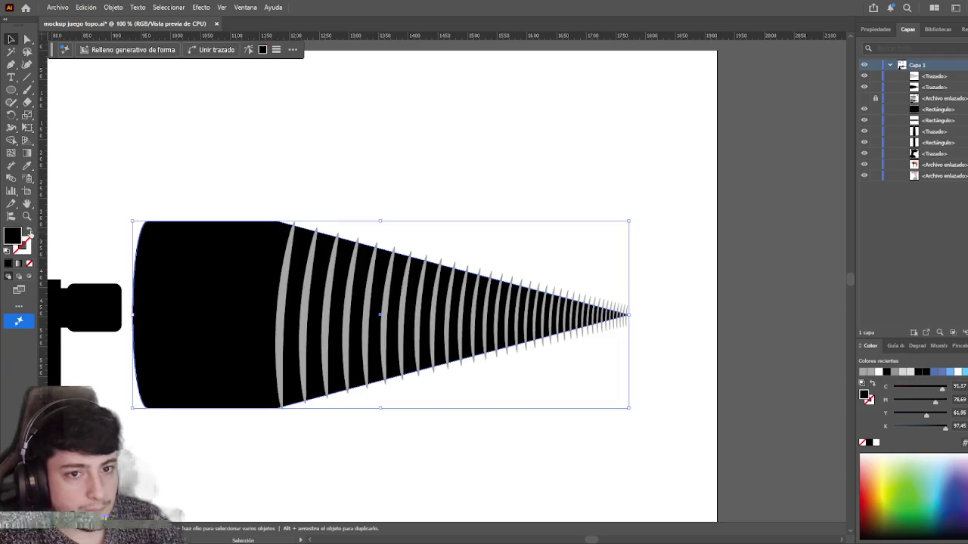
pyautogui.click(290, 208)
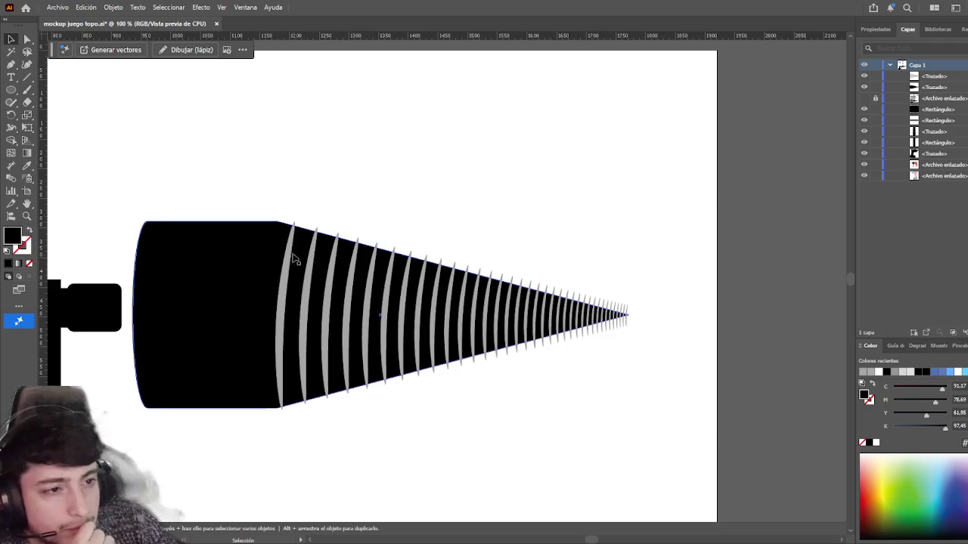
pyautogui.click(288, 224)
pyautogui.moveTo(288, 224); pyautogui.dragTo(321, 224)
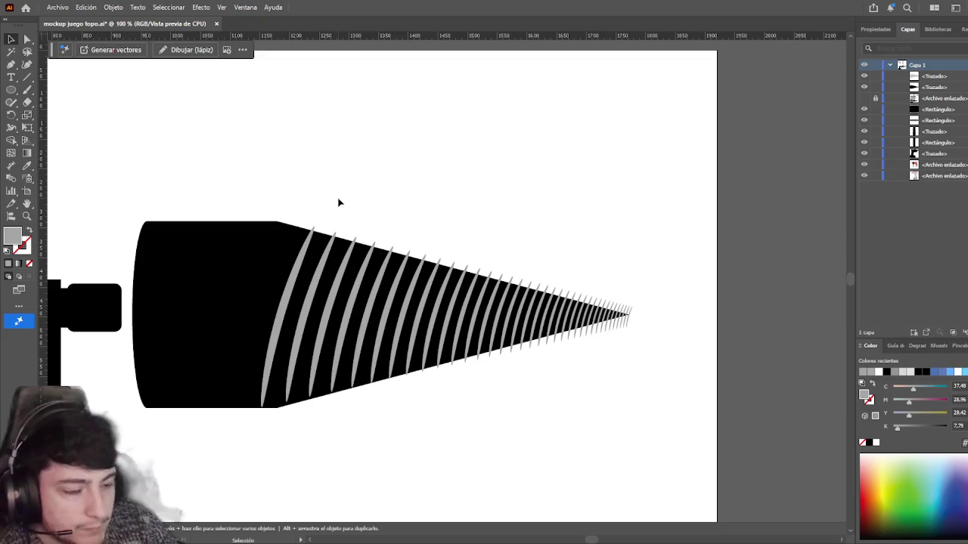
pyautogui.hotkey('ctrl', 'z')
pyautogui.click(339, 202)
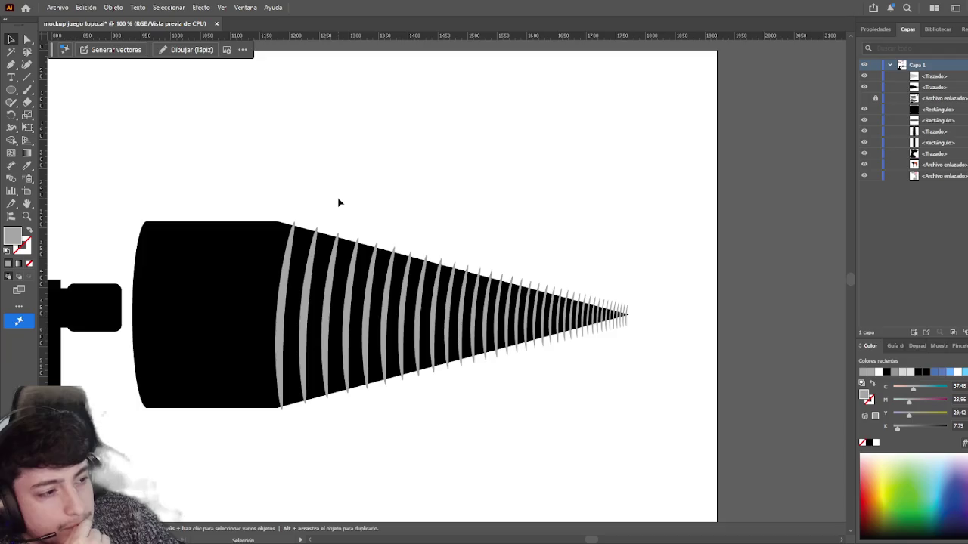
# - Paste a cone copy in front, bring it forward, and clip the stripes to it
pyautogui.click(220, 304)
pyautogui.hotkey('ctrl', 'c')
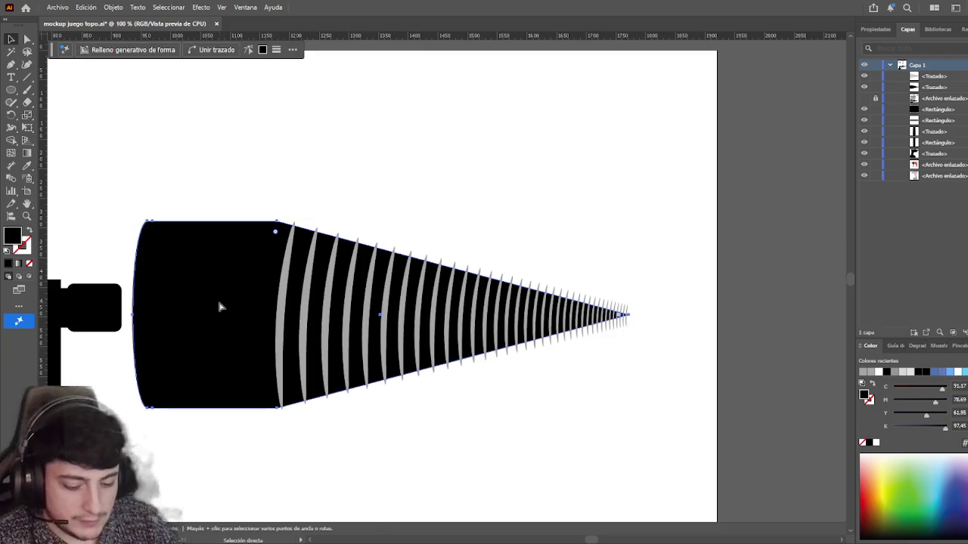
pyautogui.hotkey('ctrl', 'f')
pyautogui.keyDown('shift'); pyautogui.click(309, 306); pyautogui.keyUp('shift')
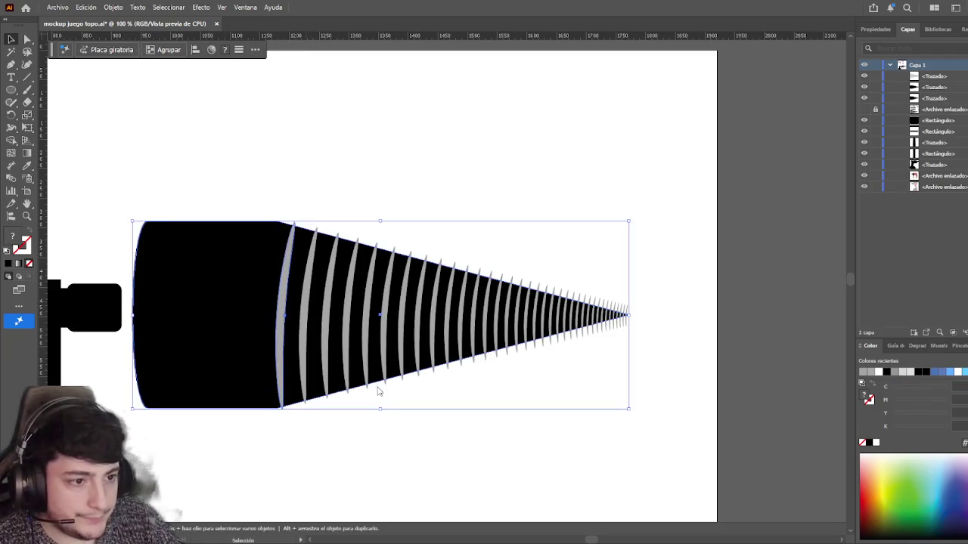
pyautogui.click(227, 395)
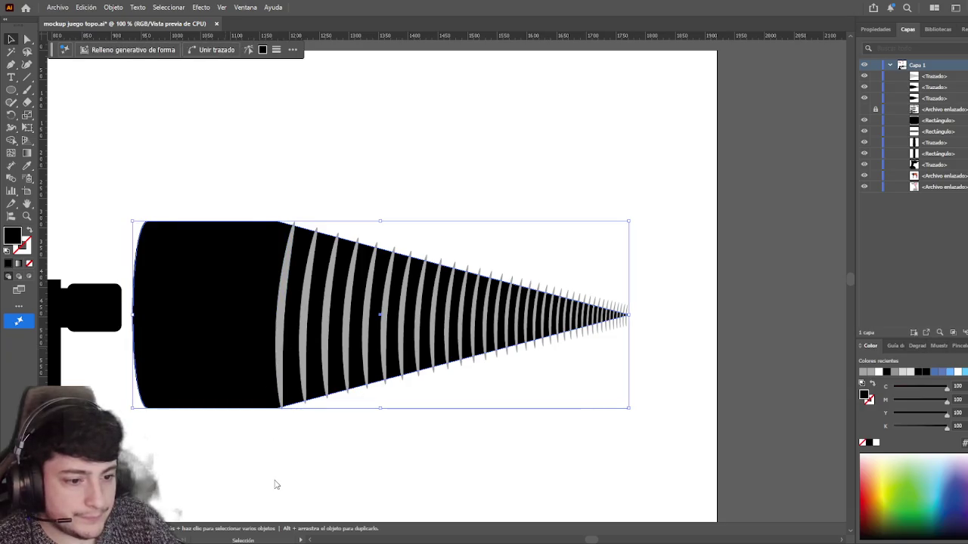
pyautogui.hotkey('ctrl', 'shift', ']')
pyautogui.click(361, 451)
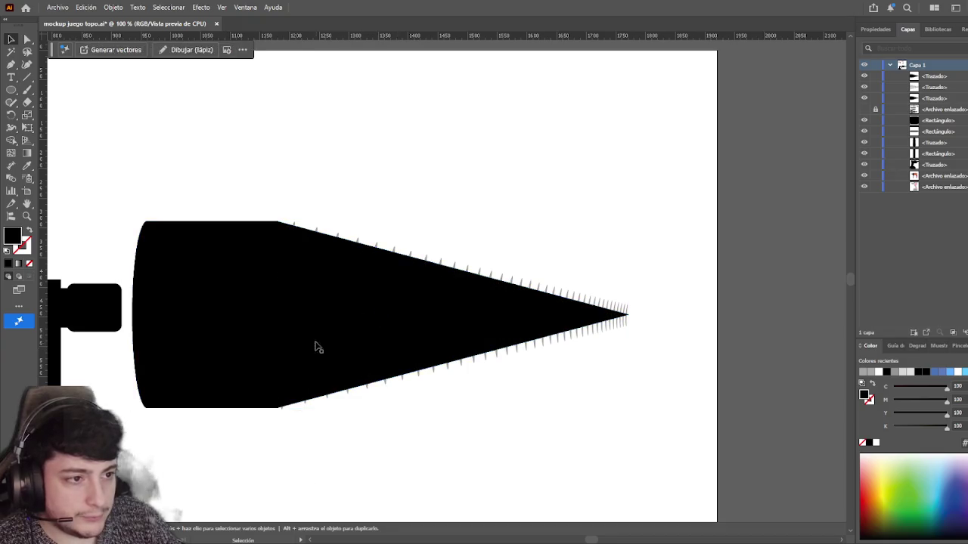
pyautogui.click(320, 356)
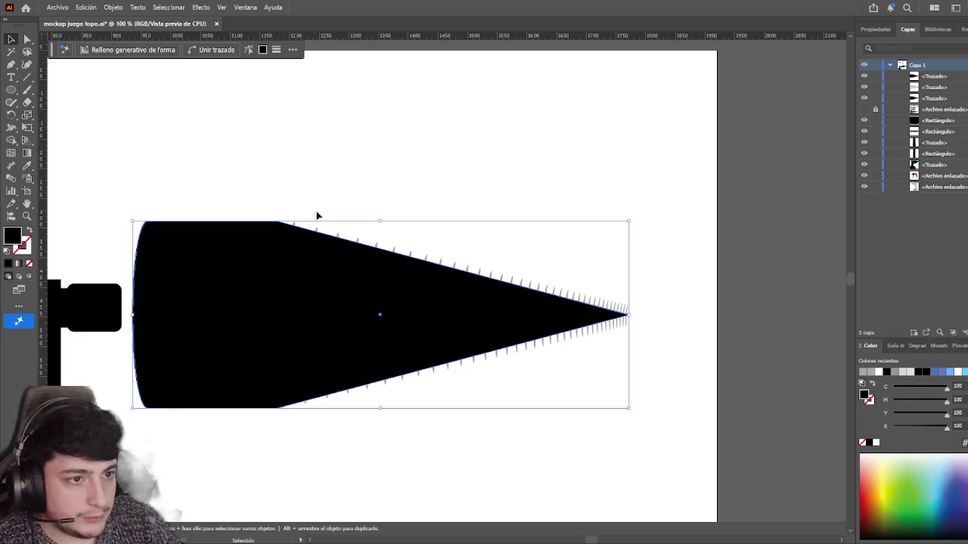
pyautogui.keyDown('shift'); pyautogui.click(482, 276); pyautogui.keyUp('shift')
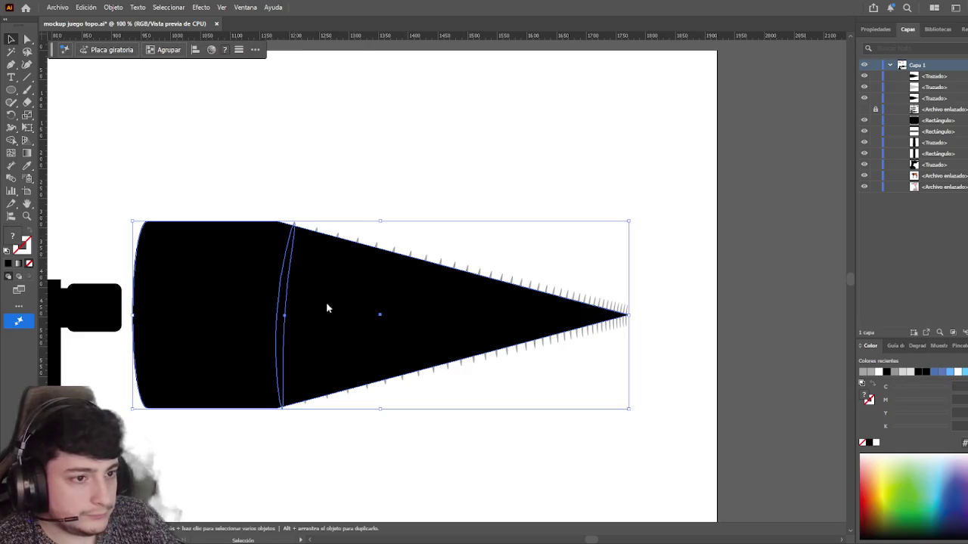
pyautogui.hotkey('ctrl', '7')
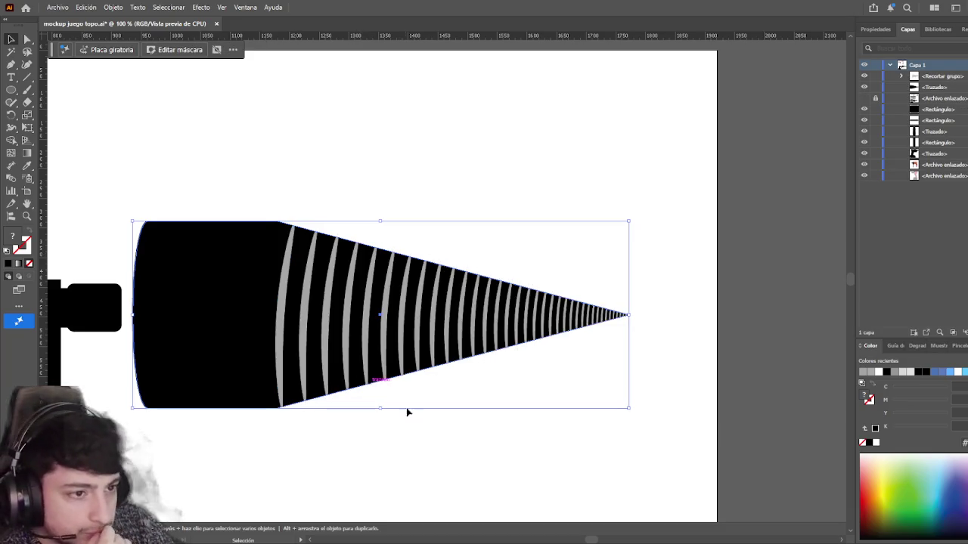
# - Release the cone's clipping mask and pick out the leftmost grey rib at the seam
pyautogui.click(465, 196)
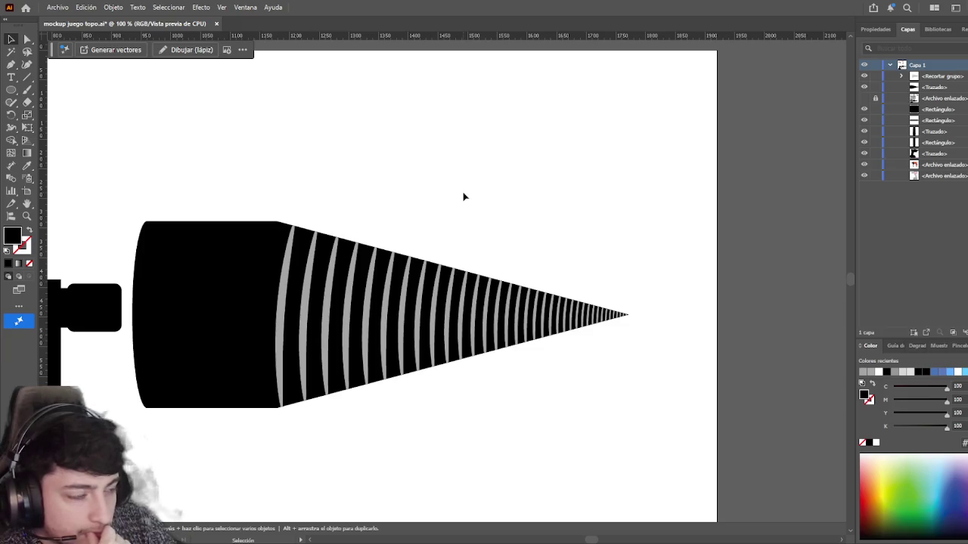
pyautogui.hotkey('ctrl', 'alt', '7')
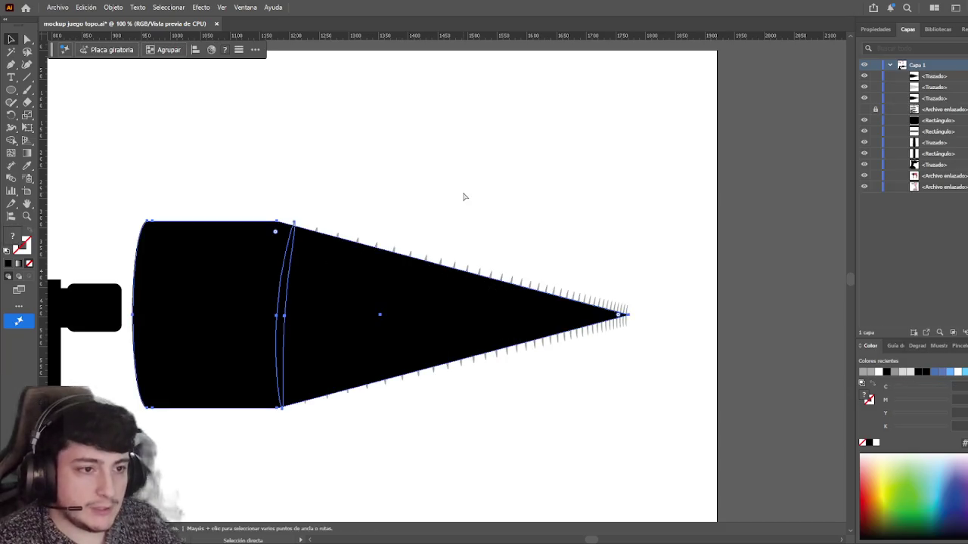
pyautogui.press('v')
pyautogui.click(456, 201)
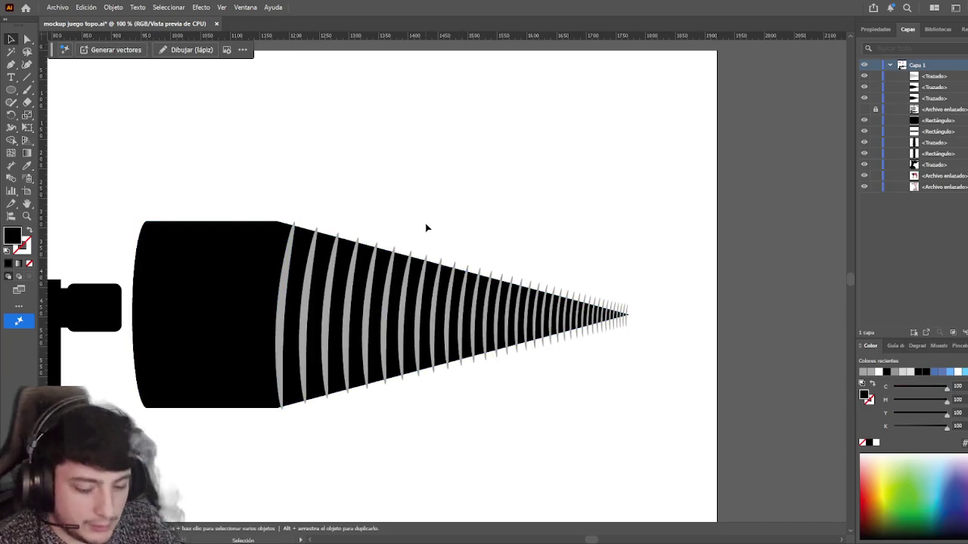
pyautogui.click(283, 305)
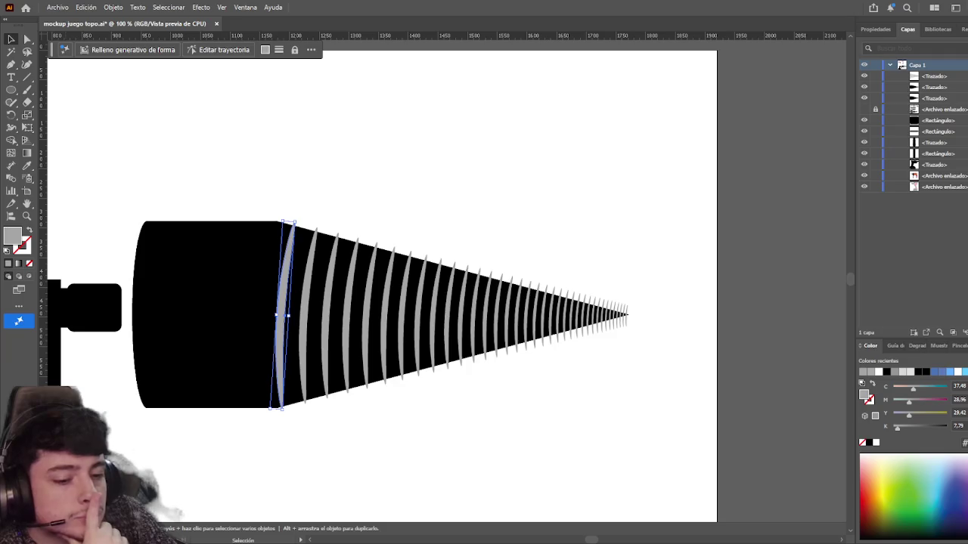
pyautogui.click(285, 329)
pyautogui.click(287, 331)
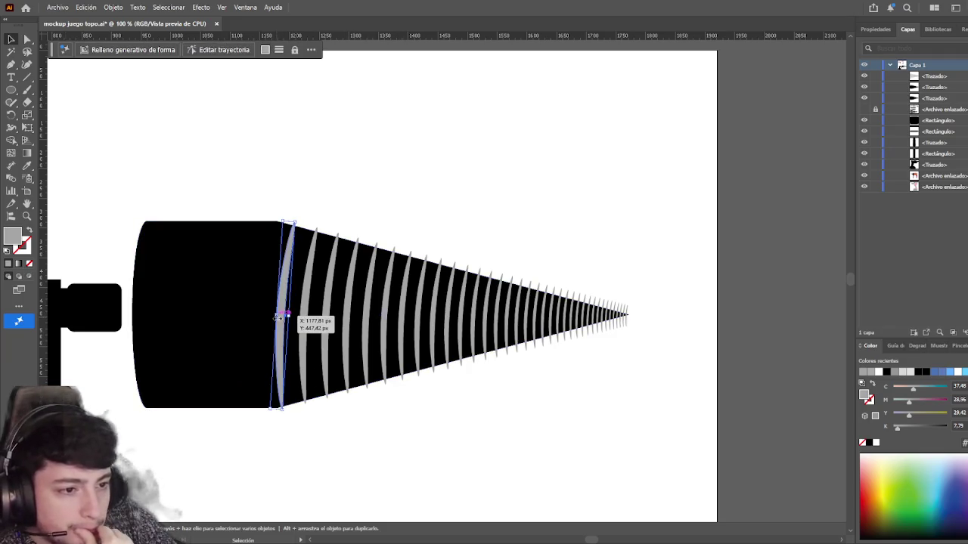
pyautogui.click(545, 227)
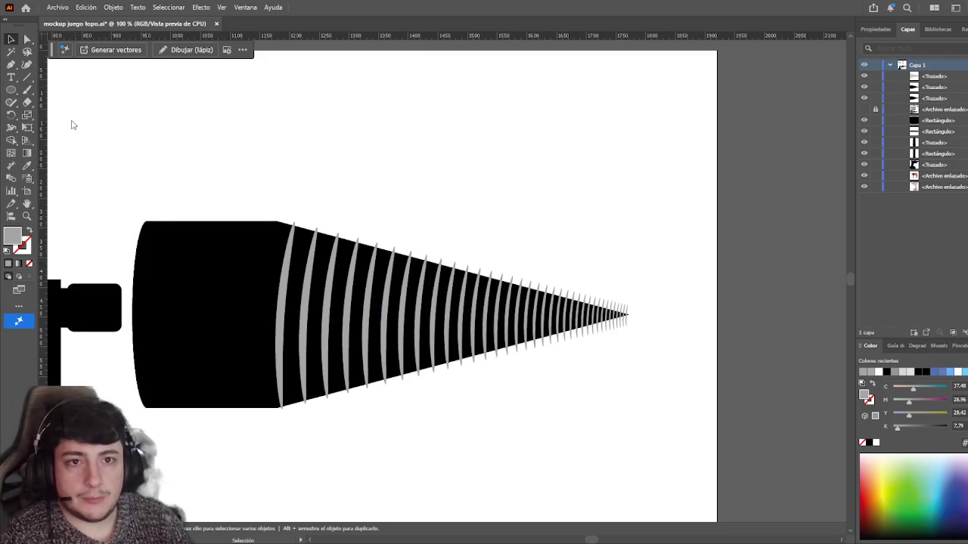
# - Draw a tall ellipse, delete its right anchor, and swap fill to stroke for a curved line
pyautogui.press('l')
pyautogui.moveTo(206, 221); pyautogui.dragTo(218, 406)
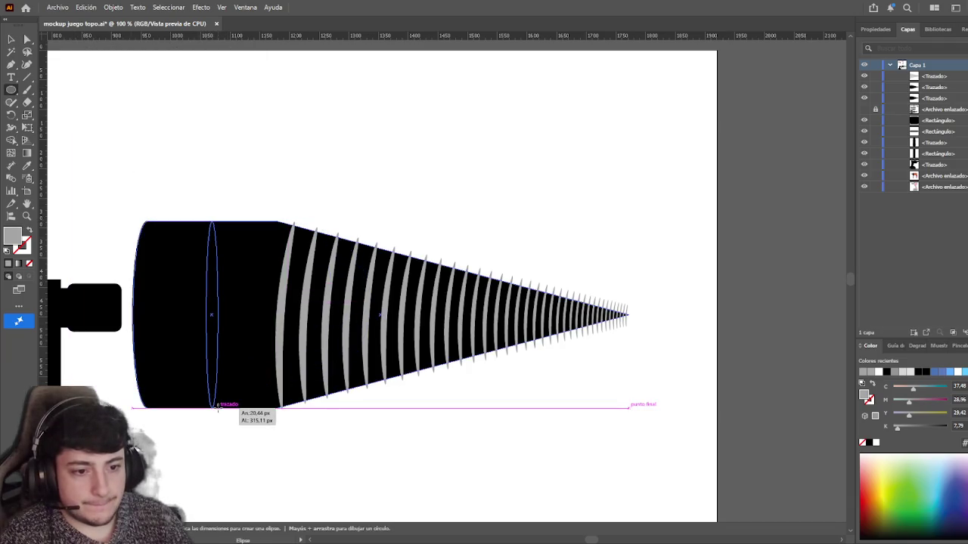
pyautogui.press('a')
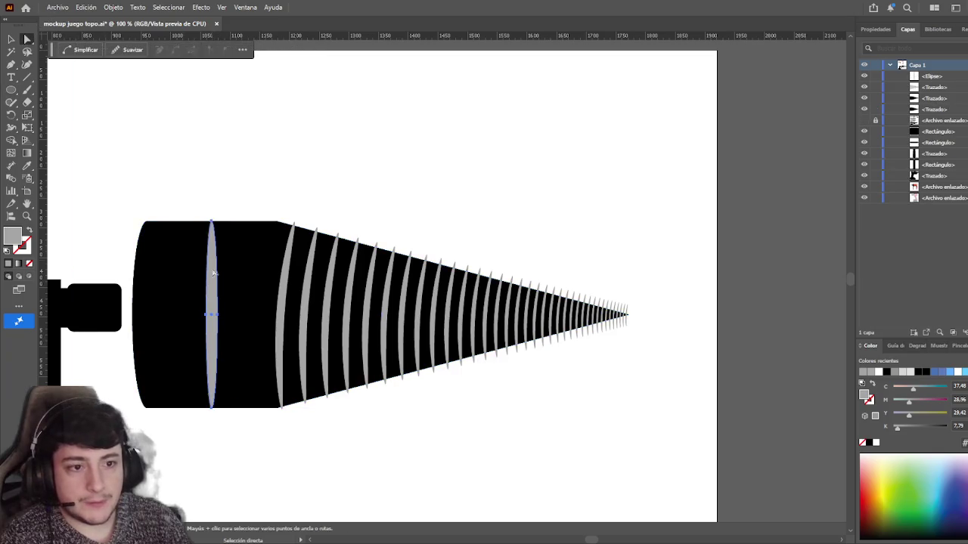
pyautogui.click(217, 317)
pyautogui.press('Delete')
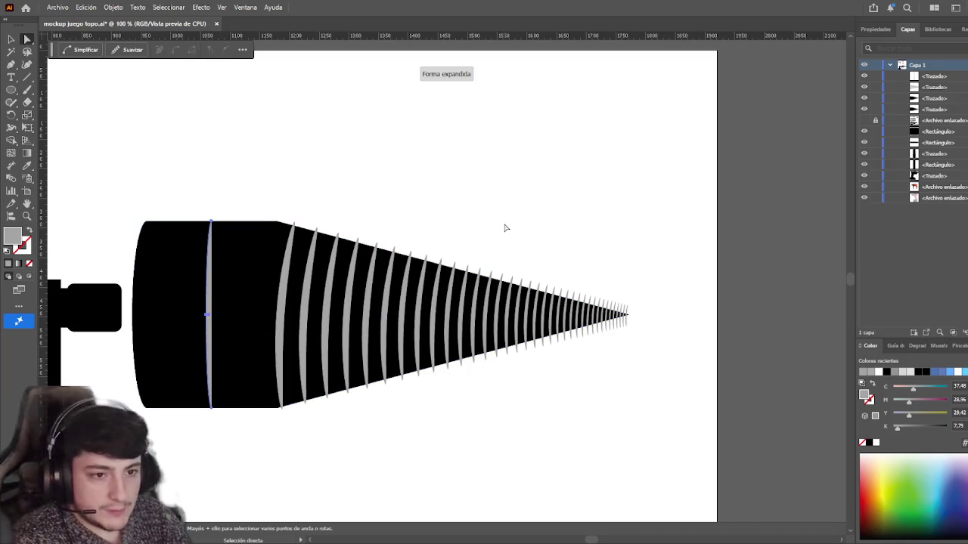
pyautogui.click(29, 230)
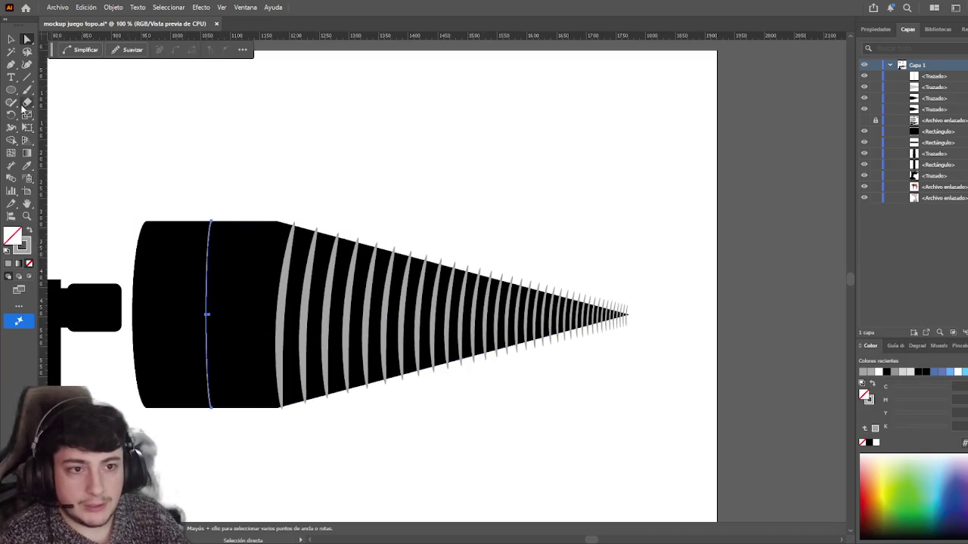
pyautogui.click(9, 39)
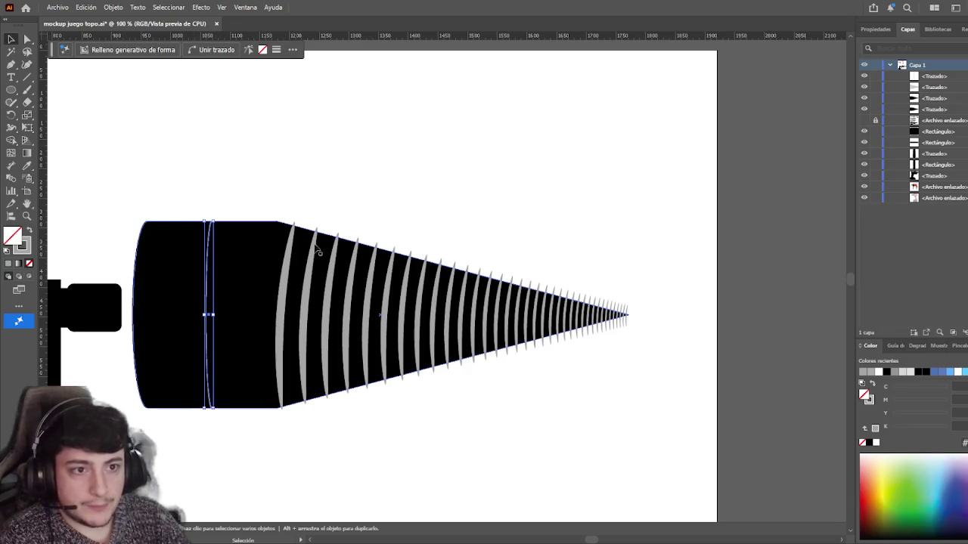
# - Thicken the curved grey line's stroke weight to 6 pt in Properties
pyautogui.moveTo(697, 210); pyautogui.dragTo(676, 211)
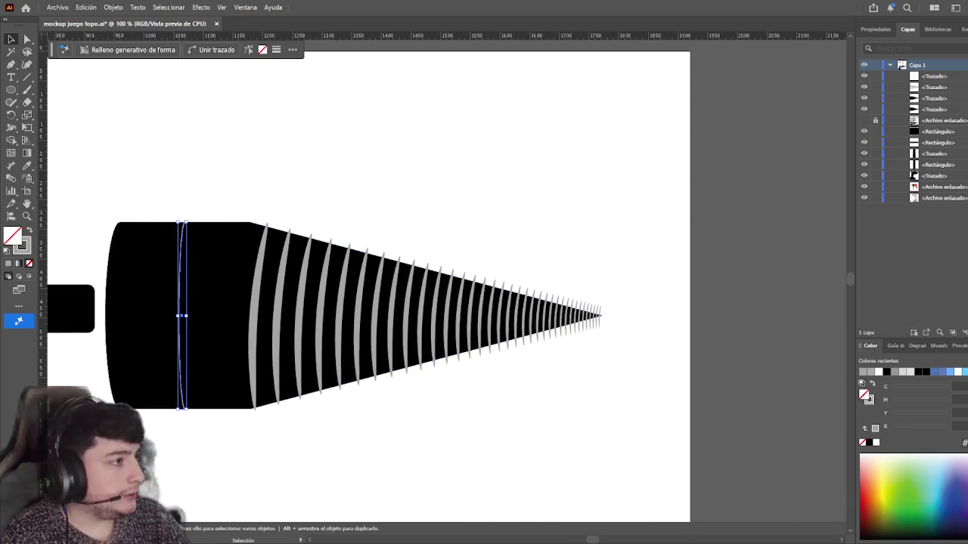
pyautogui.click(875, 29)
pyautogui.click(938, 173)
pyautogui.click(937, 173)
pyautogui.click(506, 155)
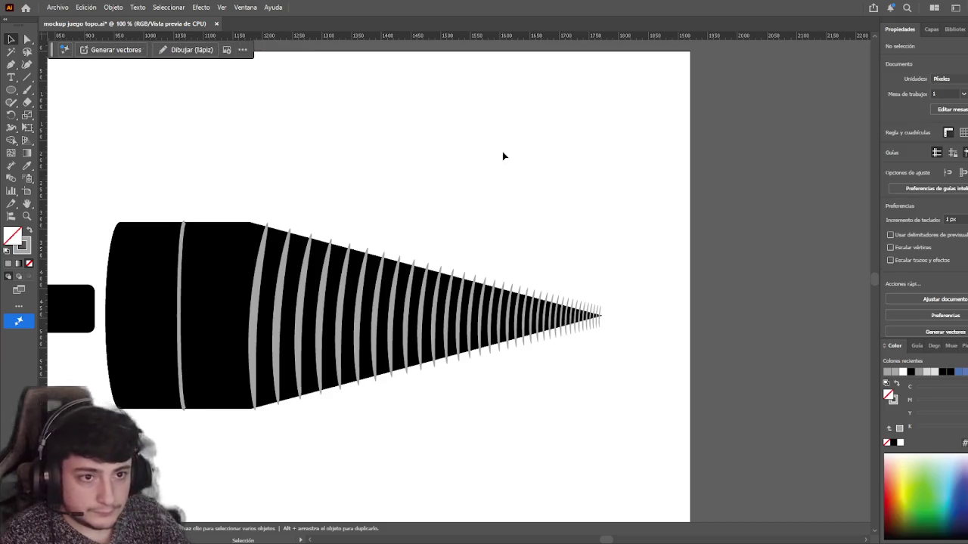
pyautogui.click(182, 302)
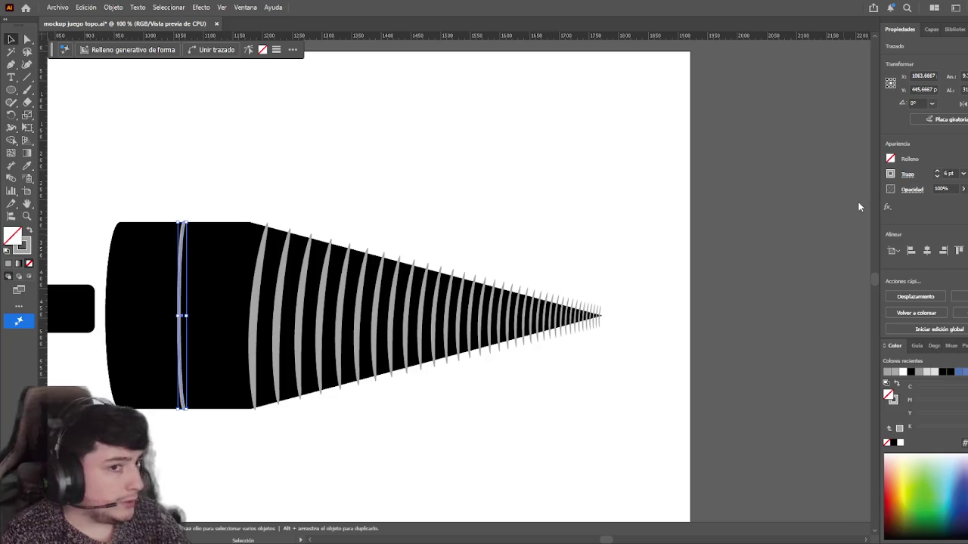
pyautogui.click(219, 177)
pyautogui.scroll(3, 193, 260)
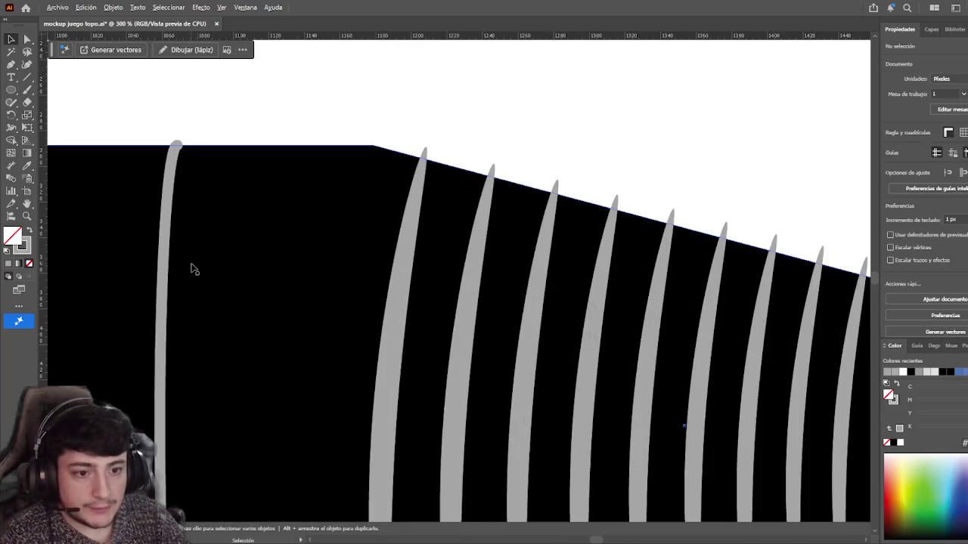
# - Try a new width profile on the thin grey cylinder line
pyautogui.scroll(-1, 219, 250)
pyautogui.click(174, 224)
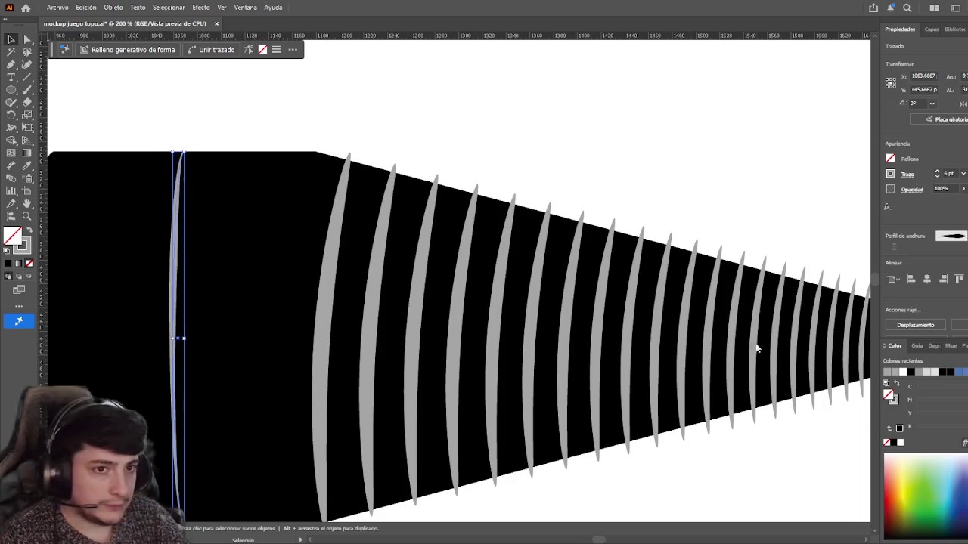
pyautogui.click(303, 147)
pyautogui.scroll(-1, 302, 264)
pyautogui.hscroll(1, 295, 272)
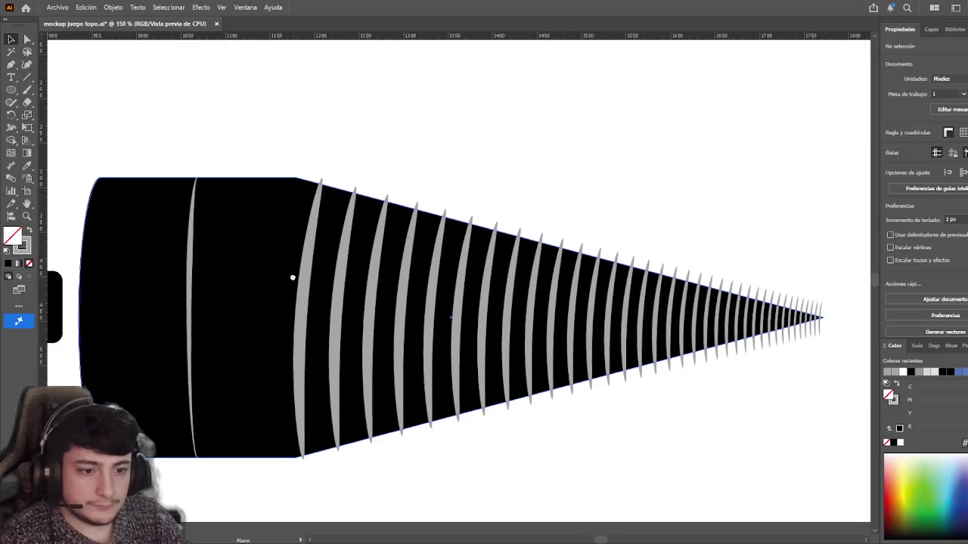
pyautogui.click(192, 256)
pyautogui.click(292, 167)
pyautogui.click(193, 248)
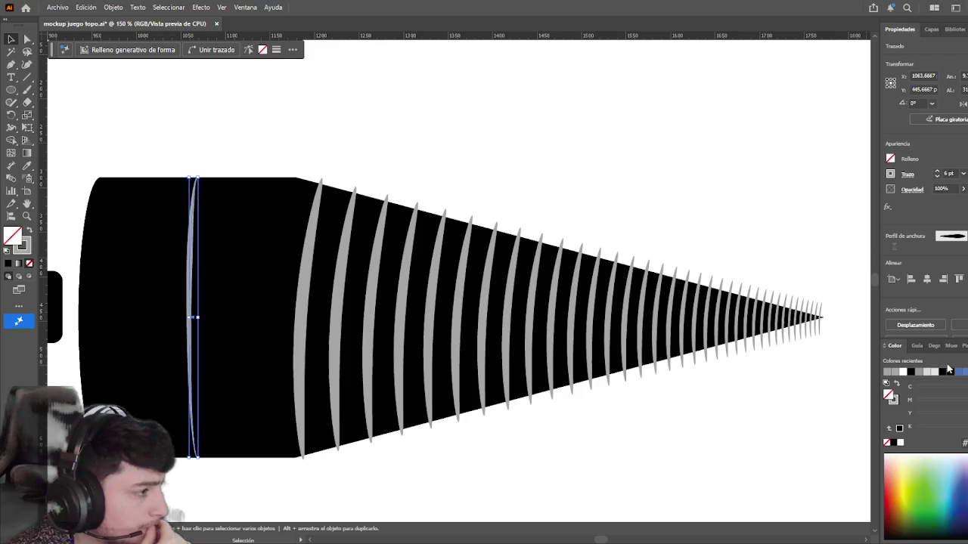
pyautogui.click(434, 155)
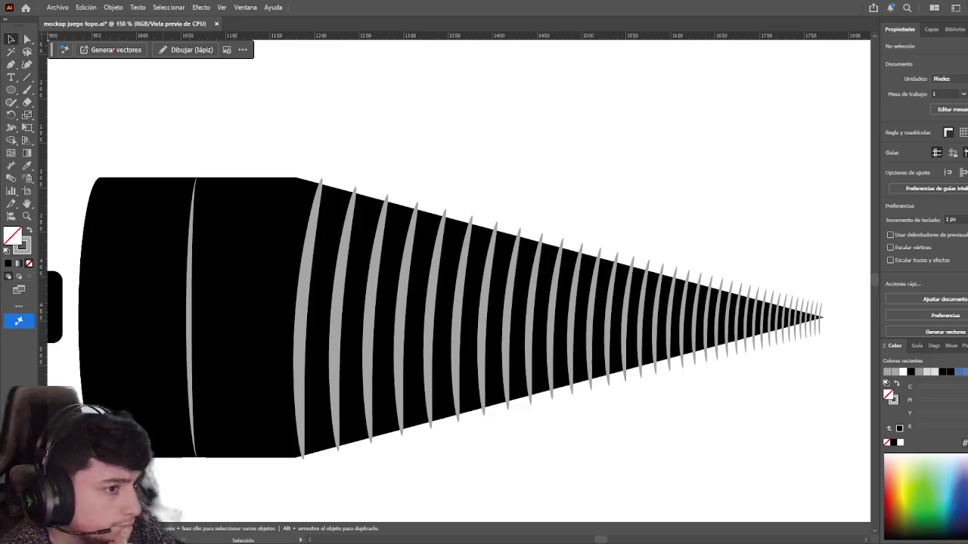
# - Compare profiles and settle on a tapered one thinning toward the ends, then zoom out
pyautogui.click(194, 305)
pyautogui.click(378, 172)
pyautogui.click(195, 249)
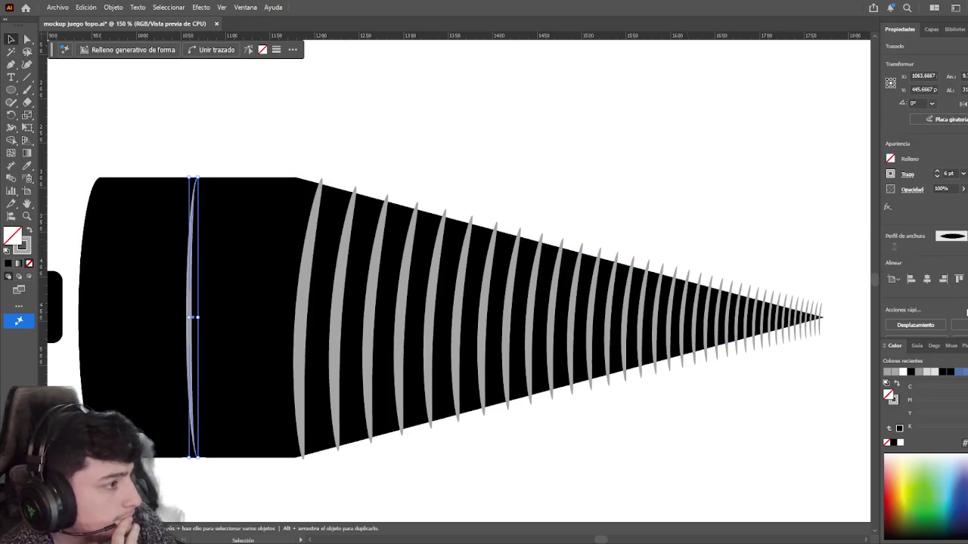
pyautogui.click(536, 160)
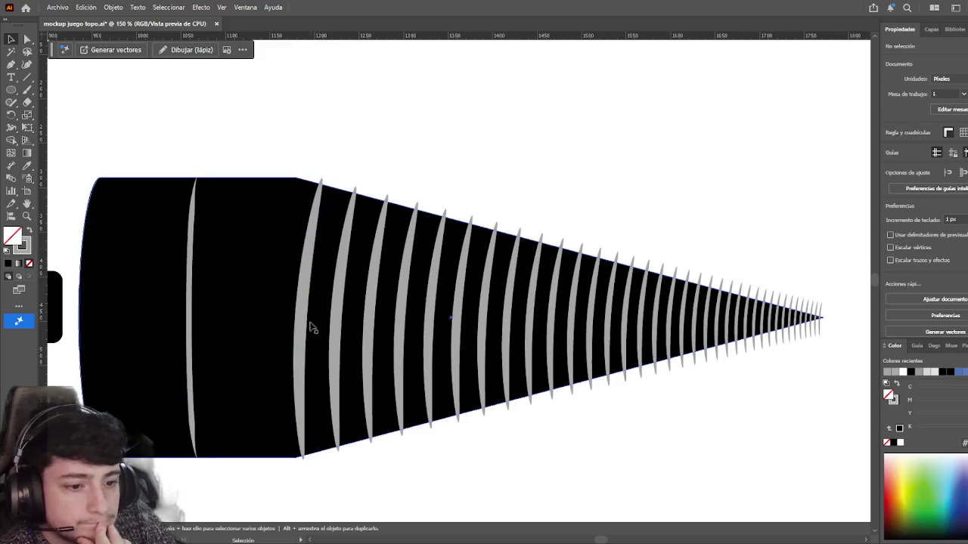
pyautogui.click(192, 321)
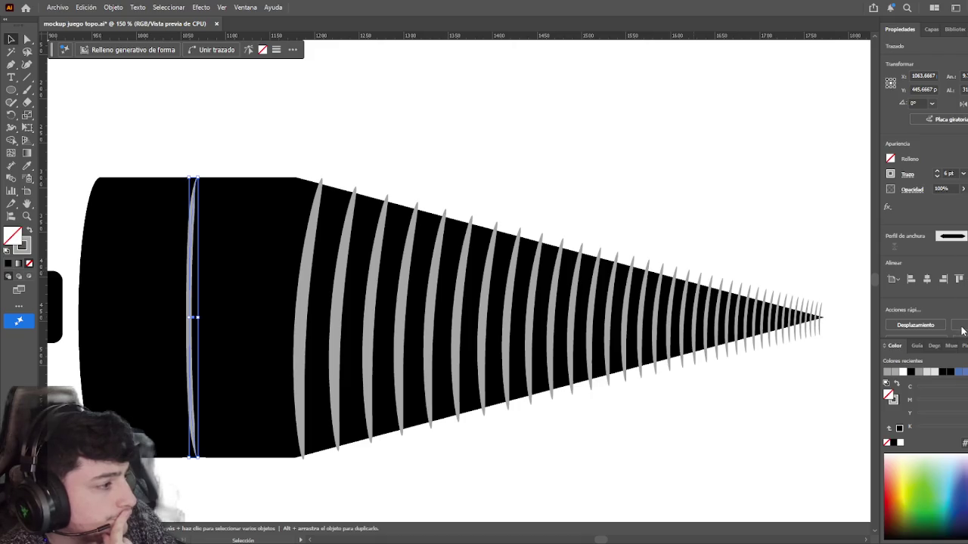
pyautogui.click(571, 165)
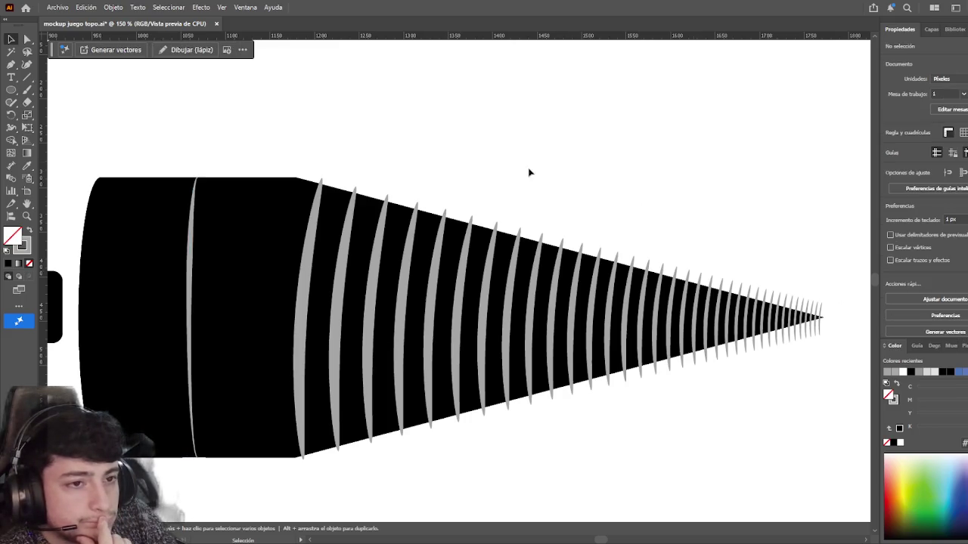
pyautogui.scroll(-5, 345, 226)
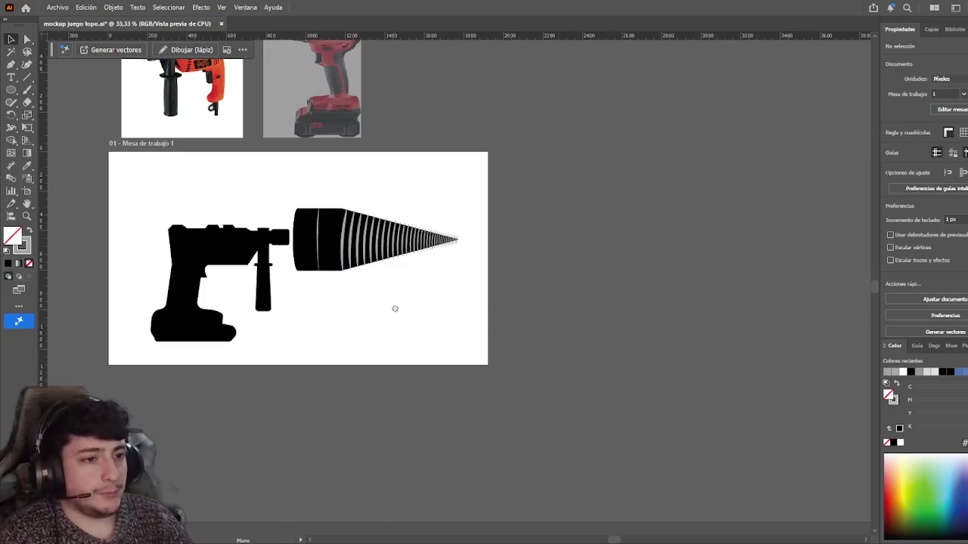
# - Duplicate the drill bit straight below and move its grey line onto the cylinder-cone seam
pyautogui.moveTo(329, 233); pyautogui.dragTo(332, 302)
pyautogui.click(350, 280)
pyautogui.keyDown('alt'); pyautogui.scroll(2, 384, 306); pyautogui.keyUp('alt')
pyautogui.moveTo(251, 317); pyautogui.dragTo(295, 321)
pyautogui.click(388, 271)
pyautogui.keyDown('alt'); pyautogui.scroll(1, 341, 356); pyautogui.keyUp('alt')
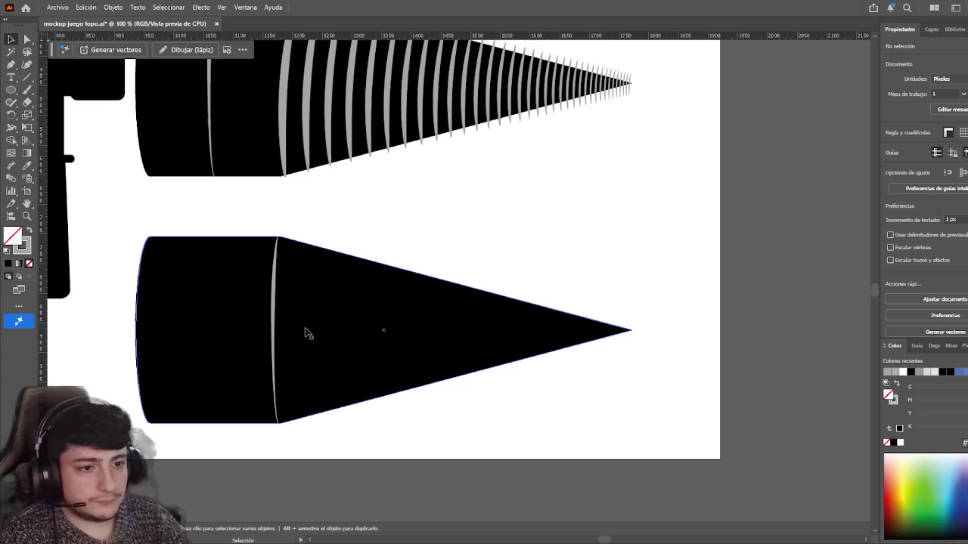
pyautogui.click(276, 313)
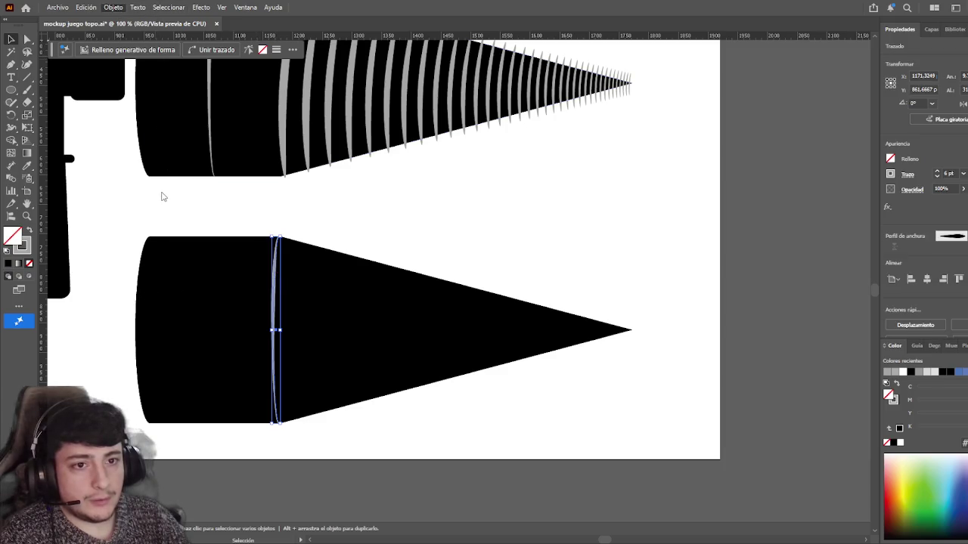
pyautogui.hotkey('ctrl', 'shift', 'a')
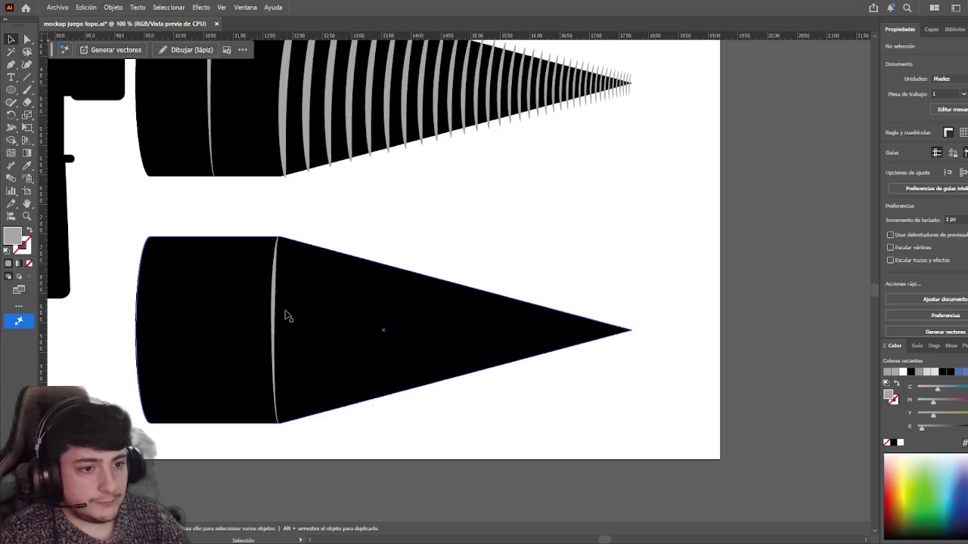
# - Apply a Transform effect repeating the grey stripe along the lower cone from base to tip
pyautogui.click(275, 305)
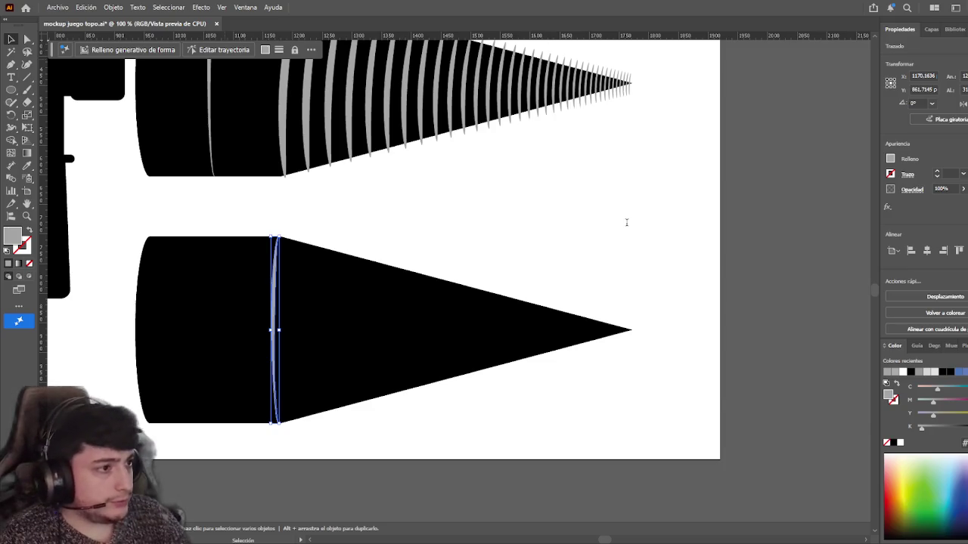
pyautogui.hotkey('ctrl', 'shift', 'e')
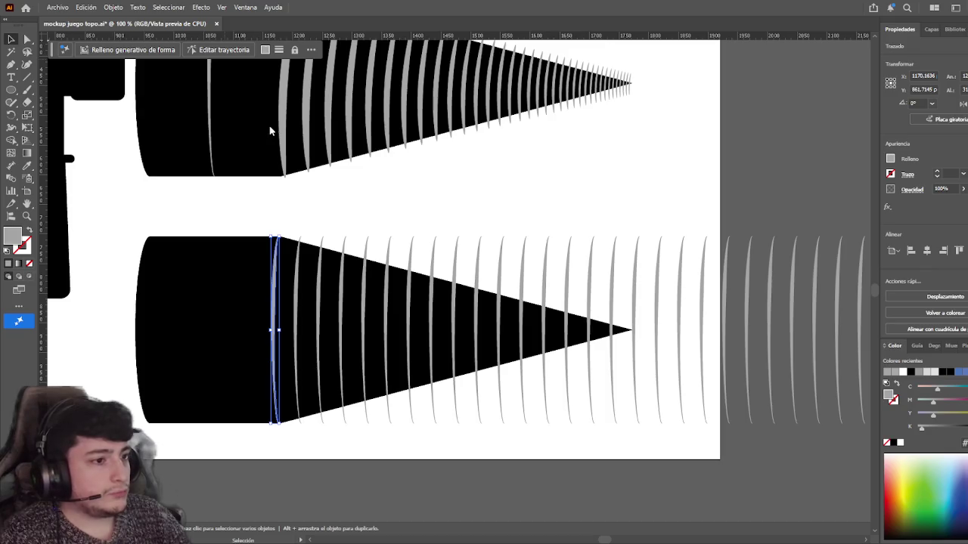
pyautogui.hotkey('ctrl', 'shift', 'e')
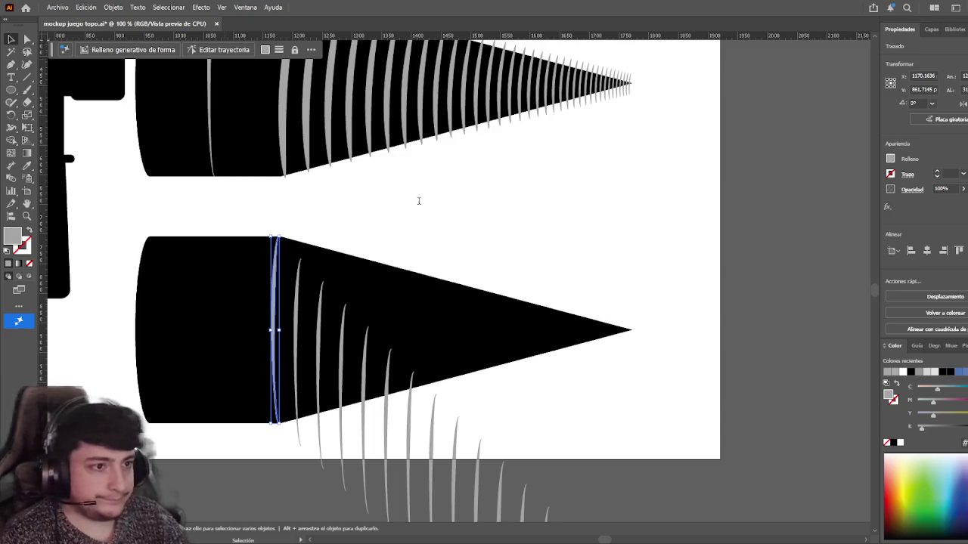
pyautogui.hotkey('ctrl', 'z')
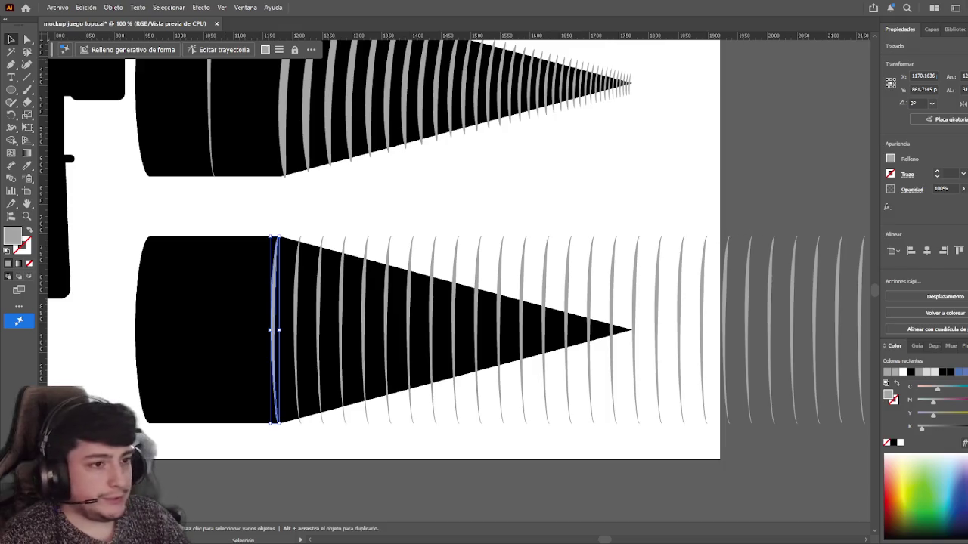
pyautogui.hotkey('ctrl', 'z')
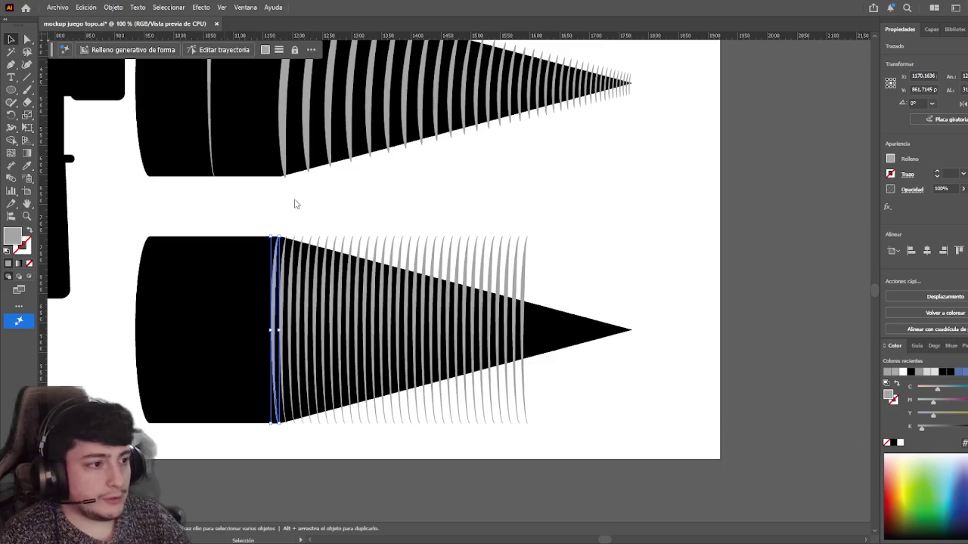
pyautogui.hotkey('ctrl', 'z')
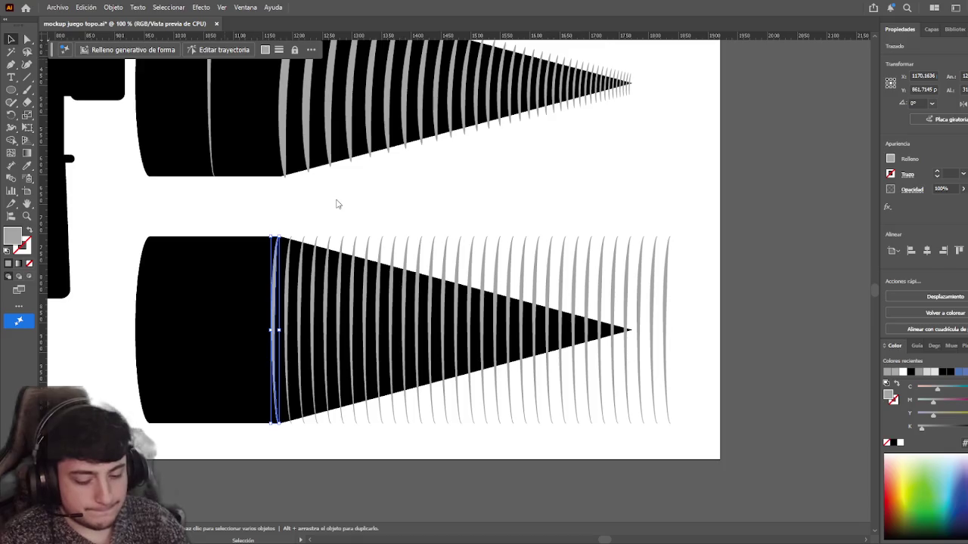
pyautogui.hotkey('ctrl', 'z')
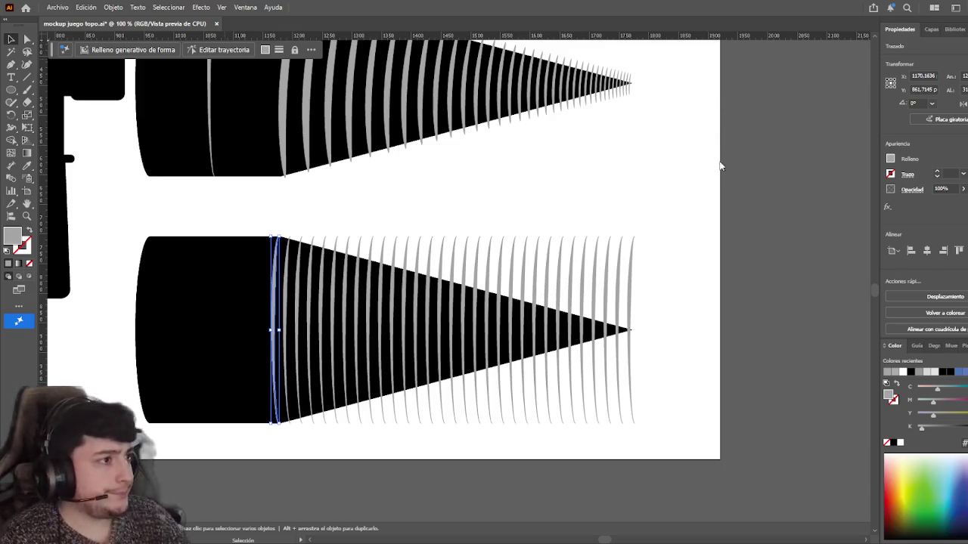
pyautogui.hotkey('ctrl', 'z')
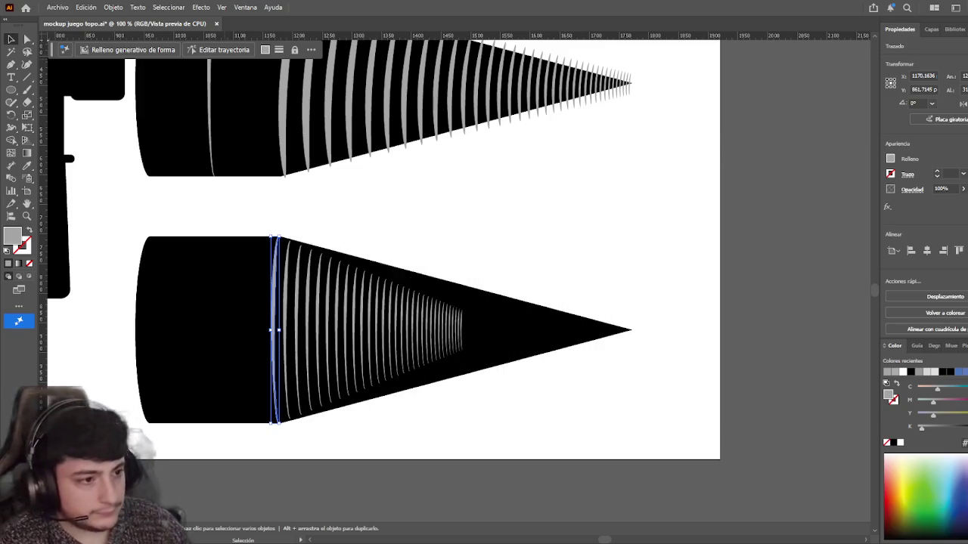
pyautogui.hotkey('ctrl', 'z')
pyautogui.hotkey('ctrl', 'z')
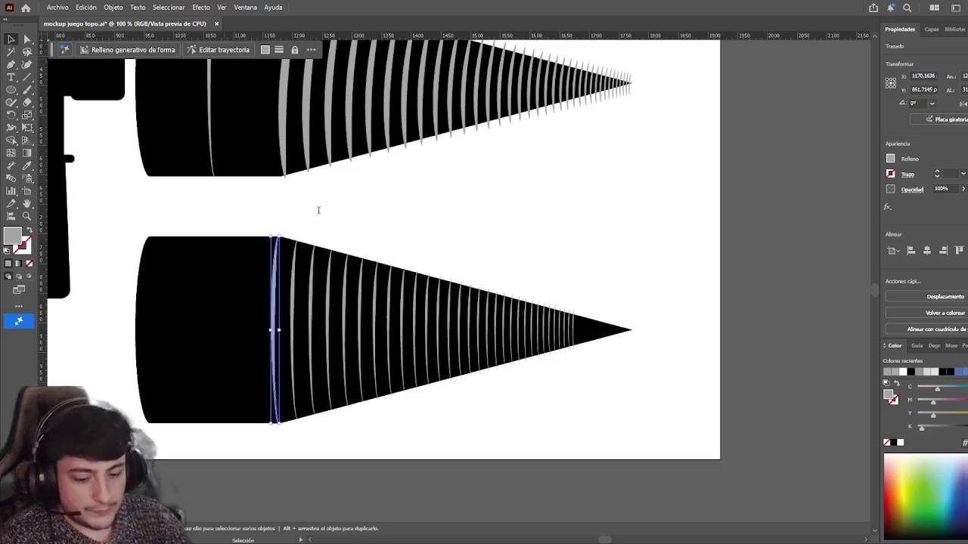
pyautogui.hotkey('ctrl', 'z')
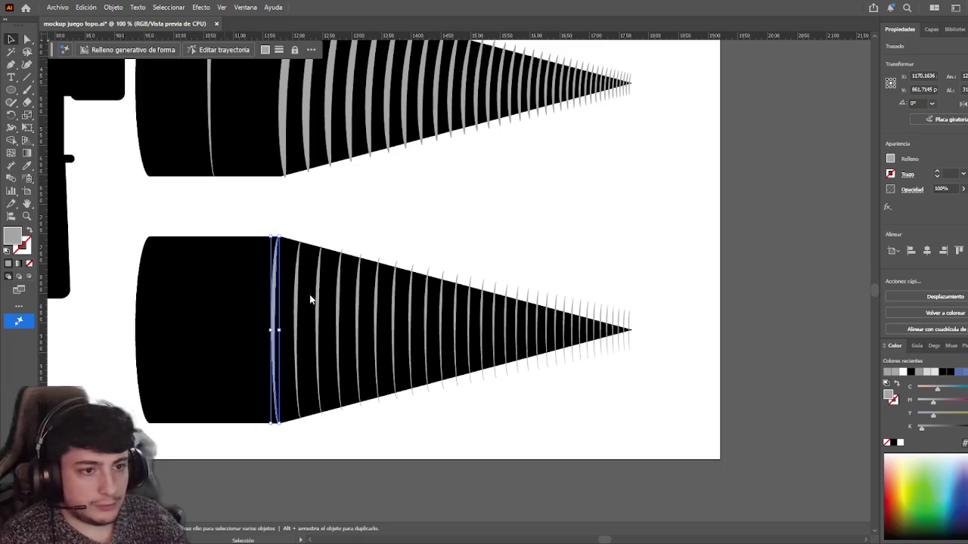
pyautogui.hotkey('ctrl', 'shift', 'e')
pyautogui.click(274, 280)
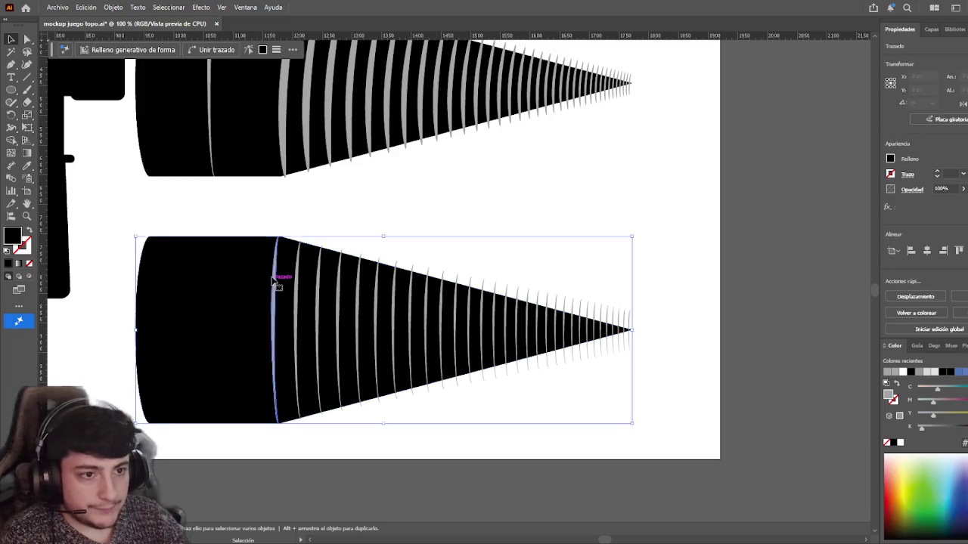
# - Try tilting and shifting the lower cone's thin stripe, then undo both changes
pyautogui.click(281, 240)
pyautogui.moveTo(286, 235); pyautogui.dragTo(295, 237)
pyautogui.moveTo(277, 301); pyautogui.dragTo(292, 299)
pyautogui.click(349, 241)
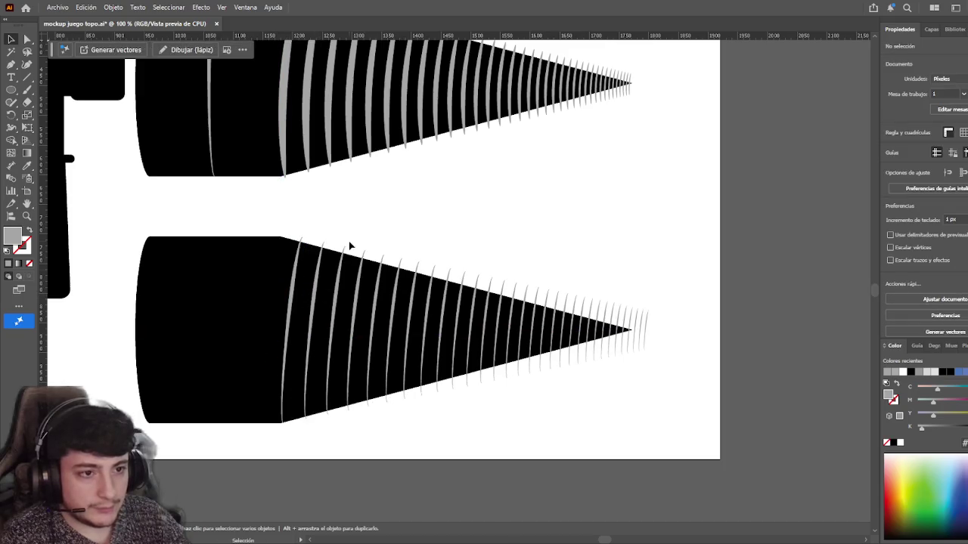
pyautogui.click(291, 331)
pyautogui.hotkey('ctrl', 'z')
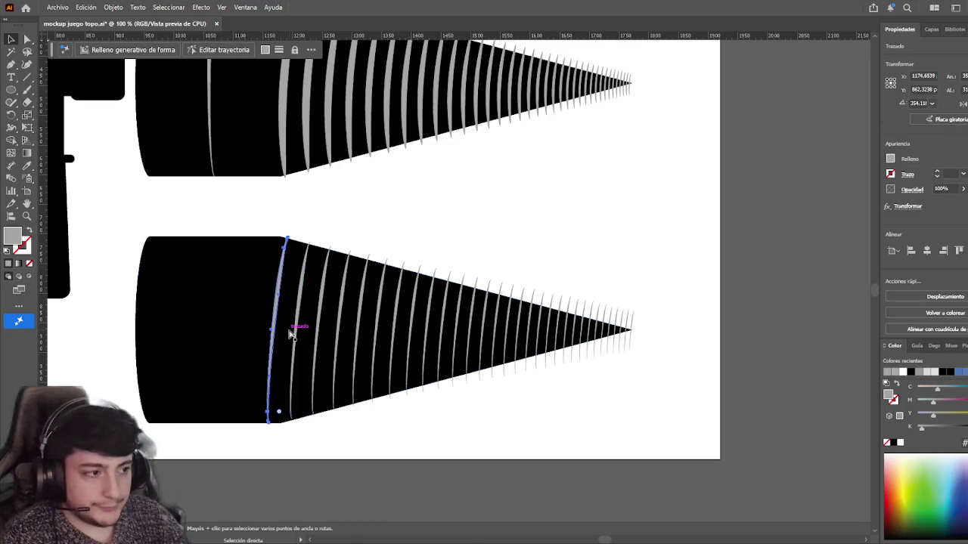
pyautogui.hotkey('ctrl', 'z')
pyautogui.hotkey('ctrl', 'z')
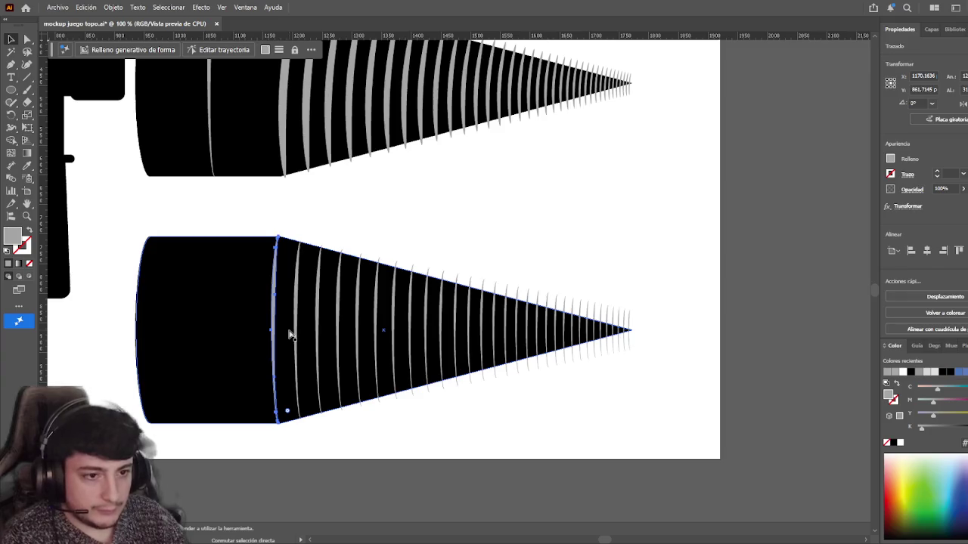
# - Rotate the leftmost stripe to about 355.7° so the repeated stripes lean slightly
pyautogui.click(277, 302)
pyautogui.moveTo(283, 234); pyautogui.dragTo(327, 249)
pyautogui.click(306, 204)
pyautogui.press('space')
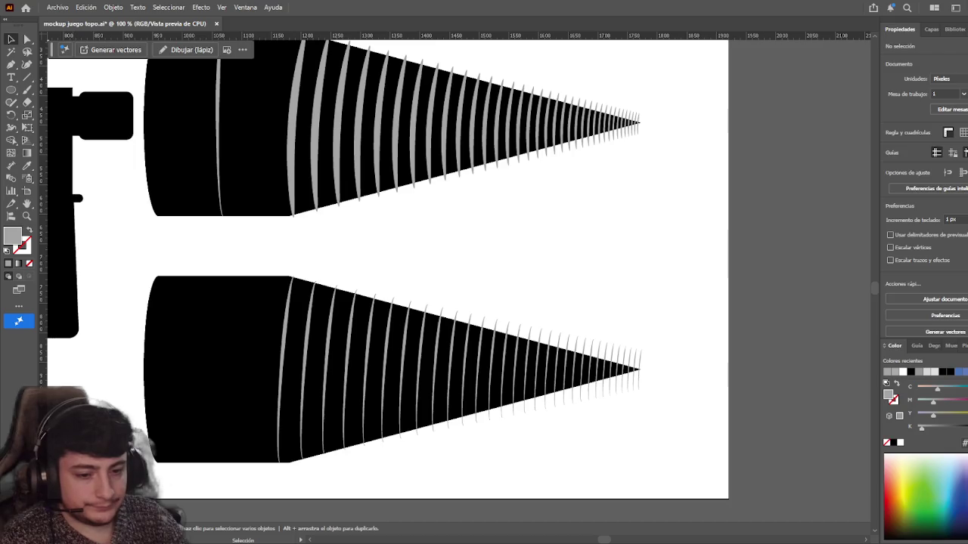
pyautogui.click(275, 378)
pyautogui.click(285, 370)
pyautogui.click(377, 488)
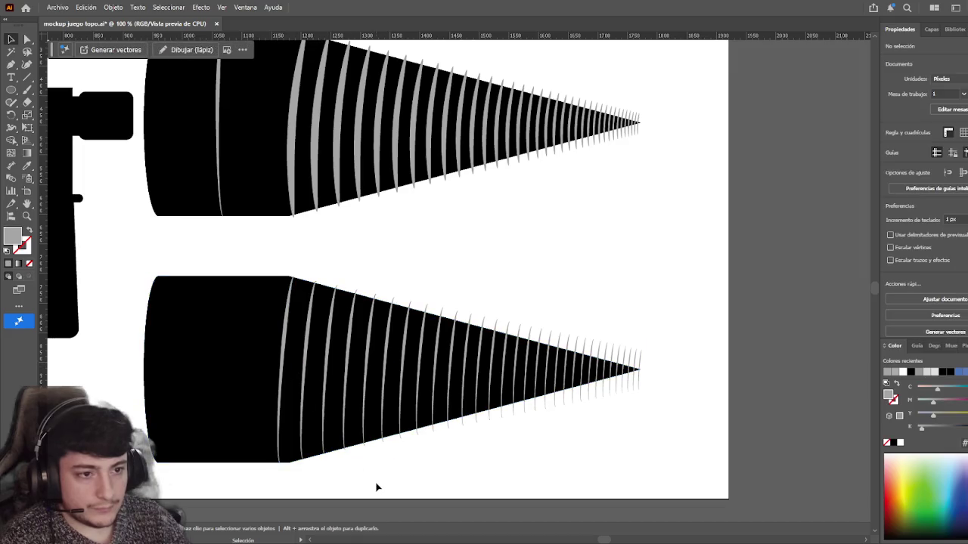
pyautogui.click(282, 375)
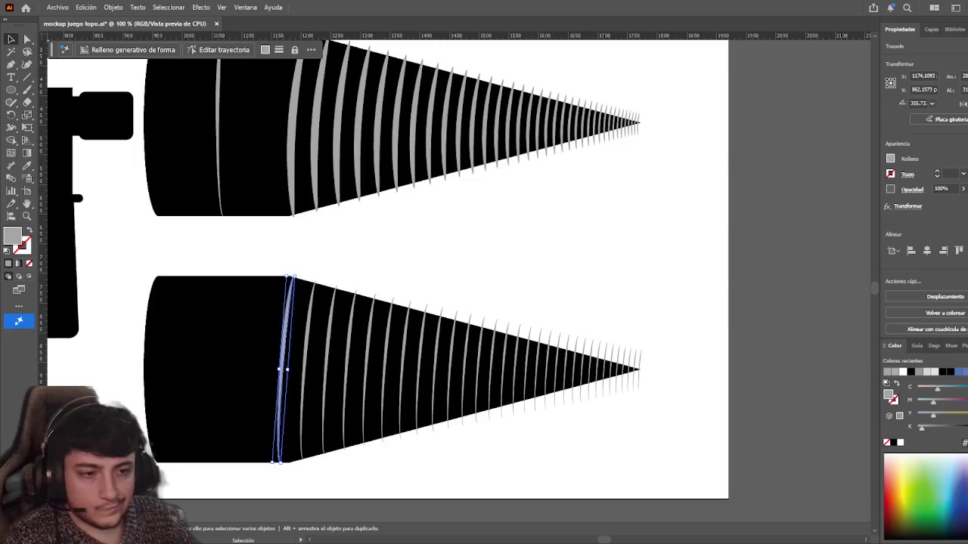
pyautogui.click(454, 239)
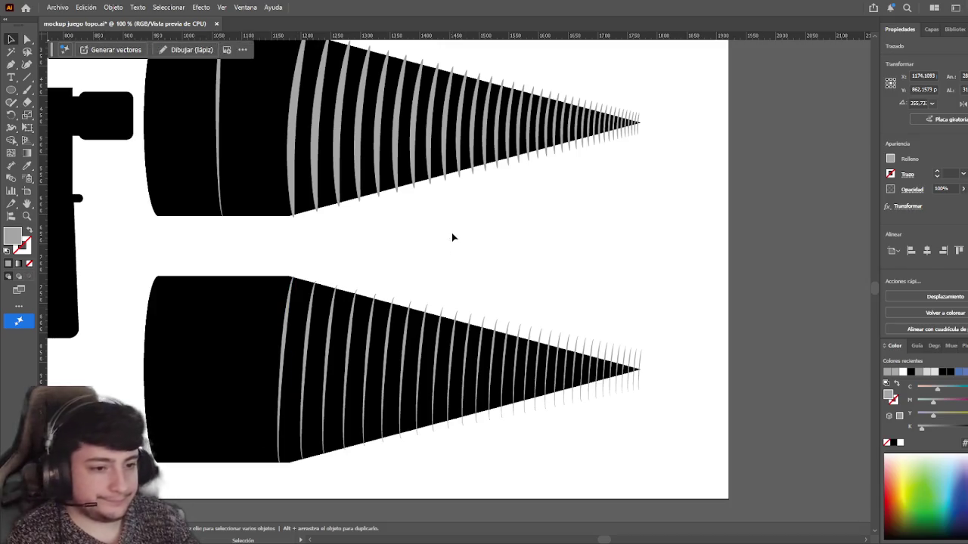
# - Bring the black lower cone in front of the grey stripes and clip the stripes to it
pyautogui.hscroll(-1, 486, 235)
pyautogui.click(311, 310)
pyautogui.click(388, 223)
pyautogui.click(311, 306)
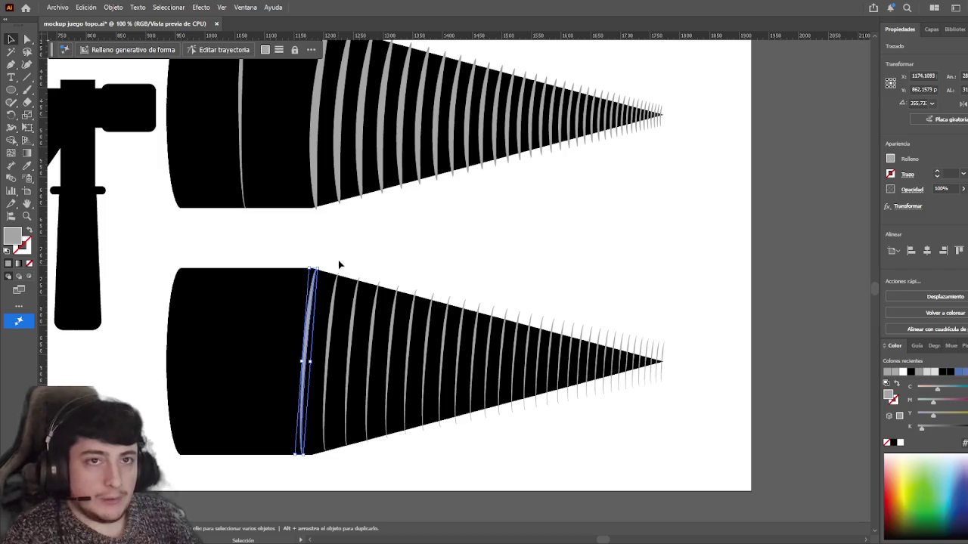
pyautogui.click(340, 263)
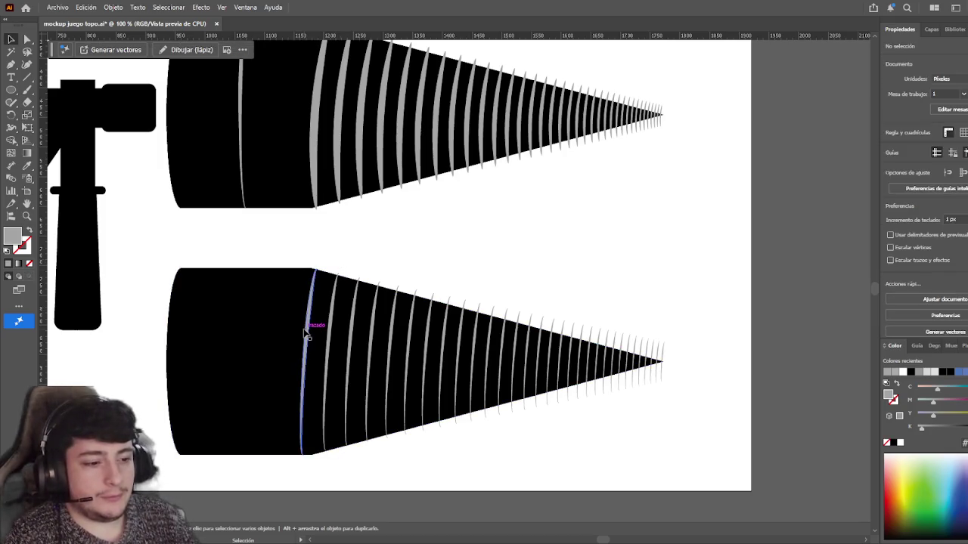
pyautogui.click(307, 331)
pyautogui.click(281, 341)
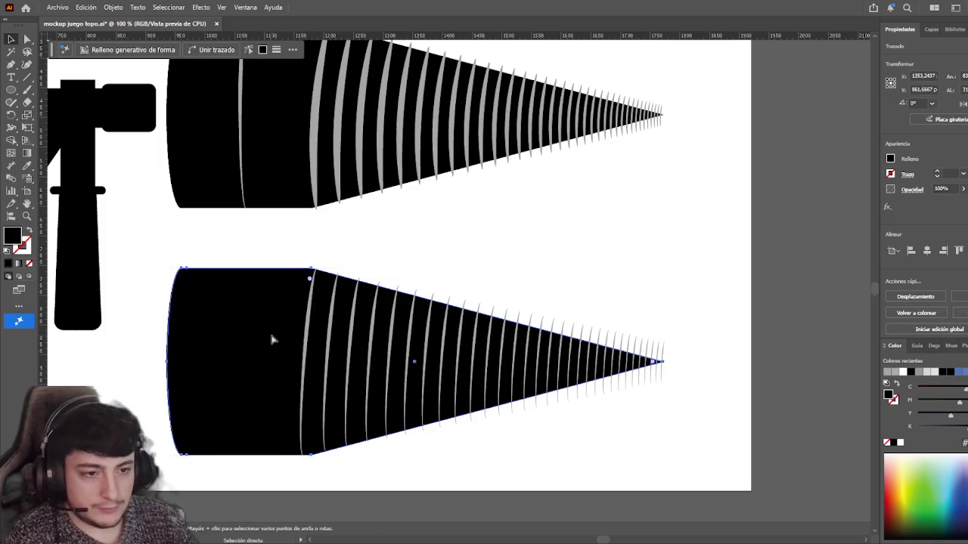
pyautogui.hotkey('ctrl', 'shift', ']')
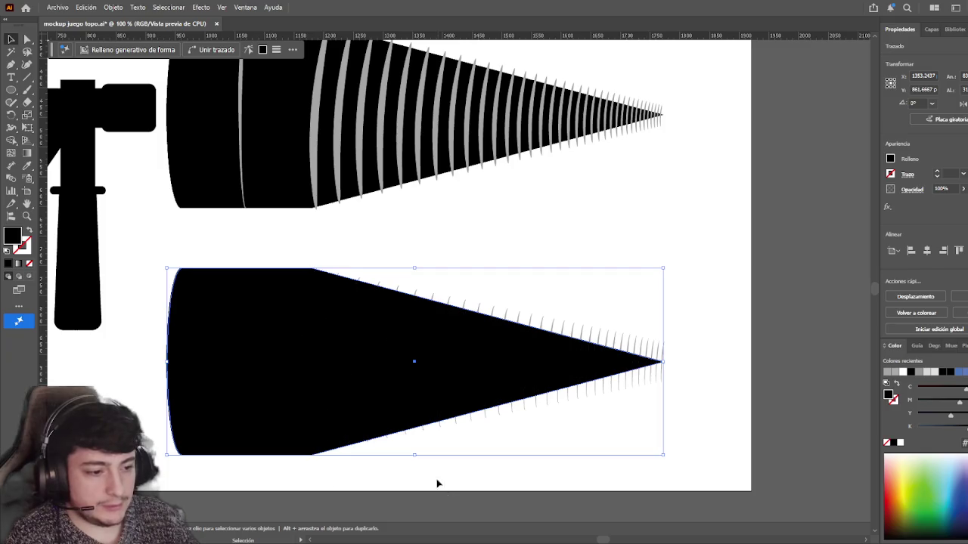
pyautogui.keyDown('shift'); pyautogui.click(430, 300); pyautogui.keyUp('shift')
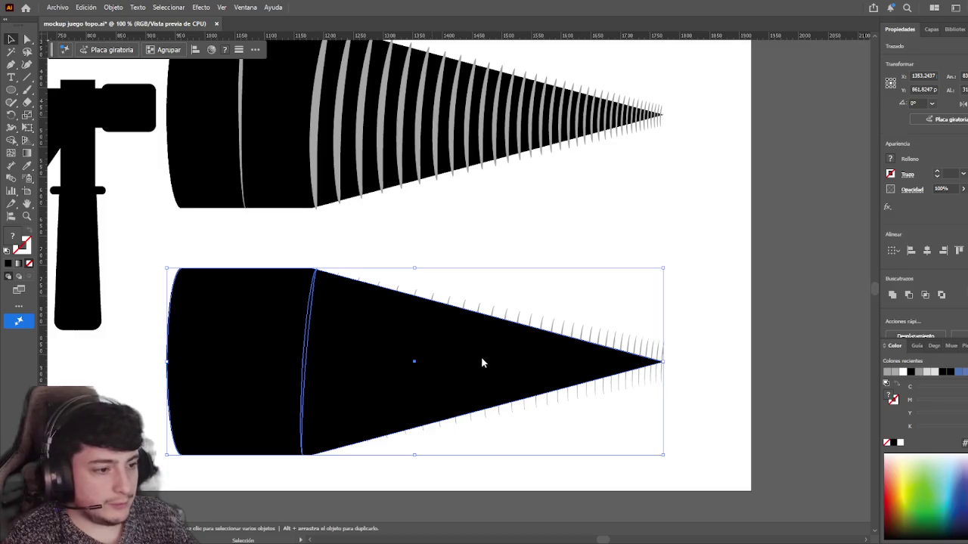
pyautogui.hotkey('ctrl', '7')
pyautogui.click(553, 257)
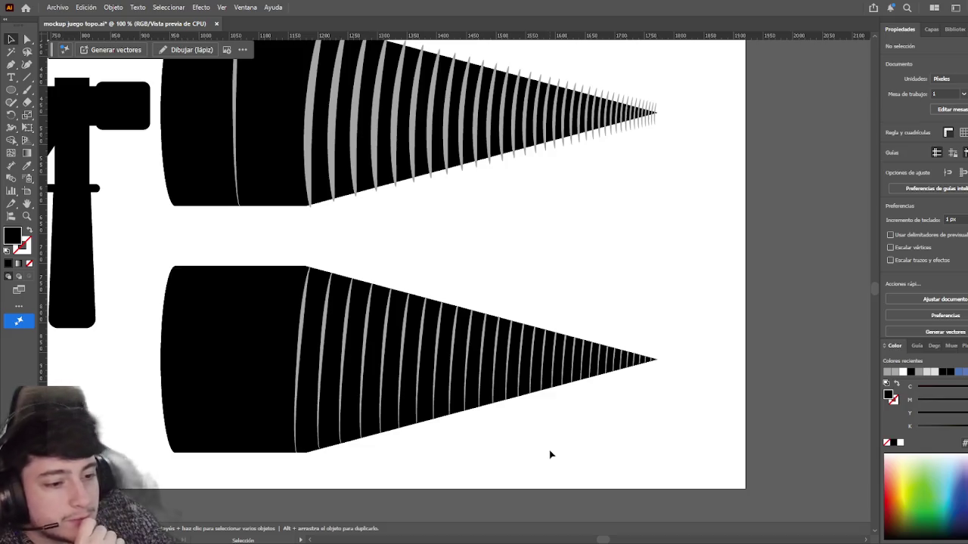
# - Inside the lower cone's clipping group, shift the grey stripes about 12 px right
pyautogui.moveTo(261, 261); pyautogui.dragTo(416, 276)
pyautogui.click(420, 335)
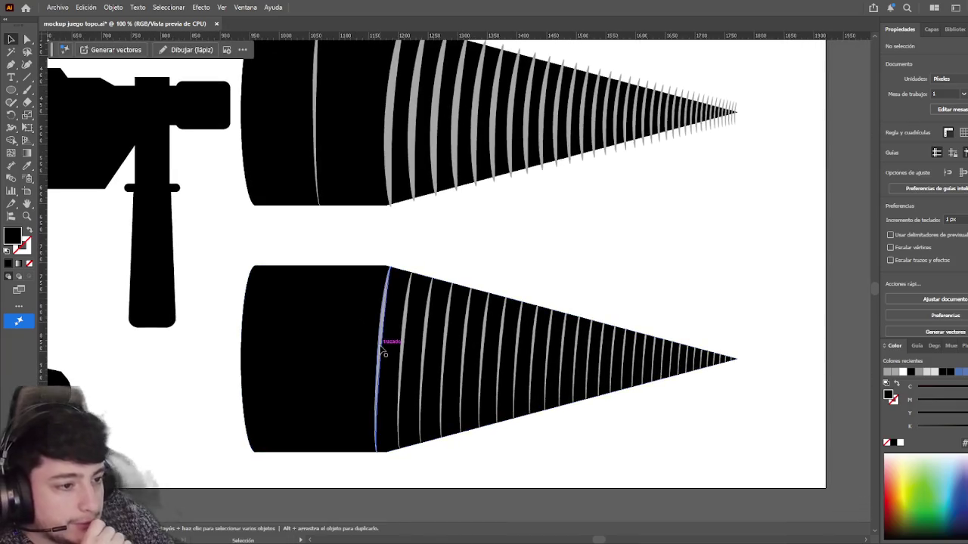
pyautogui.doubleClick(381, 345)
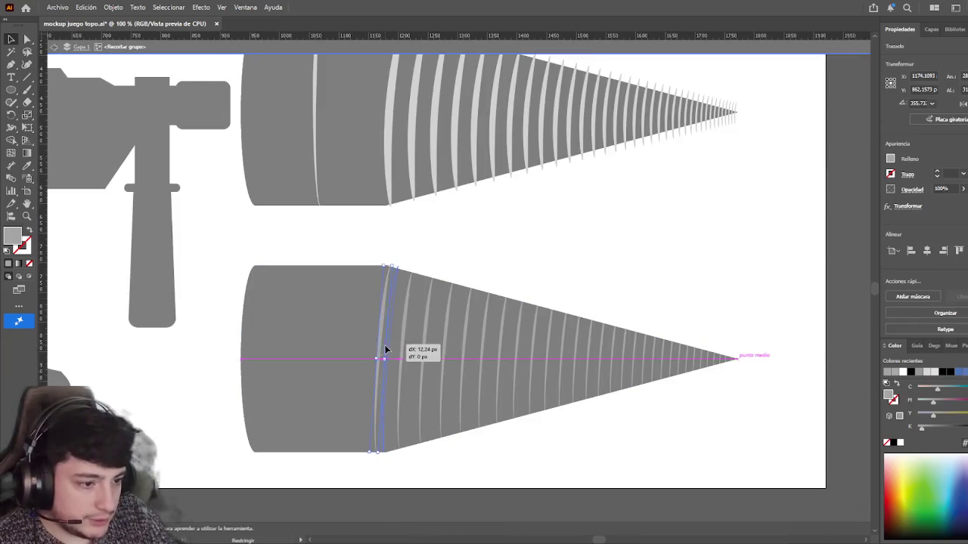
pyautogui.moveTo(381, 346); pyautogui.dragTo(391, 345)
pyautogui.doubleClick(763, 308)
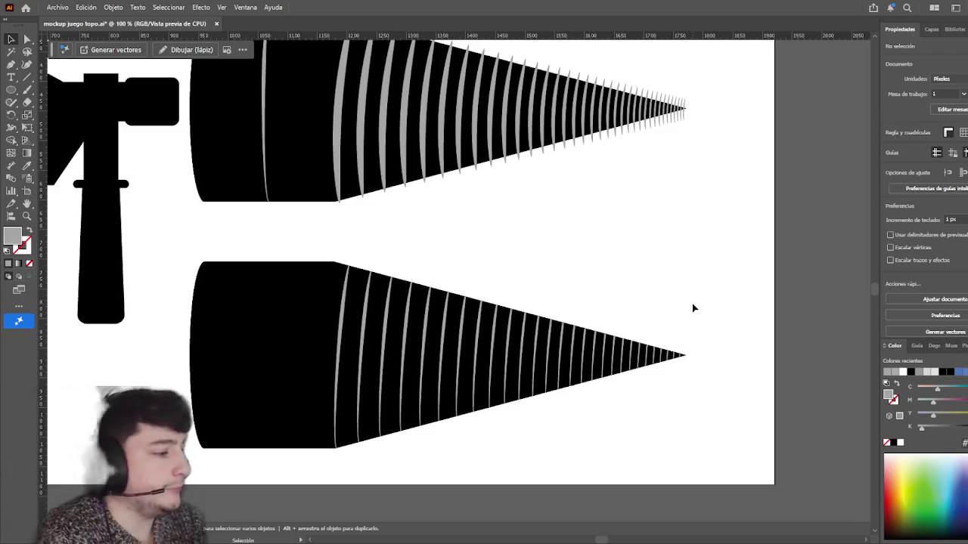
# - Delete the leftover upper cone
pyautogui.scroll(-1, 605, 318)
pyautogui.moveTo(609, 310)
pyautogui.mouseDown()
pyautogui.moveTo(387, 214)
pyautogui.moveTo(488, 276)
pyautogui.moveTo(174, 168)
pyautogui.mouseUp()
pyautogui.scroll(-2, 389, 214)
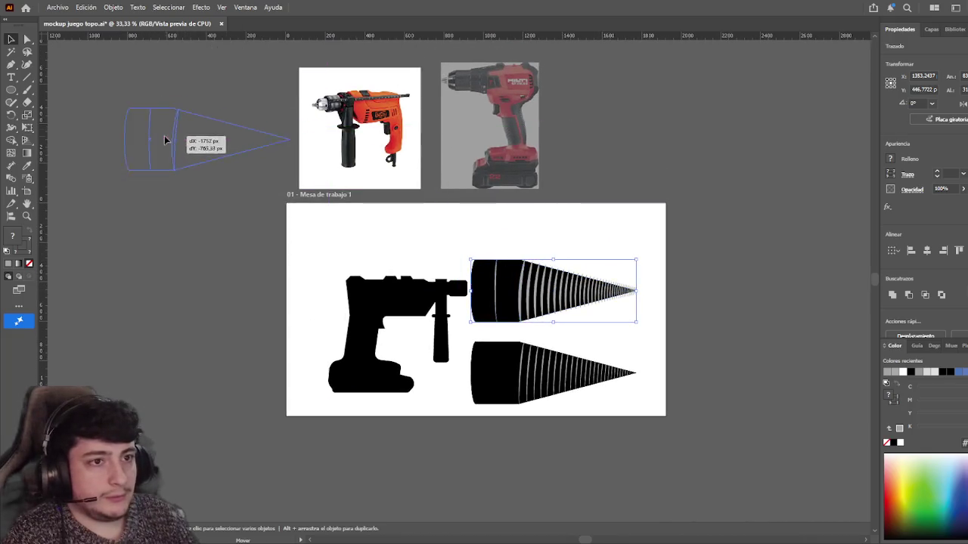
pyautogui.press('Delete')
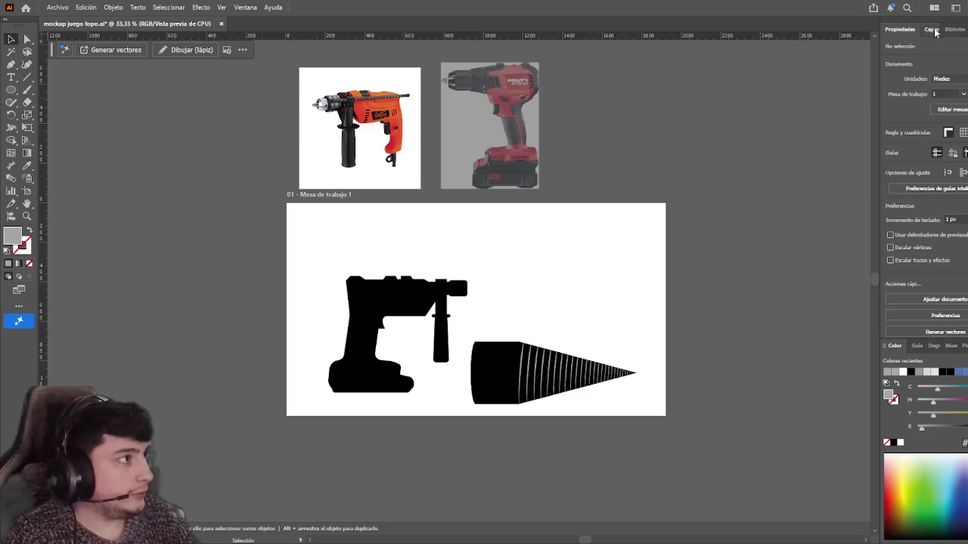
# - Add a new layer below Capa 1 named 'extras'
pyautogui.click(932, 29)
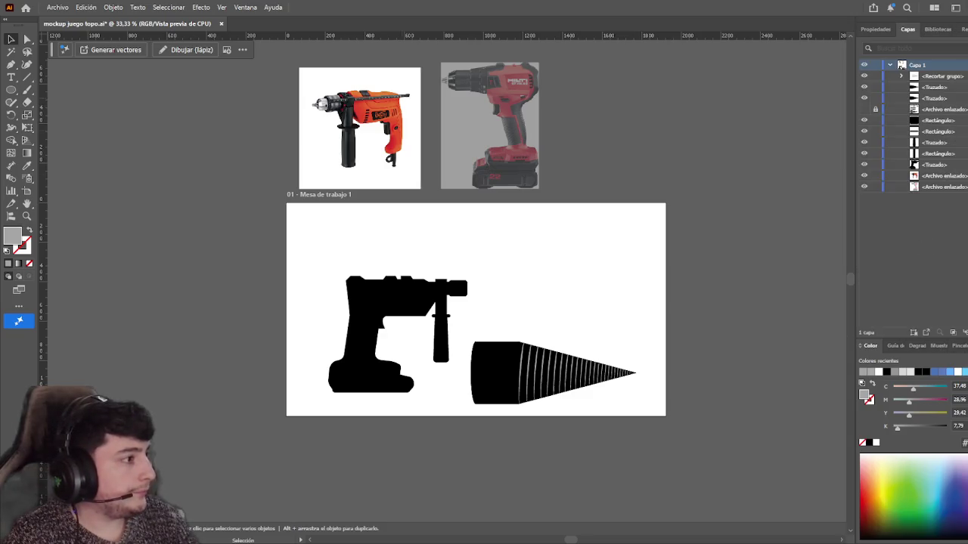
pyautogui.click(964, 332)
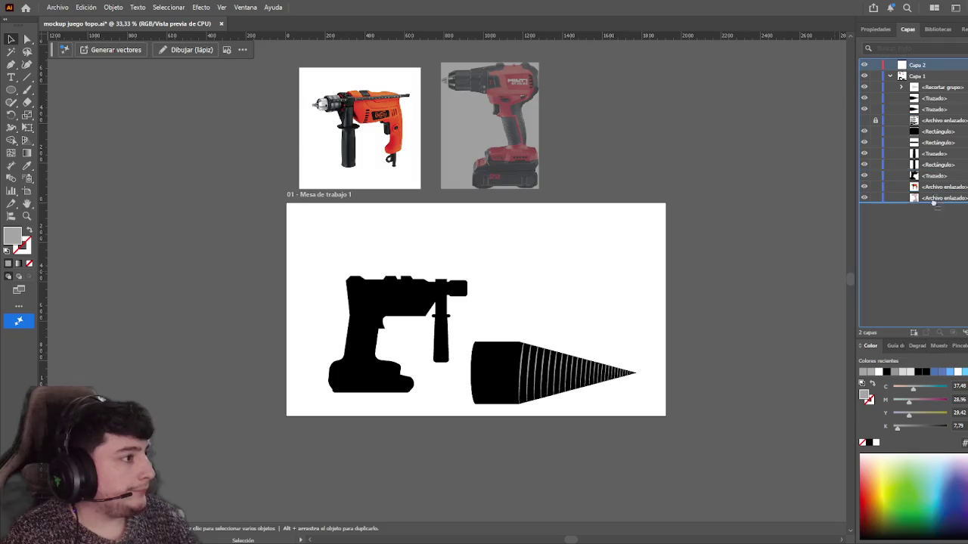
pyautogui.moveTo(920, 69); pyautogui.dragTo(924, 203)
pyautogui.doubleClick(918, 198)
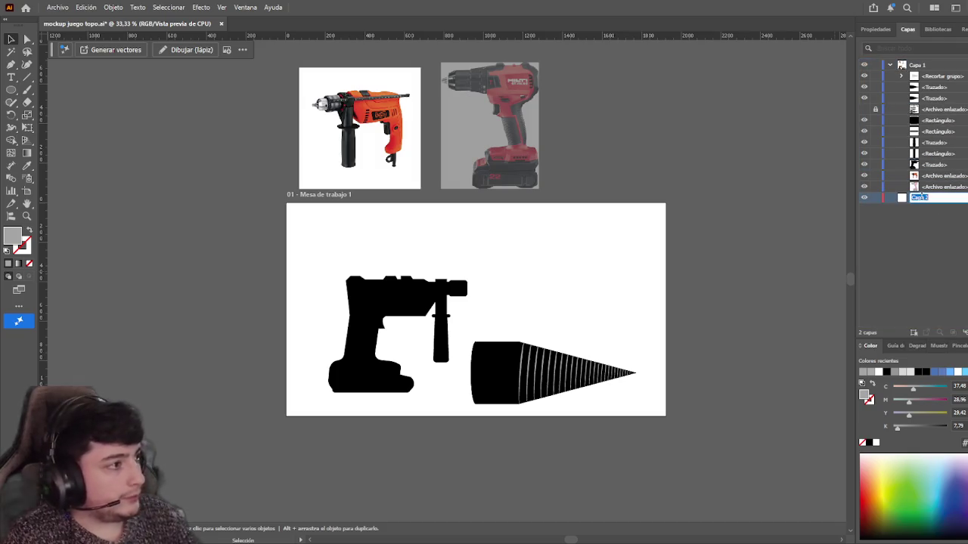
pyautogui.press('BackSpace')
pyautogui.write('extr')
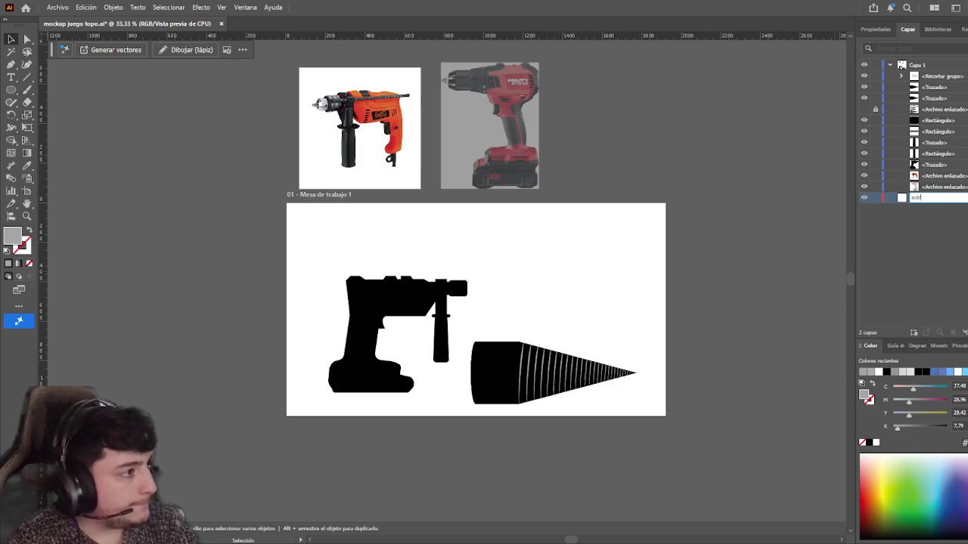
pyautogui.write('as')
pyautogui.press('Return')
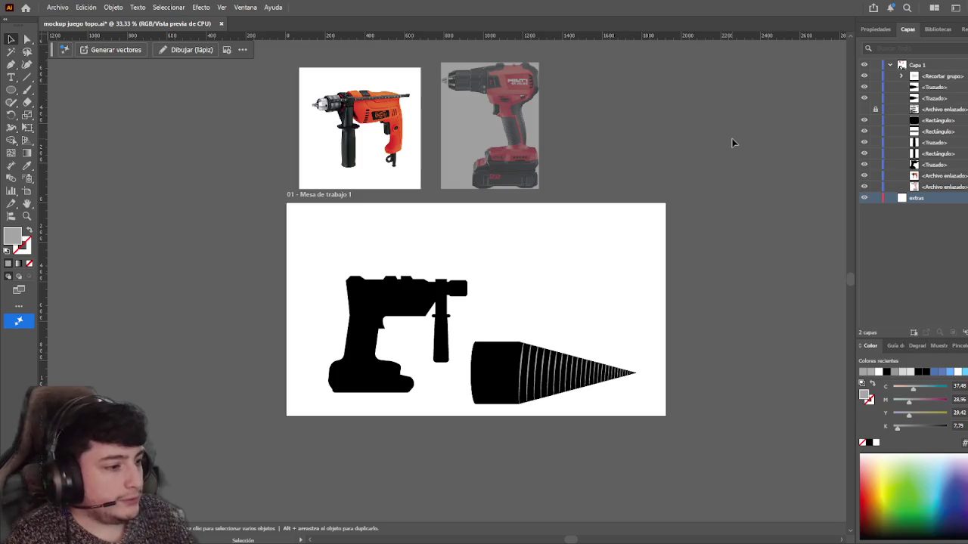
# - Paste a spare striped cone into extras, hide that layer, and collapse Capa 1
pyautogui.click(937, 67)
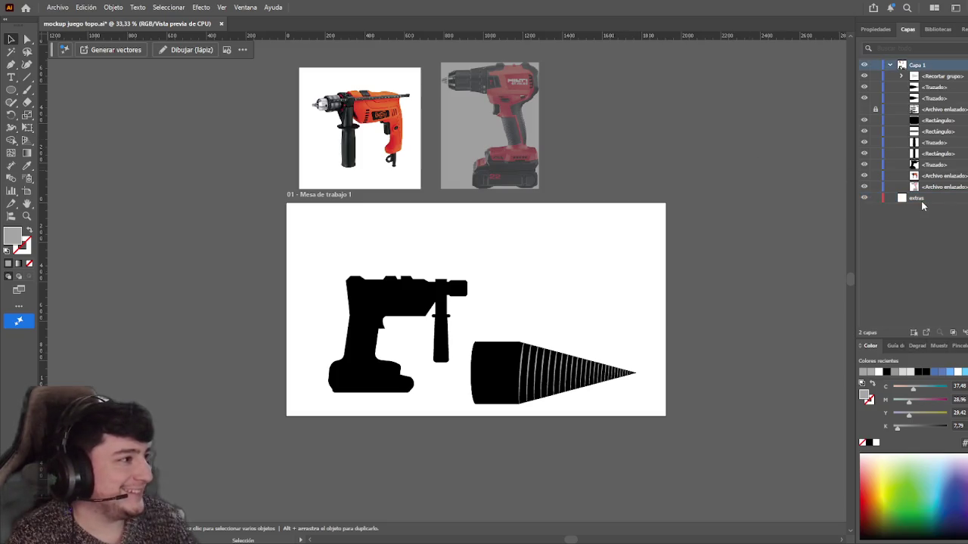
pyautogui.click(921, 199)
pyautogui.hotkey('ctrl', 'v')
pyautogui.click(222, 248)
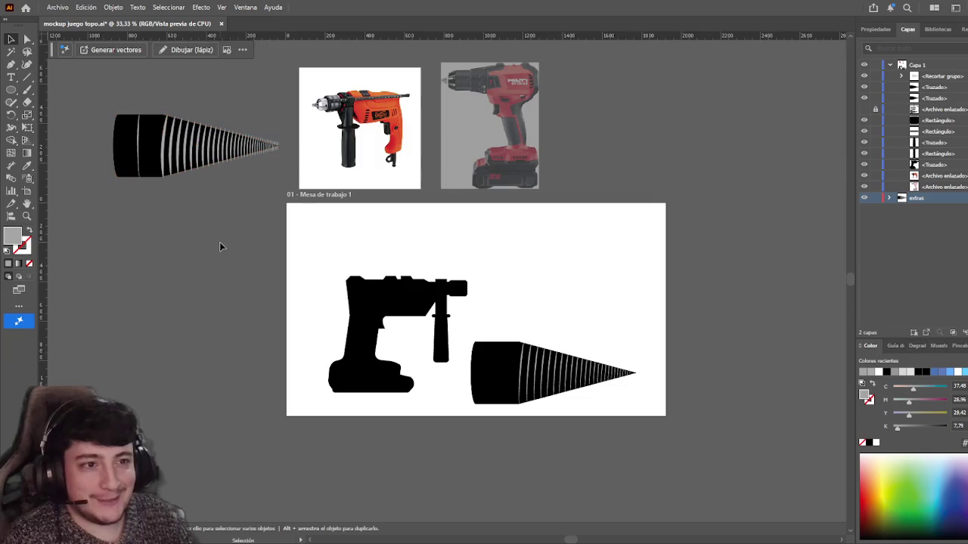
pyautogui.hscroll(2, 171, 259)
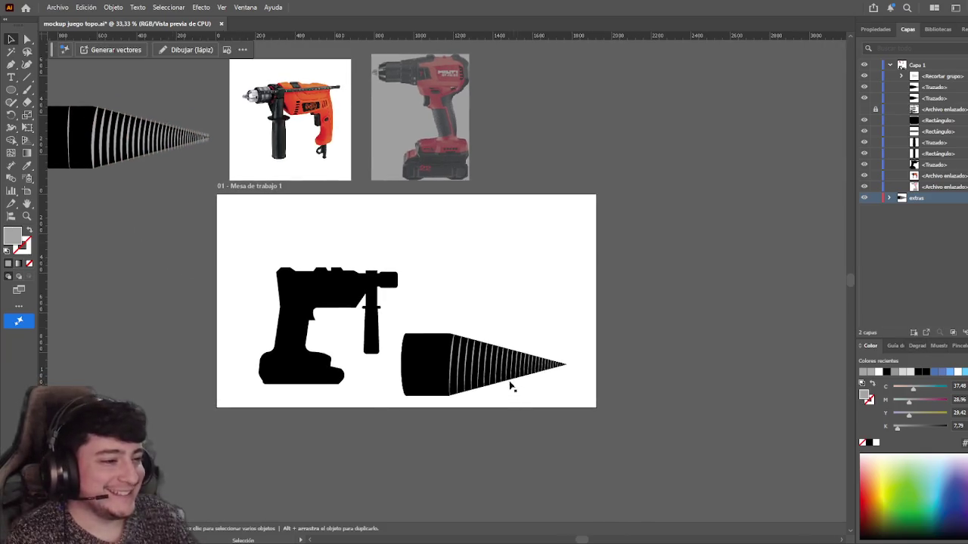
pyautogui.hscroll(-4, 279, 330)
pyautogui.scroll(1, 279, 331)
pyautogui.moveTo(205, 143); pyautogui.dragTo(363, 234)
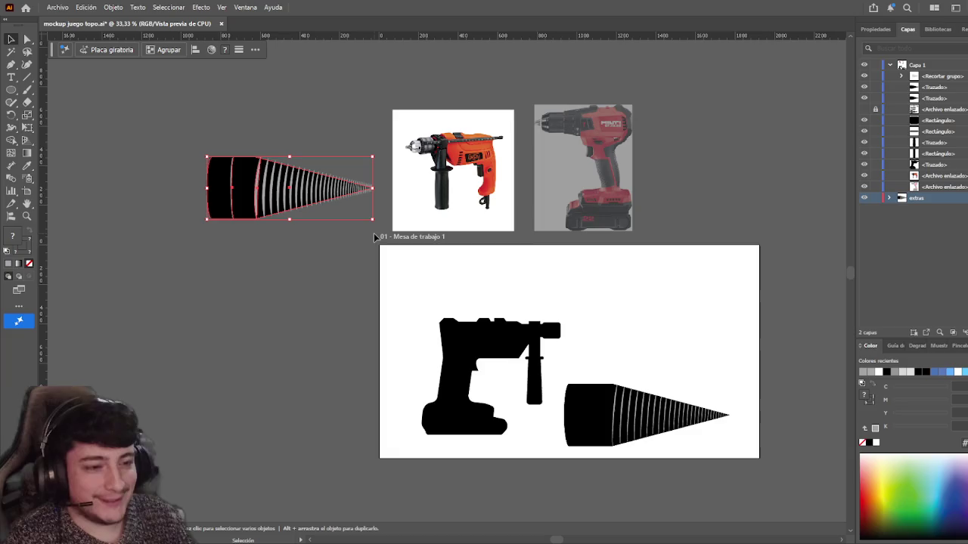
pyautogui.click(865, 198)
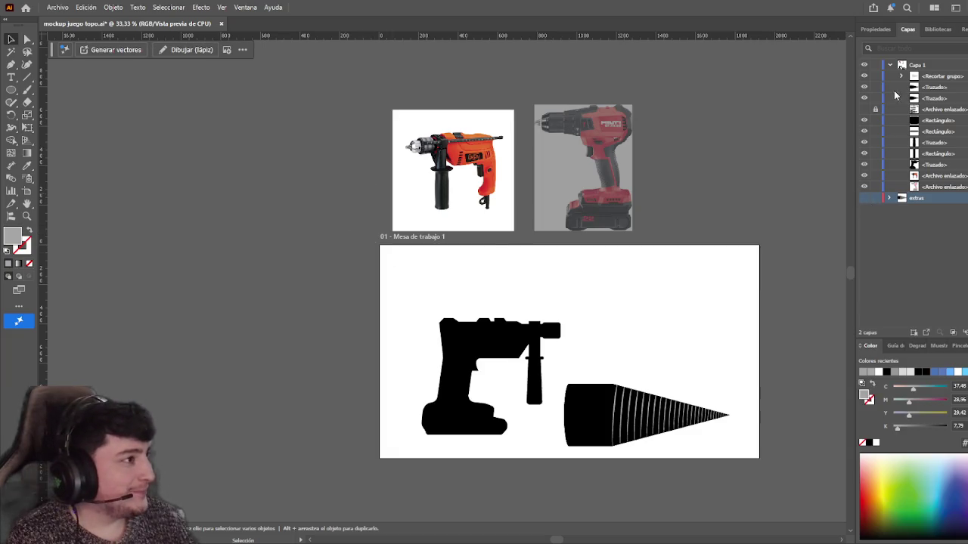
pyautogui.click(891, 65)
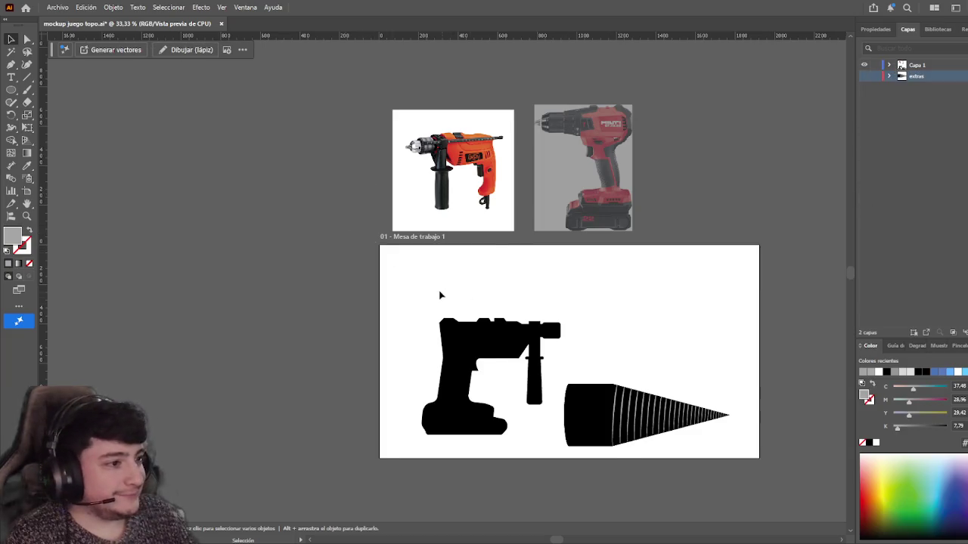
# - Select the striped cone and undo two accidental duplicates of it
pyautogui.moveTo(443, 297); pyautogui.dragTo(247, 217)
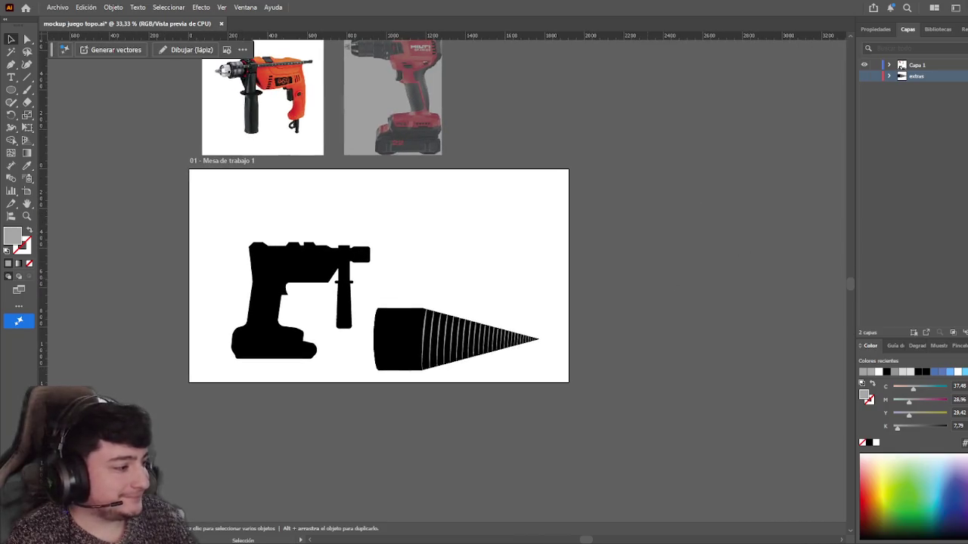
pyautogui.scroll(1, 560, 348)
pyautogui.scroll(1, 521, 346)
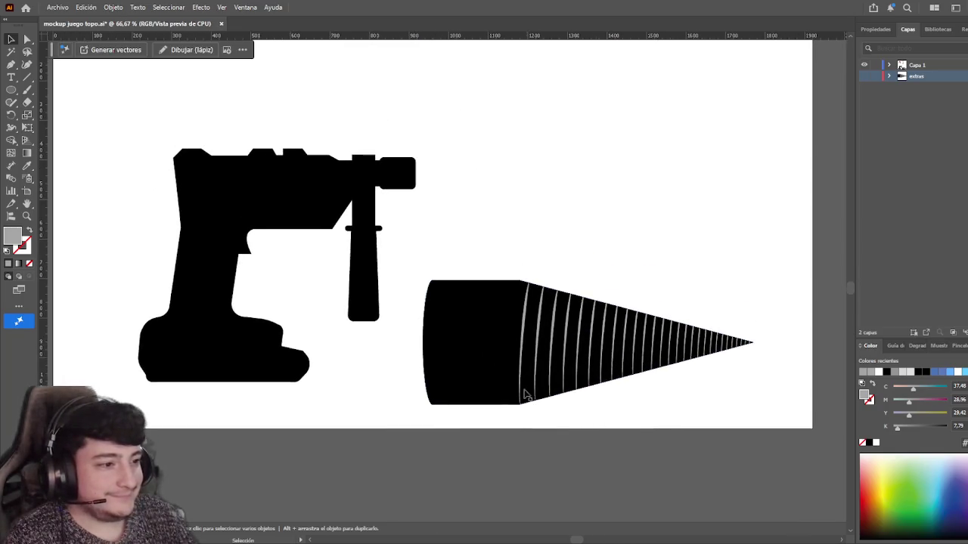
pyautogui.click(536, 397)
pyautogui.moveTo(519, 367); pyautogui.dragTo(519, 274)
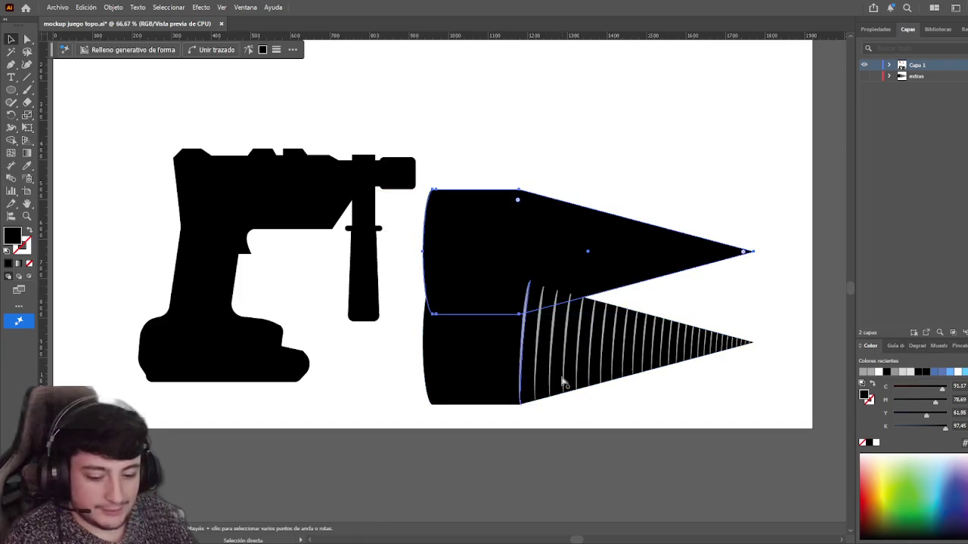
pyautogui.hotkey('ctrl', 'z')
pyautogui.moveTo(497, 405); pyautogui.dragTo(481, 482)
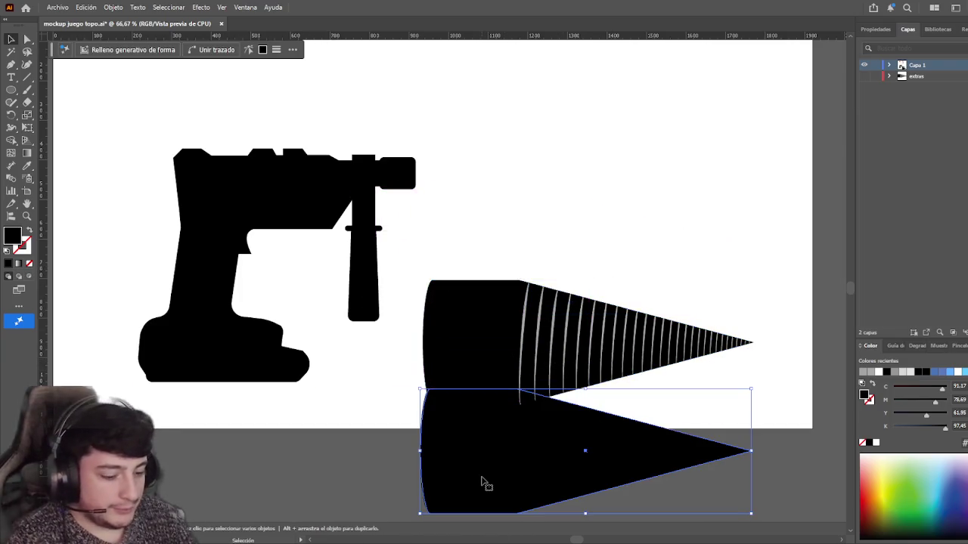
pyautogui.hotkey('ctrl', 'z')
# - Move the original striped cone up beside the drill barrel
pyautogui.click(642, 355)
pyautogui.moveTo(605, 346)
pyautogui.mouseDown()
pyautogui.moveTo(550, 213)
pyautogui.moveTo(557, 192)
pyautogui.mouseUp()
pyautogui.scroll(-2, 479, 171)
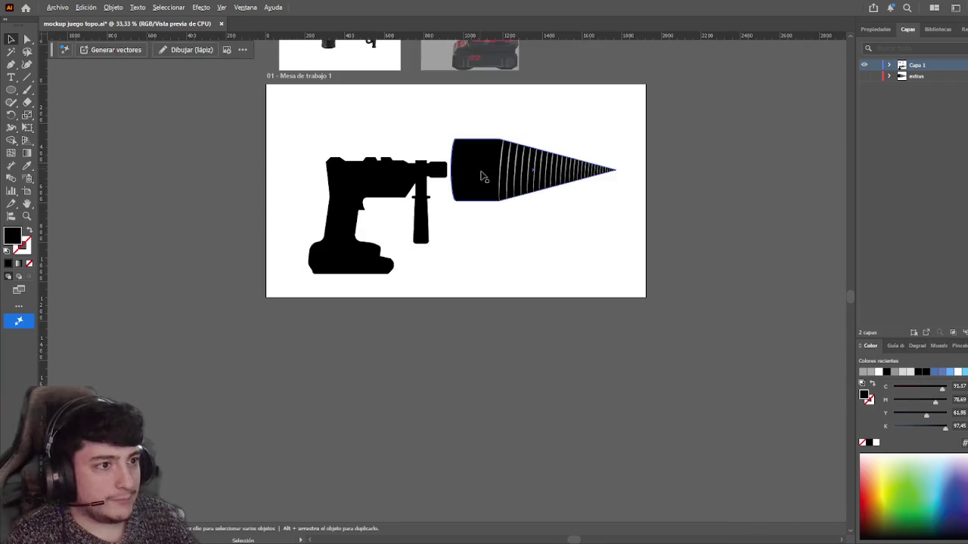
pyautogui.scroll(2, 478, 172)
pyautogui.scroll(1, 475, 173)
pyautogui.click(482, 318)
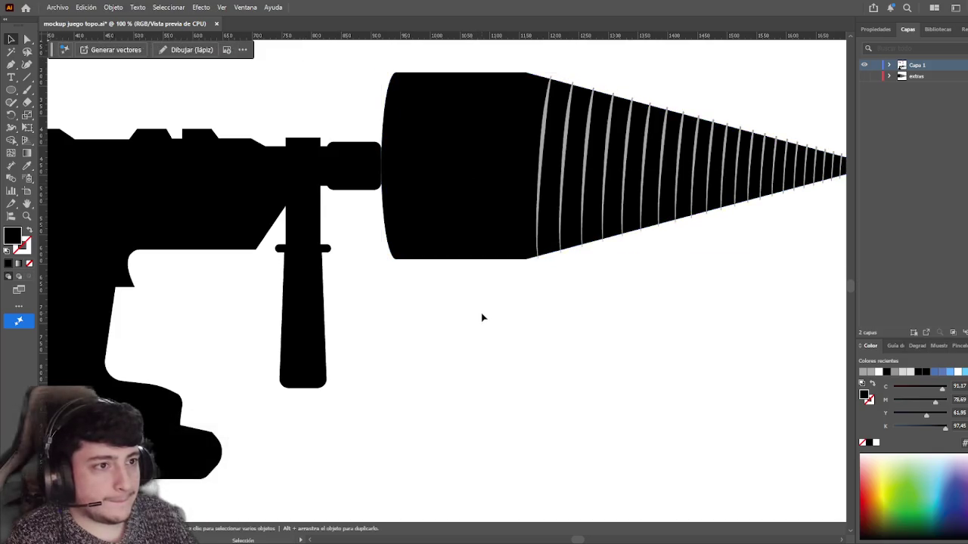
pyautogui.scroll(2, 531, 418)
pyautogui.hscroll(-2, 531, 419)
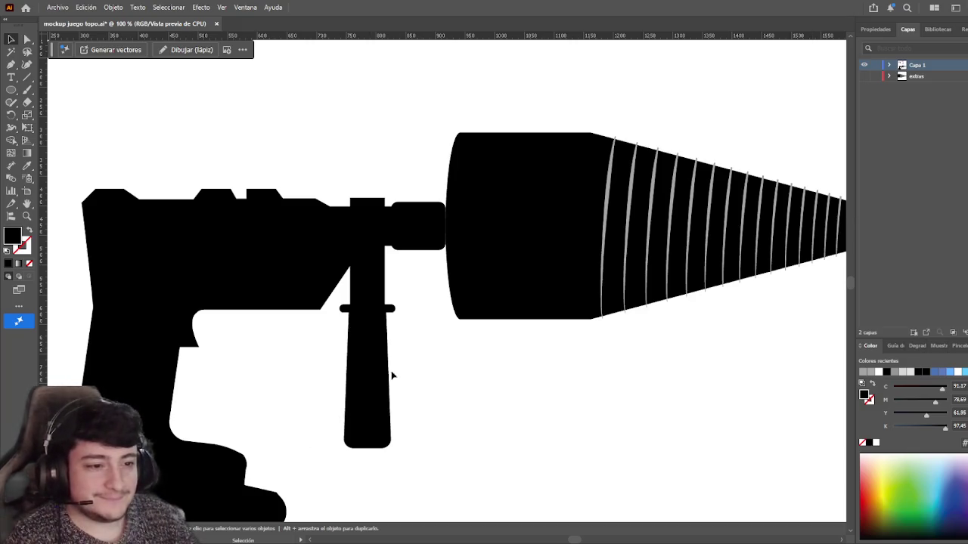
# - Stretch the small connector piece rightward so it reaches the cone
pyautogui.moveTo(431, 347); pyautogui.dragTo(447, 334)
pyautogui.click(449, 220)
pyautogui.click(449, 216)
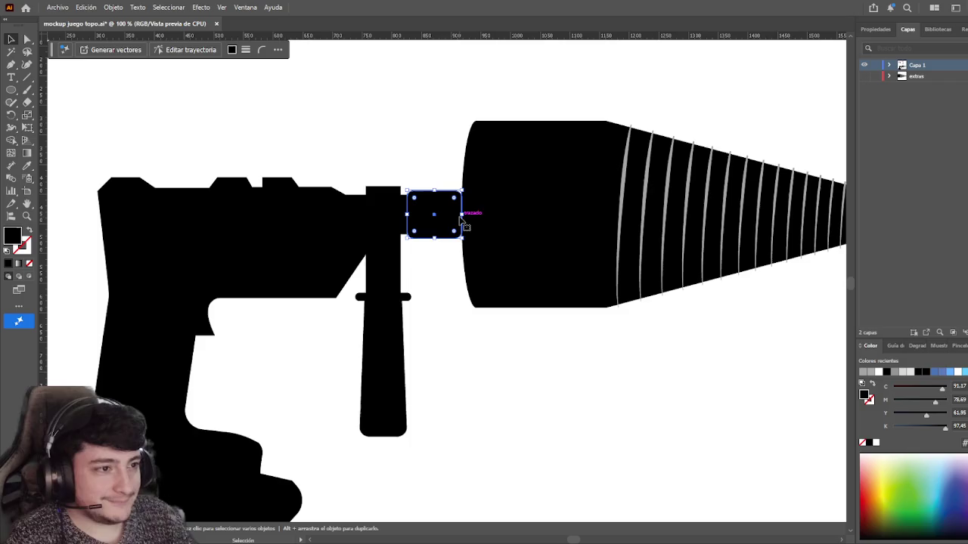
pyautogui.moveTo(461, 215); pyautogui.dragTo(468, 215)
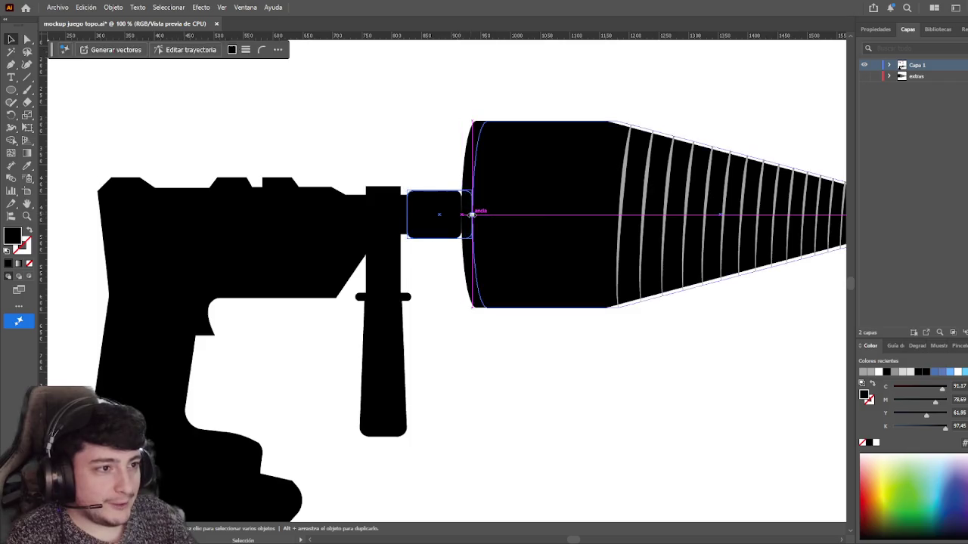
pyautogui.scroll(-2, 496, 373)
pyautogui.scroll(-1, 494, 378)
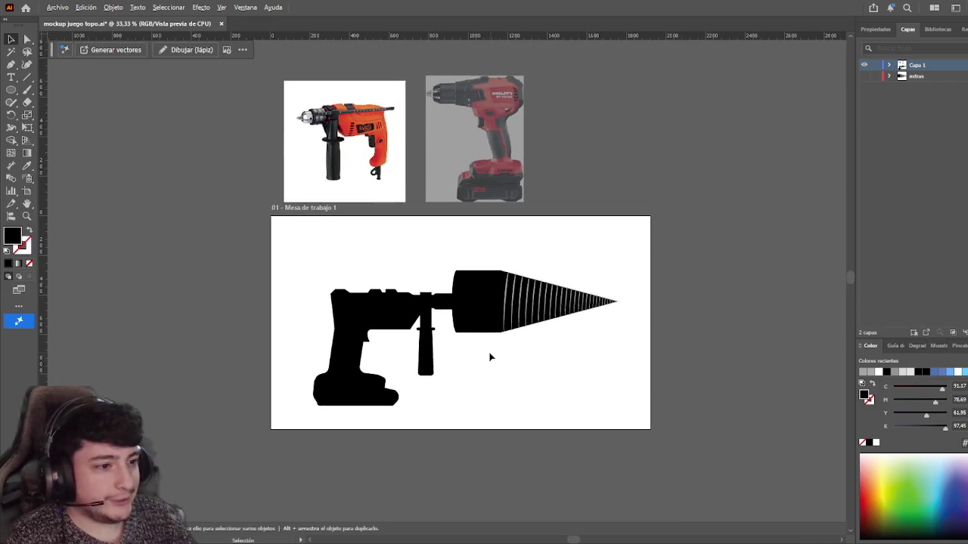
pyautogui.scroll(2, 488, 352)
# - Try nudging the cone onto the drill, then undo the stray moves and extra black cone
pyautogui.click(469, 291)
pyautogui.click(471, 369)
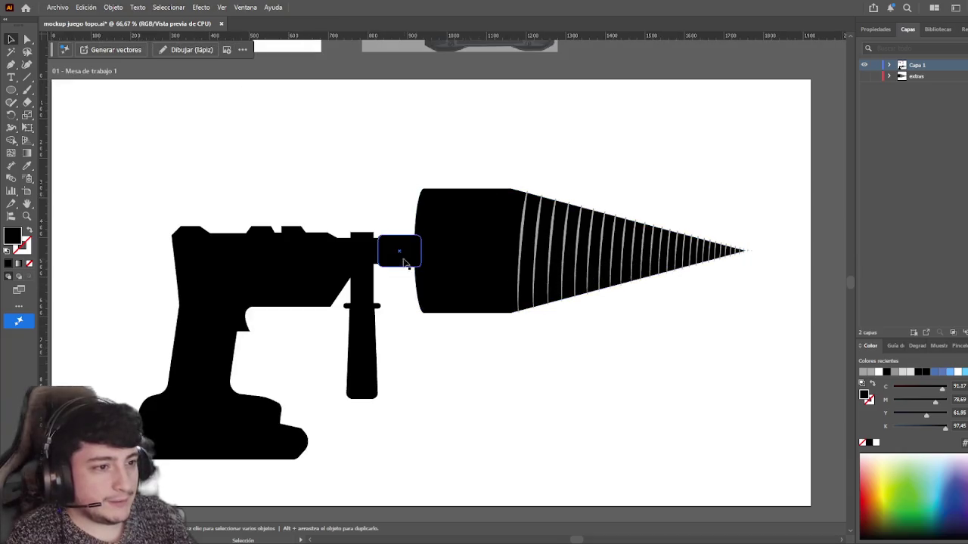
pyautogui.moveTo(455, 270); pyautogui.dragTo(443, 264)
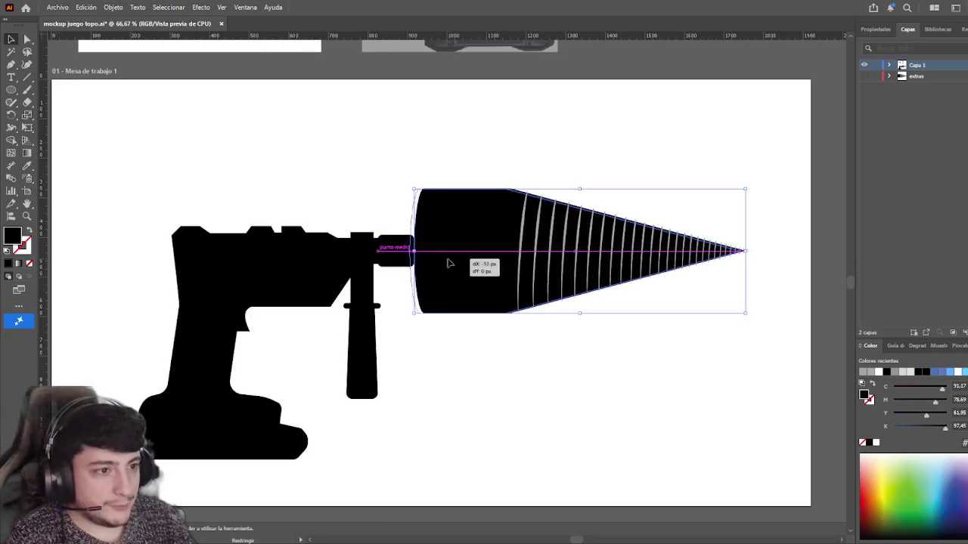
pyautogui.click(481, 350)
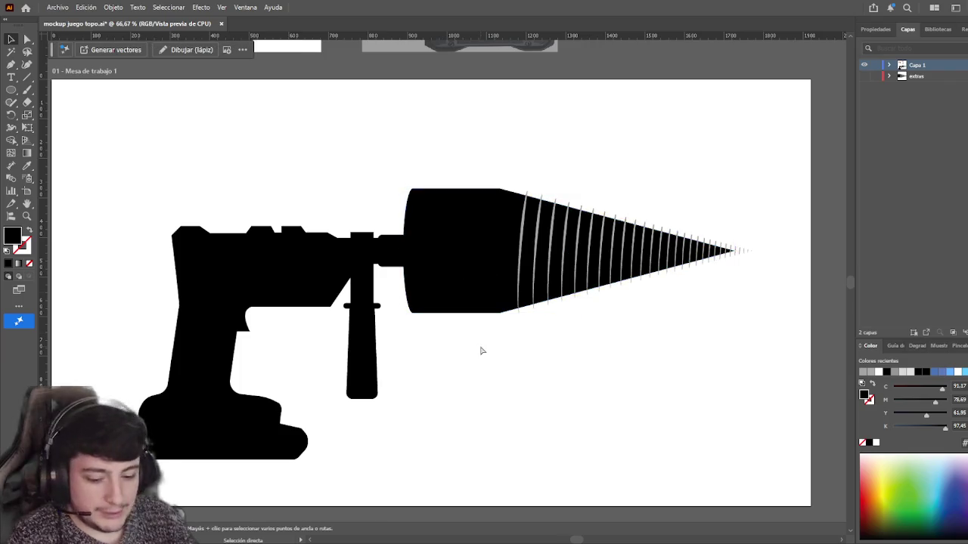
pyautogui.moveTo(580, 301); pyautogui.dragTo(588, 300)
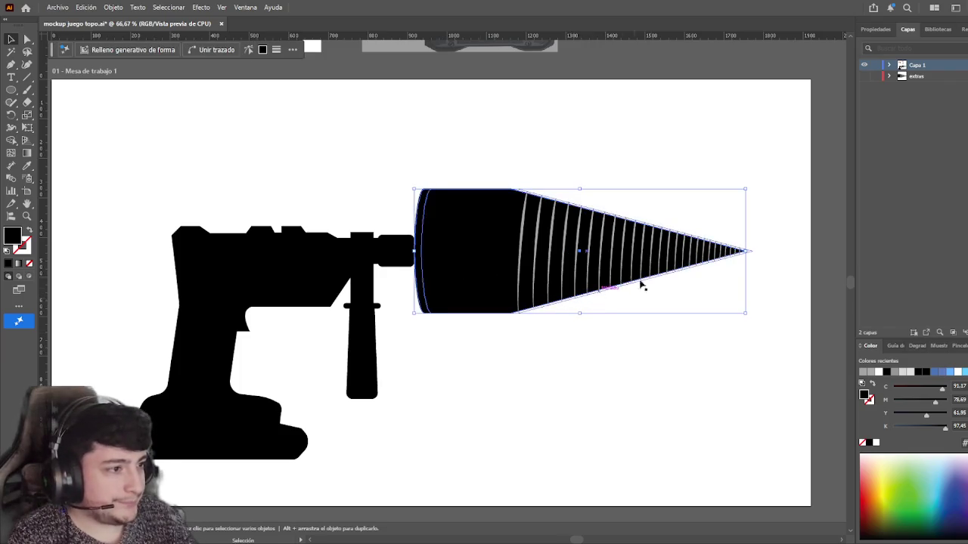
pyautogui.moveTo(700, 254); pyautogui.dragTo(718, 241)
pyautogui.press('a')
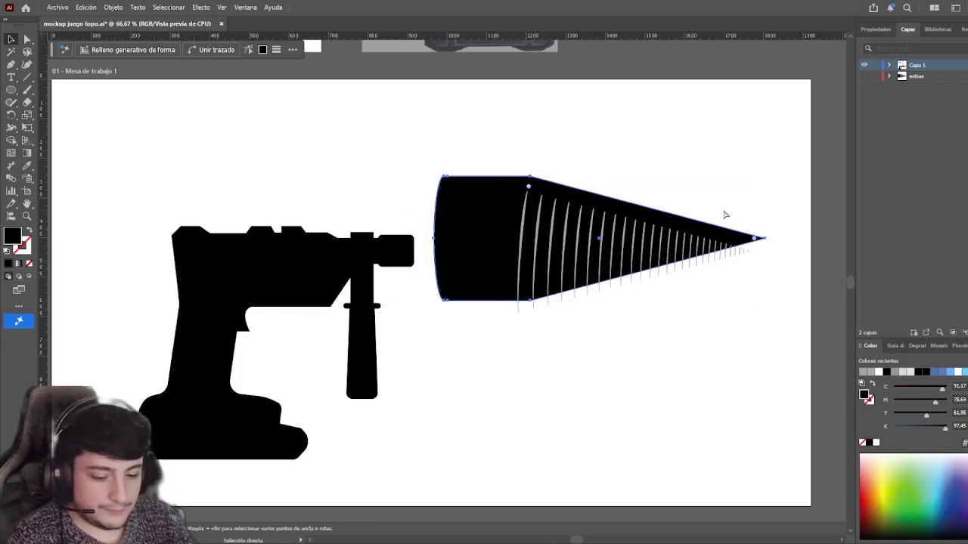
pyautogui.hotkey('ctrl', 'z')
pyautogui.hotkey('ctrl', 'z')
pyautogui.hotkey('ctrl', 'z')
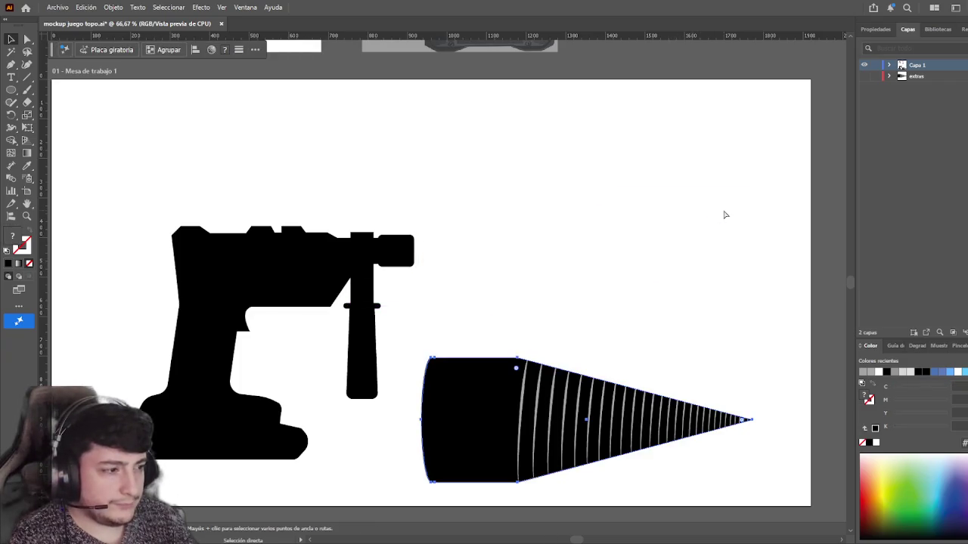
pyautogui.hotkey('ctrl', 'z')
pyautogui.hotkey('ctrl', 'z')
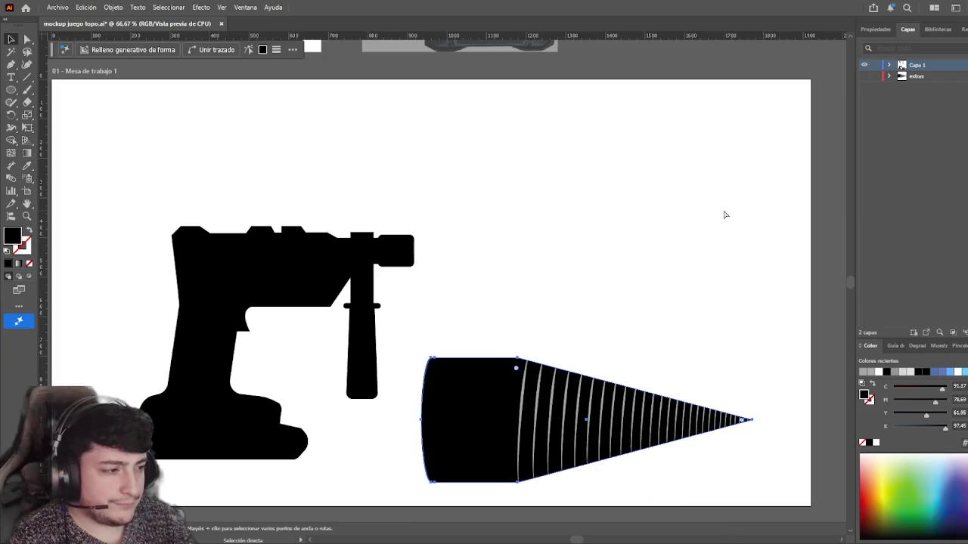
pyautogui.hotkey('ctrl', 'z')
pyautogui.hotkey('ctrl', 'z')
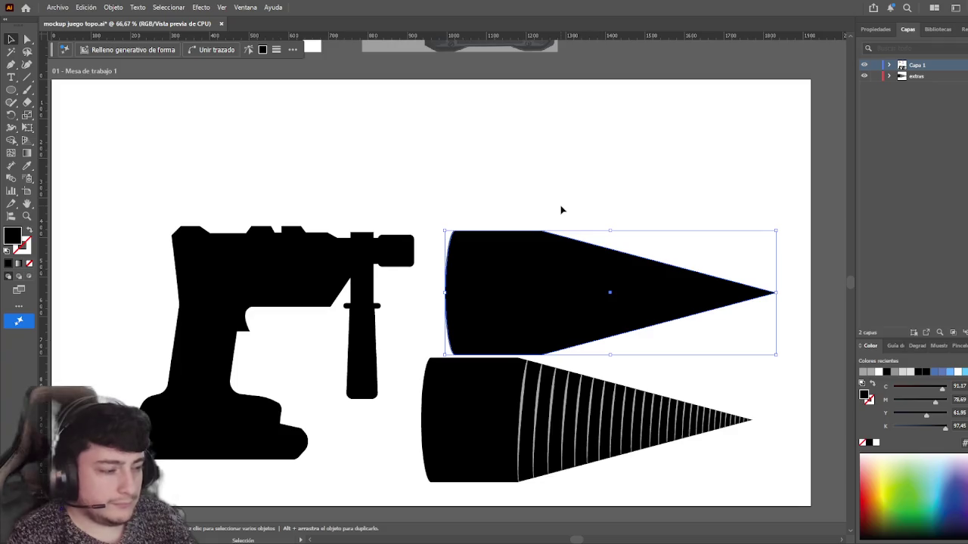
pyautogui.hotkey('ctrl', 'z')
# - Move the striped cone up and slide it left flush against the barrel end
pyautogui.moveTo(583, 414); pyautogui.dragTo(558, 225)
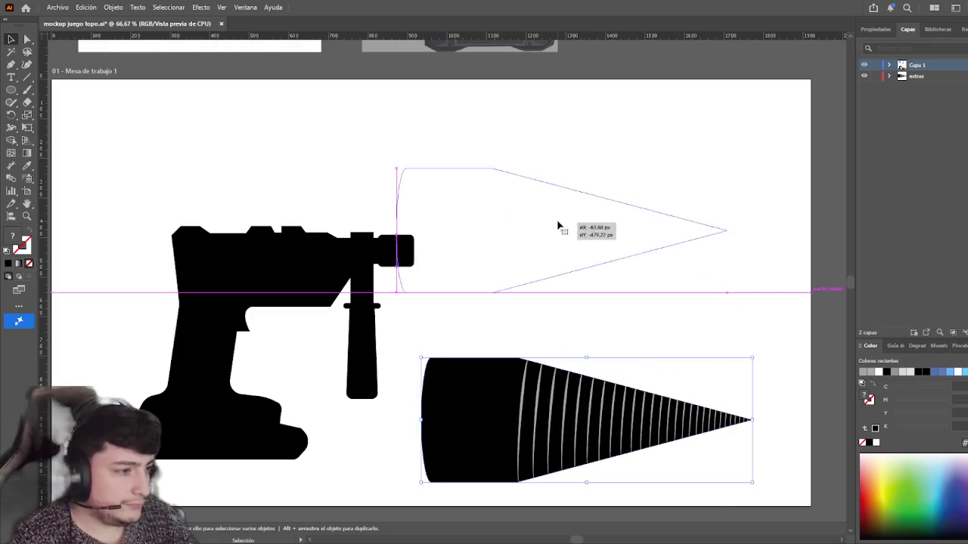
pyautogui.hotkey('ctrl', 'z')
pyautogui.click(594, 503)
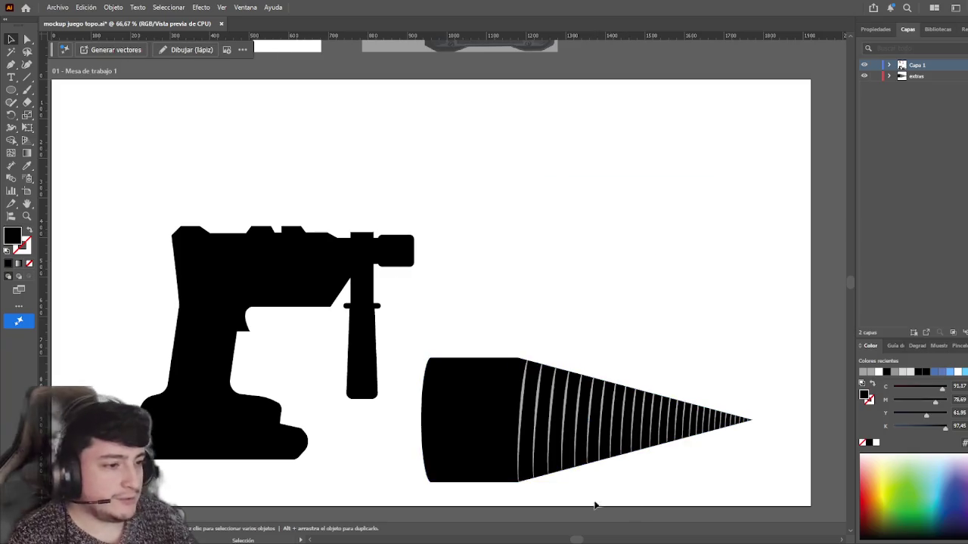
pyautogui.moveTo(501, 395); pyautogui.dragTo(492, 253)
pyautogui.hotkey('ctrl', '+')
pyautogui.hotkey('ctrl', '+')
pyautogui.moveTo(482, 312); pyautogui.dragTo(451, 310)
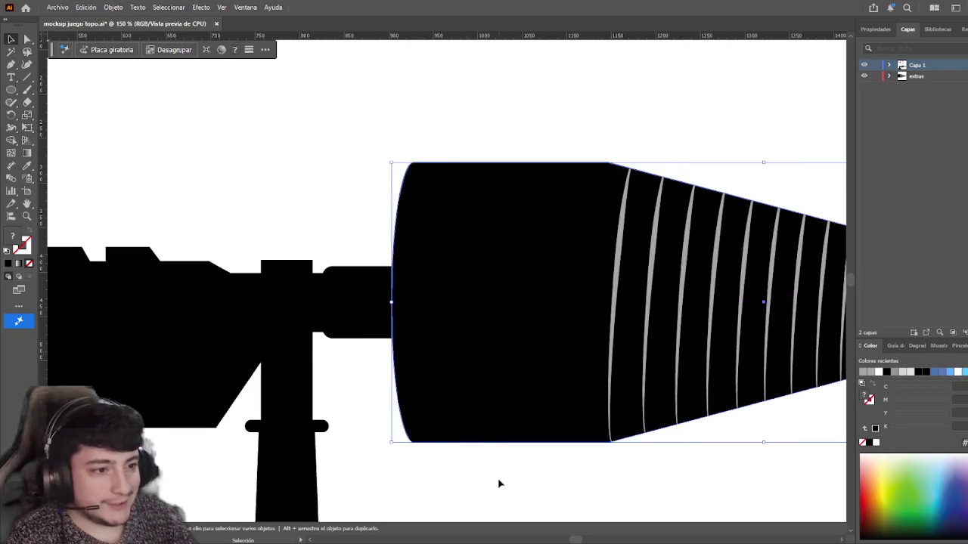
# - Zoom out to the whole drill and fine-tune the cone's placement
pyautogui.hotkey('ctrl', '-')
pyautogui.hotkey('ctrl', '-')
pyautogui.moveTo(540, 361); pyautogui.dragTo(538, 358)
pyautogui.moveTo(547, 405)
pyautogui.mouseDown()
pyautogui.moveTo(510, 319)
pyautogui.moveTo(475, 326)
pyautogui.mouseUp()
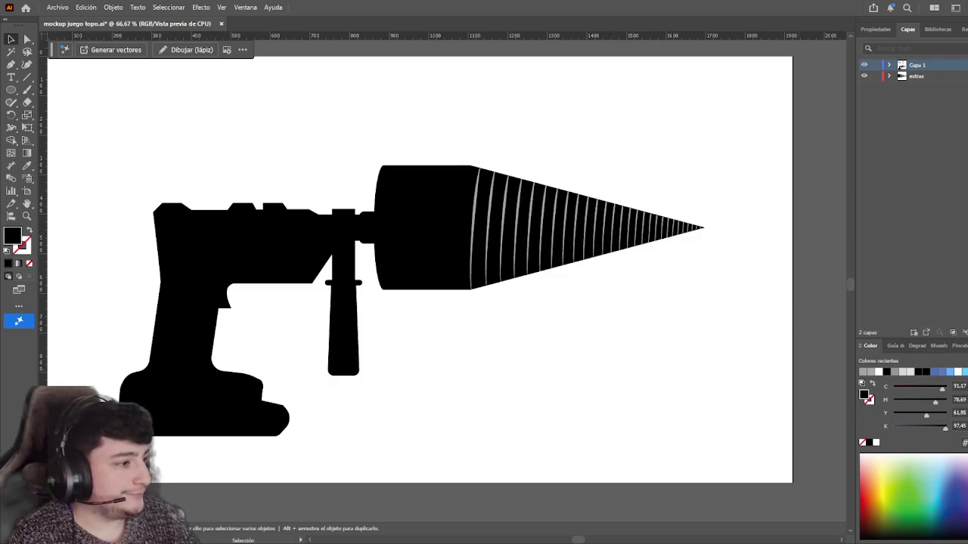
pyautogui.moveTo(637, 362)
pyautogui.mouseDown()
pyautogui.moveTo(683, 346)
pyautogui.moveTo(682, 309)
pyautogui.moveTo(659, 319)
pyautogui.mouseUp()
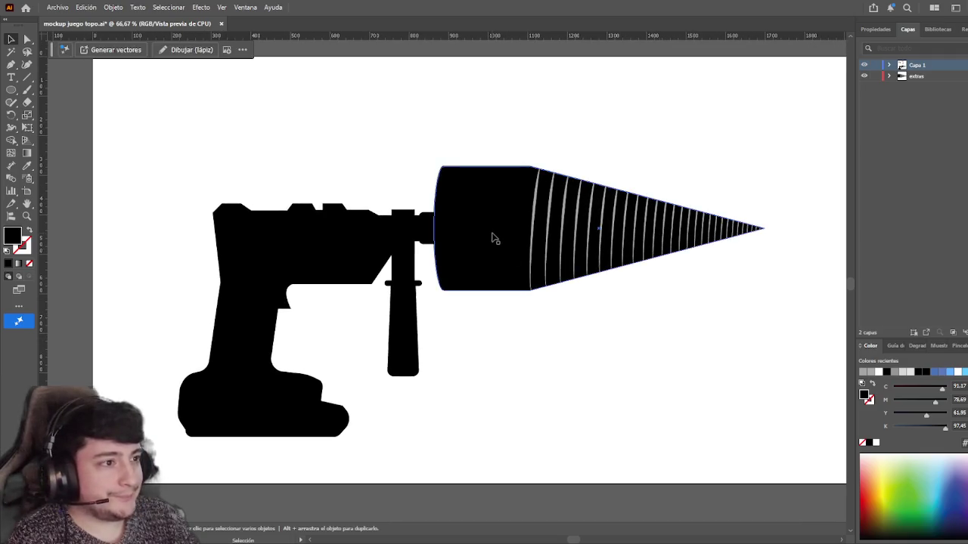
pyautogui.moveTo(551, 378)
pyautogui.mouseDown()
pyautogui.moveTo(534, 369)
pyautogui.moveTo(541, 383)
pyautogui.mouseUp()
pyautogui.scroll(-1, 533, 370)
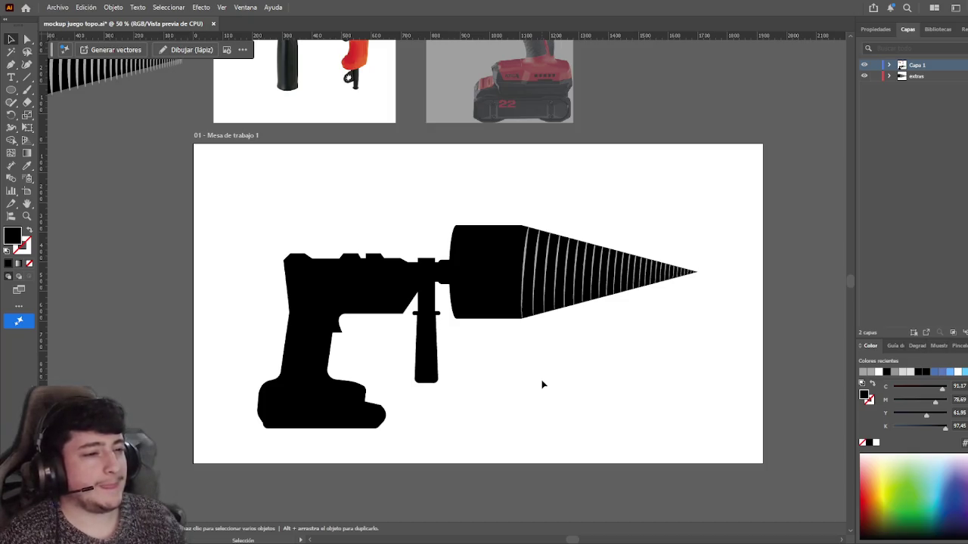
# - Select both reference drill photos above the artboard and delete them
pyautogui.moveTo(398, 180)
pyautogui.mouseDown()
pyautogui.moveTo(475, 339)
pyautogui.moveTo(446, 333)
pyautogui.mouseUp()
pyautogui.click(399, 123)
pyautogui.keyDown('shift'); pyautogui.click(597, 195); pyautogui.keyUp('shift')
pyautogui.press('Delete')
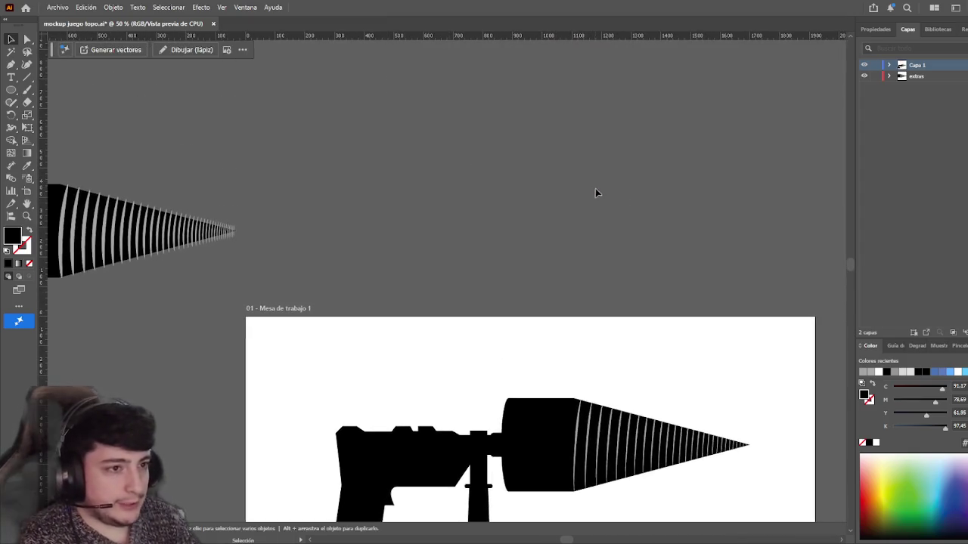
pyautogui.scroll(-5, 582, 99)
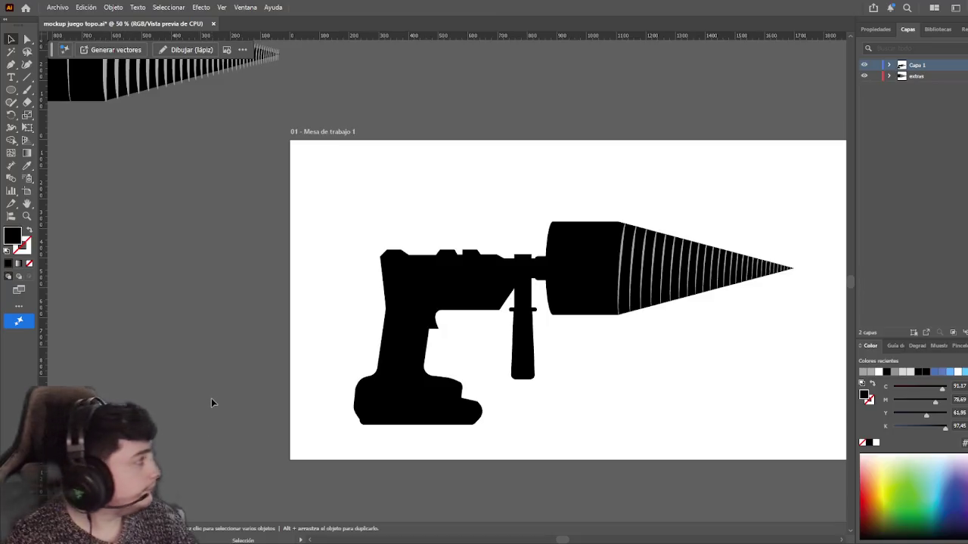
pyautogui.hscroll(2, 217, 397)
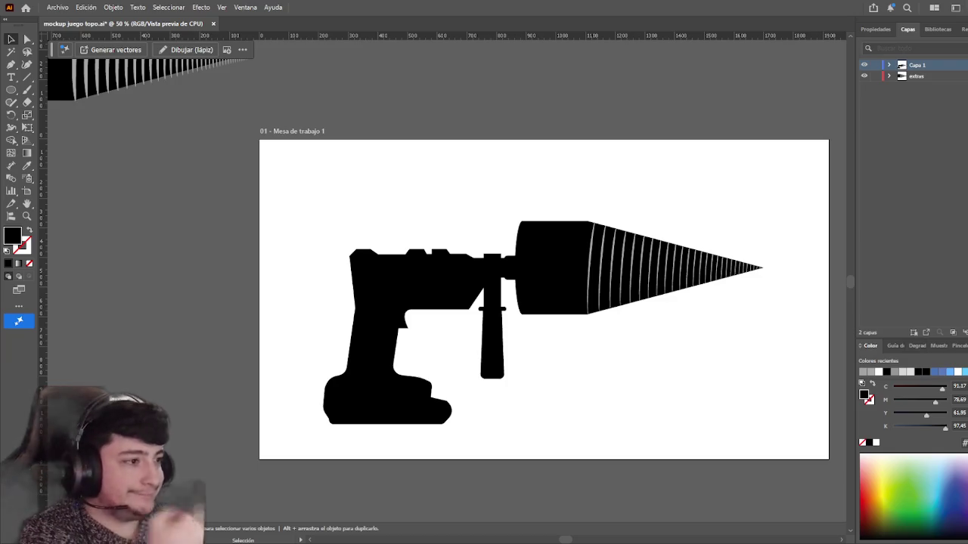
pyautogui.click(722, 281)
# - Check the drill body, cone and handle pieces, then marquee-select the entire drill artwork
pyautogui.click(609, 376)
pyautogui.click(510, 289)
pyautogui.click(495, 271)
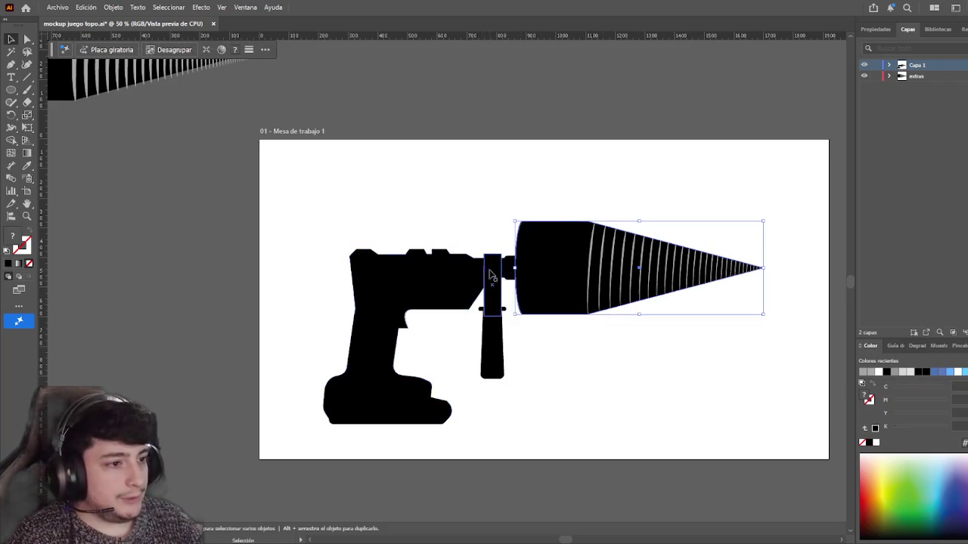
pyautogui.click(492, 329)
pyautogui.click(517, 447)
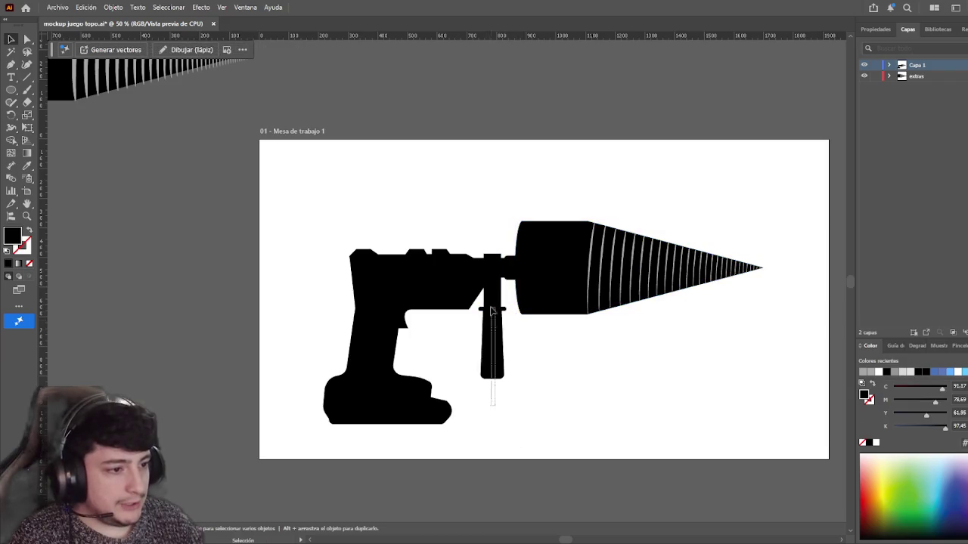
pyautogui.press('a')
pyautogui.moveTo(629, 446); pyautogui.dragTo(318, 228)
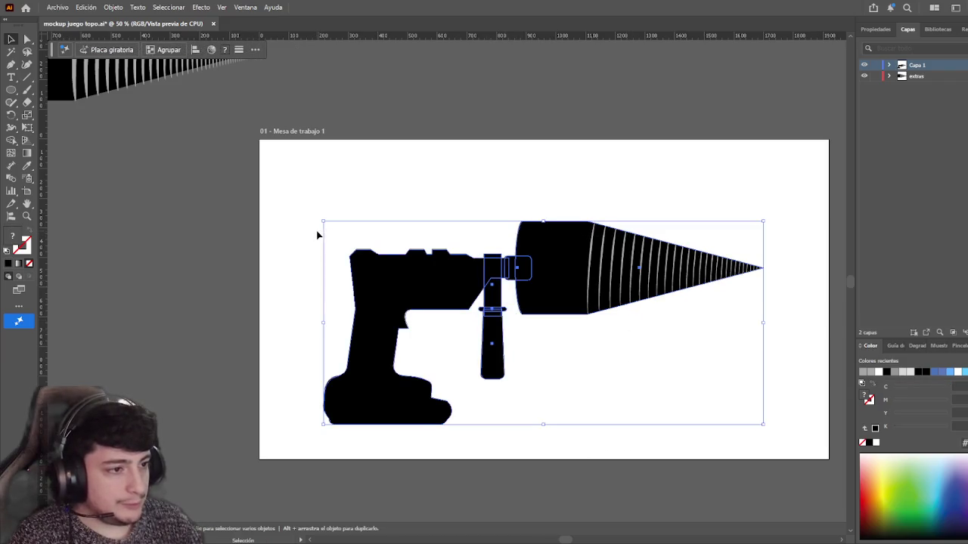
pyautogui.press('v')
pyautogui.click(324, 212)
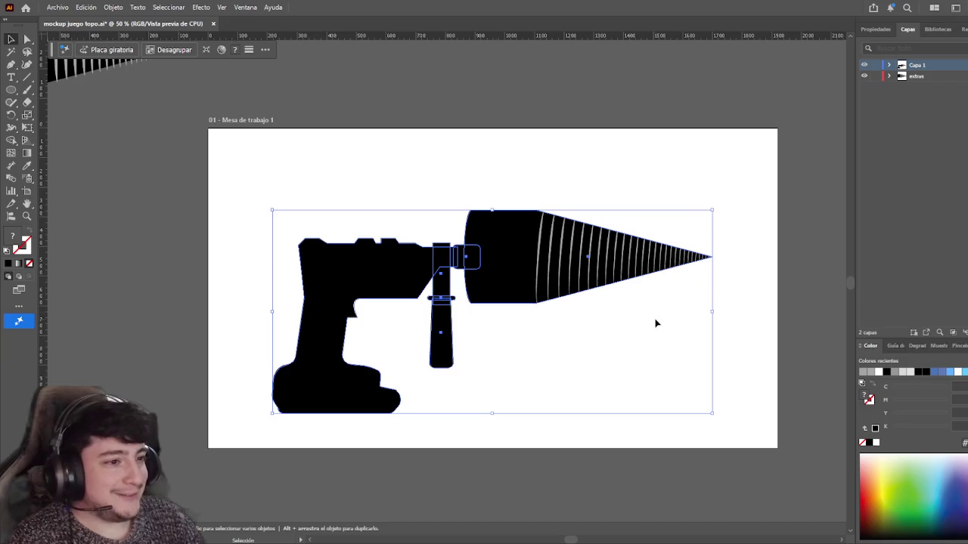
# - In the isolated drill group, shorten the cone by pulling its tip left
pyautogui.doubleClick(532, 258)
pyautogui.moveTo(712, 257); pyautogui.dragTo(678, 258)
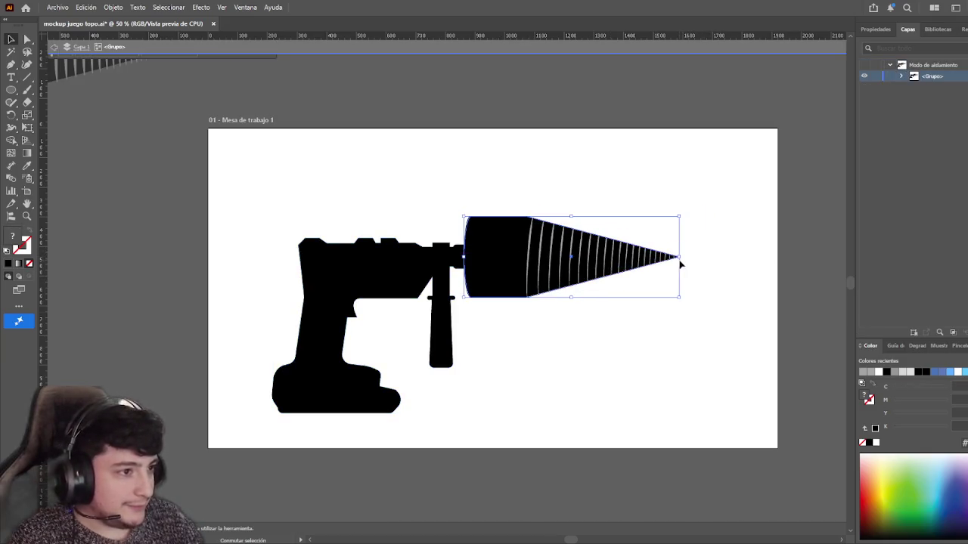
pyautogui.click(711, 333)
pyautogui.scroll(-1, 702, 326)
pyautogui.hscroll(1, 703, 326)
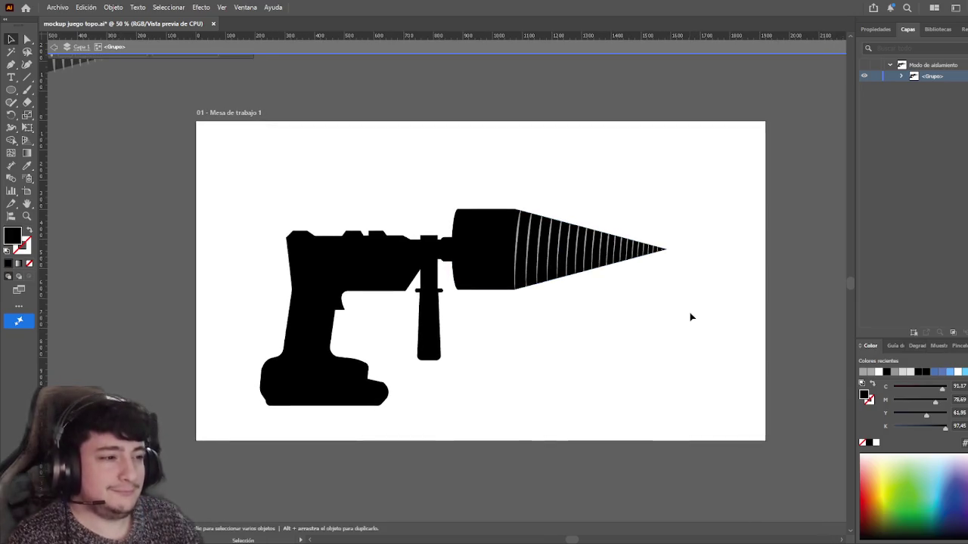
pyautogui.hotkey('ctrl', 'z')
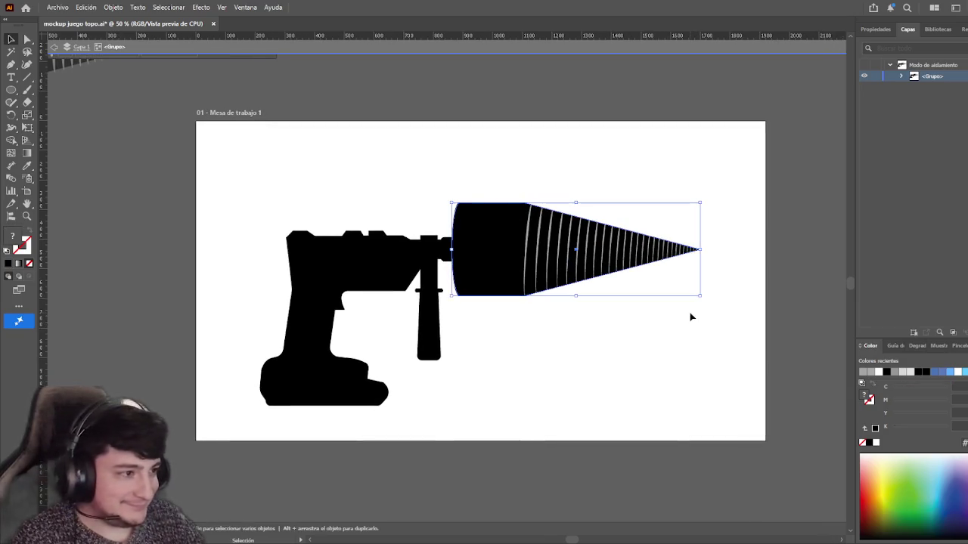
pyautogui.hotkey('ctrl', 'z')
pyautogui.click(680, 331)
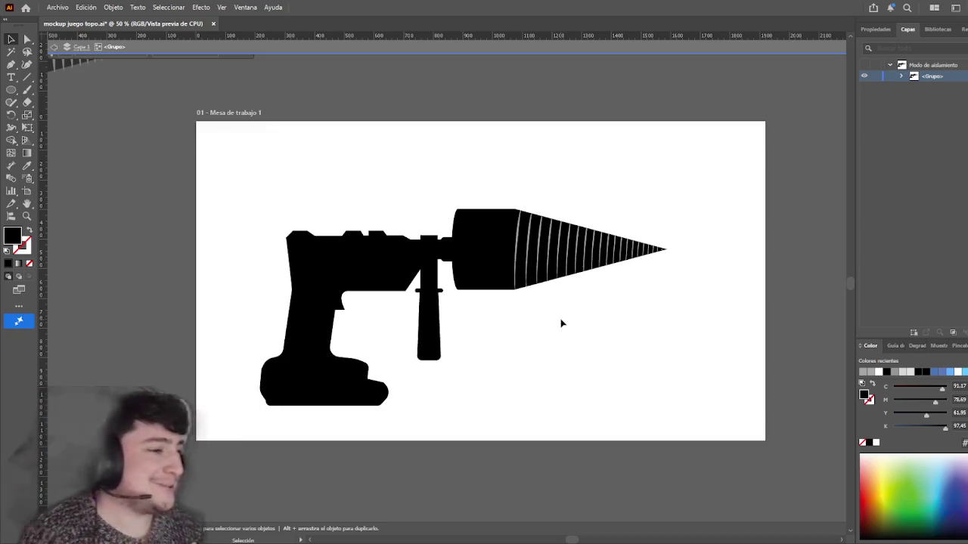
pyautogui.press('Escape')
# - Move the drill artwork slightly to the right
pyautogui.click(534, 273)
pyautogui.scroll(3, 535, 272)
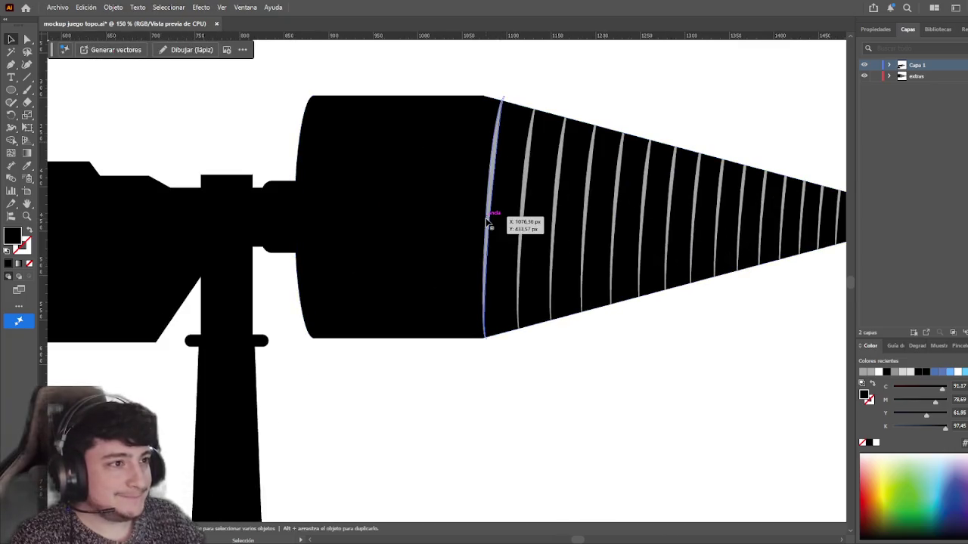
pyautogui.scroll(-5, 492, 229)
pyautogui.moveTo(536, 385); pyautogui.dragTo(363, 234)
pyautogui.moveTo(501, 270); pyautogui.dragTo(536, 270)
pyautogui.click(527, 201)
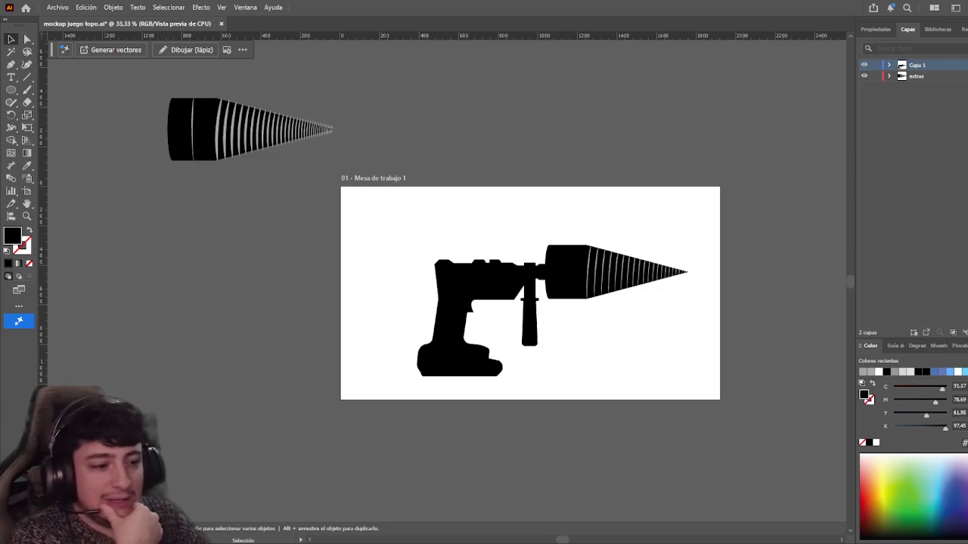
# - Rename the Capa 1 layer to 'taladro-plug'
pyautogui.hscroll(2, 522, 417)
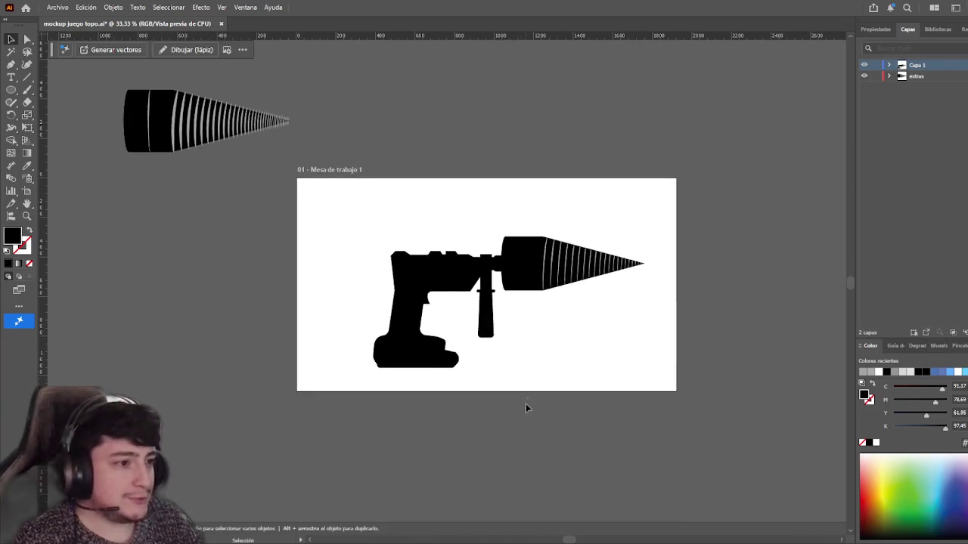
pyautogui.moveTo(359, 289); pyautogui.dragTo(350, 302)
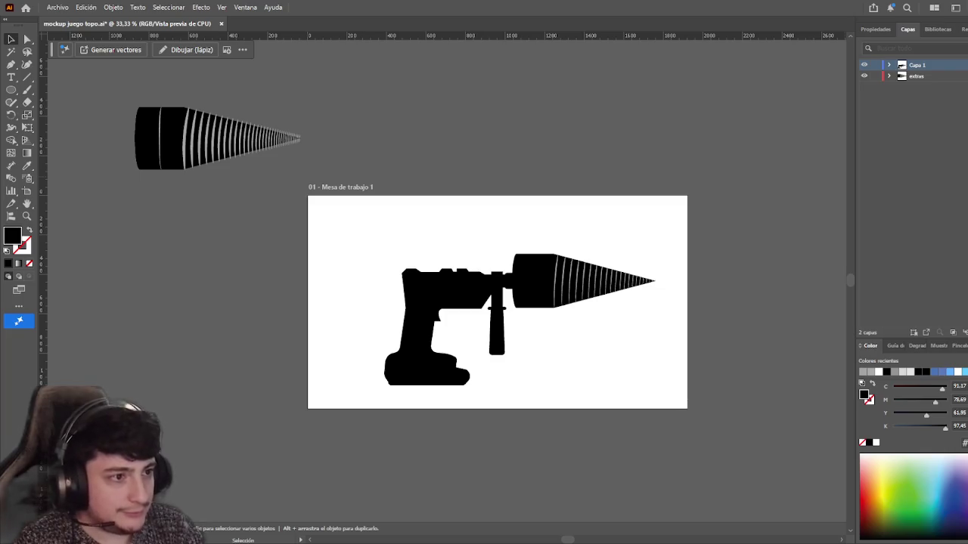
pyautogui.write('taladro')
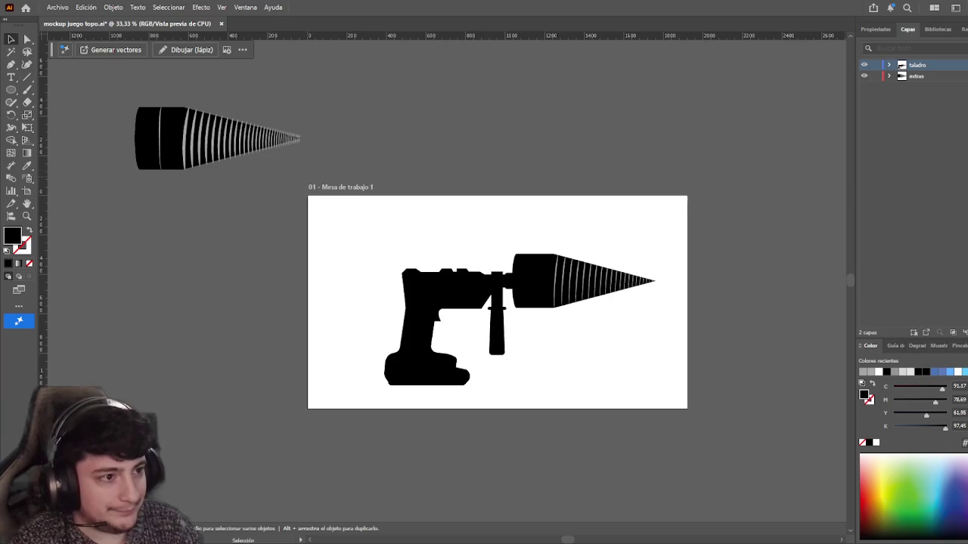
pyautogui.write('-plug')
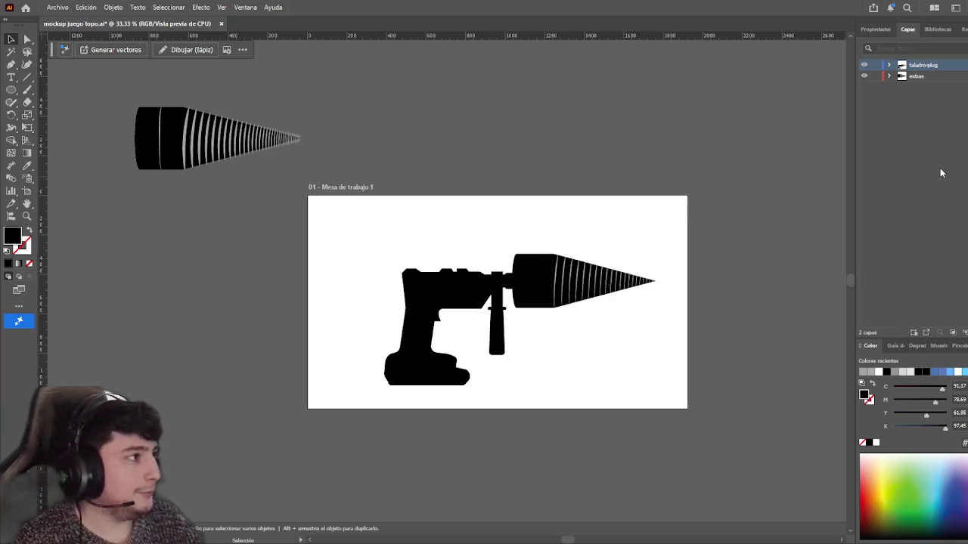
# - Add a new layer named 'topo'
pyautogui.click(953, 332)
pyautogui.doubleClick(919, 64)
pyautogui.write('topo')
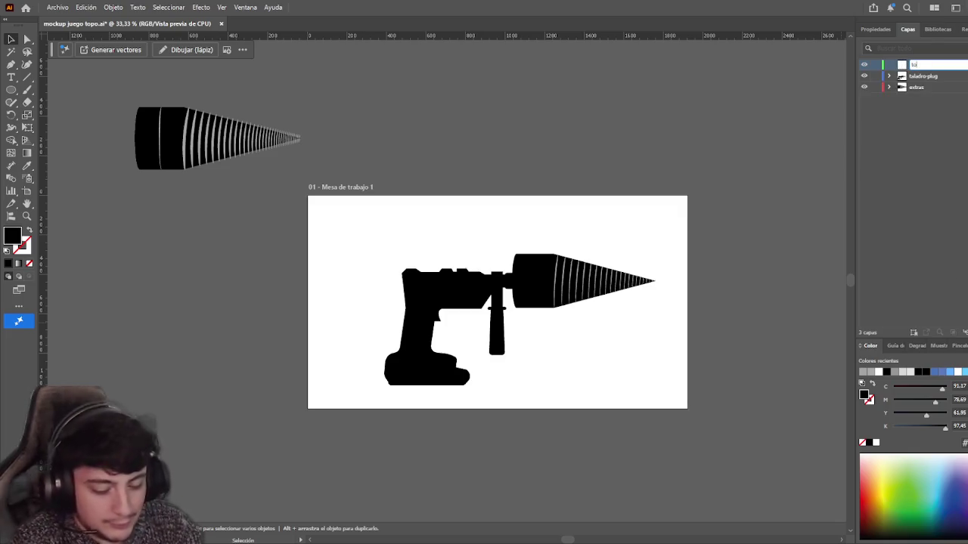
pyautogui.press('Return')
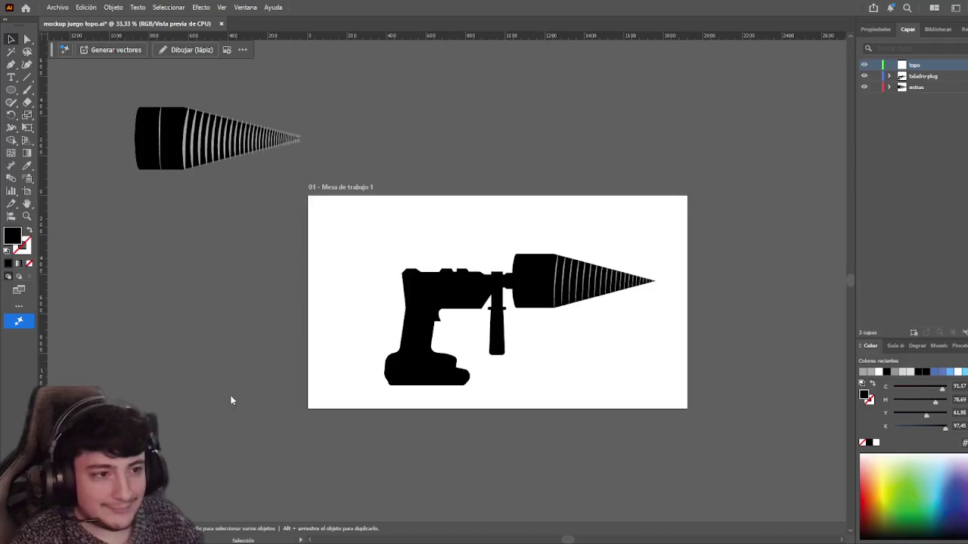
# - Place the mole photo, enlarge it, and position it above the artboard's top edge
pyautogui.click(259, 195)
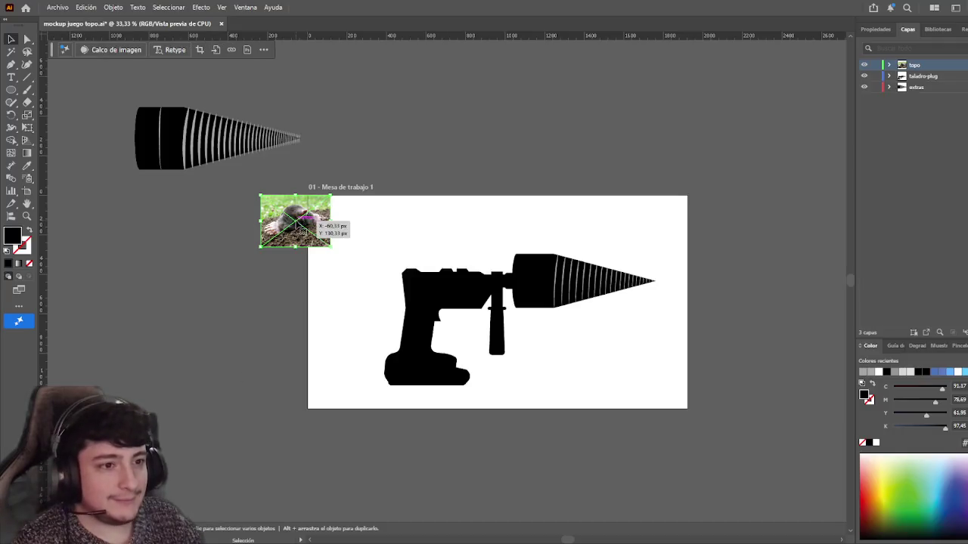
pyautogui.moveTo(331, 222); pyautogui.dragTo(547, 227)
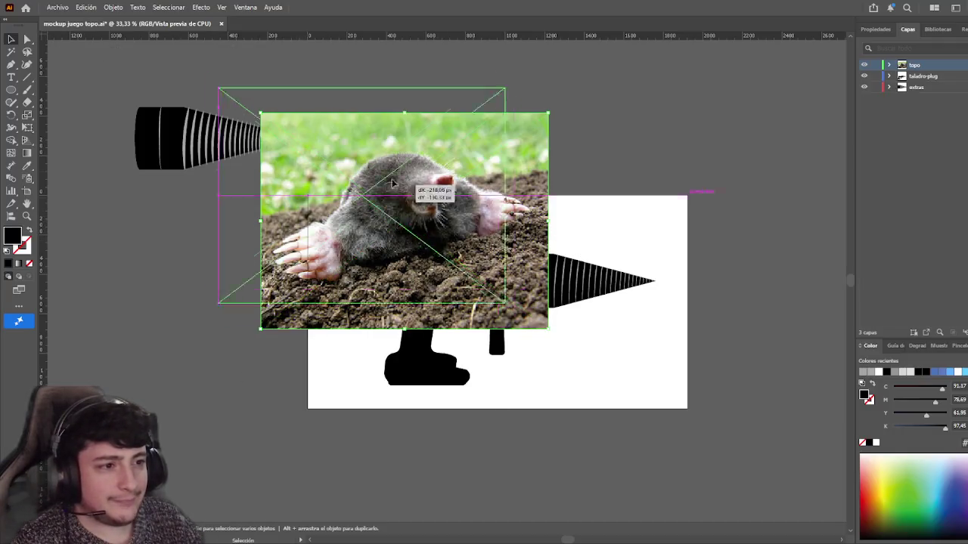
pyautogui.moveTo(428, 199); pyautogui.dragTo(361, 133)
pyautogui.press('Delete')
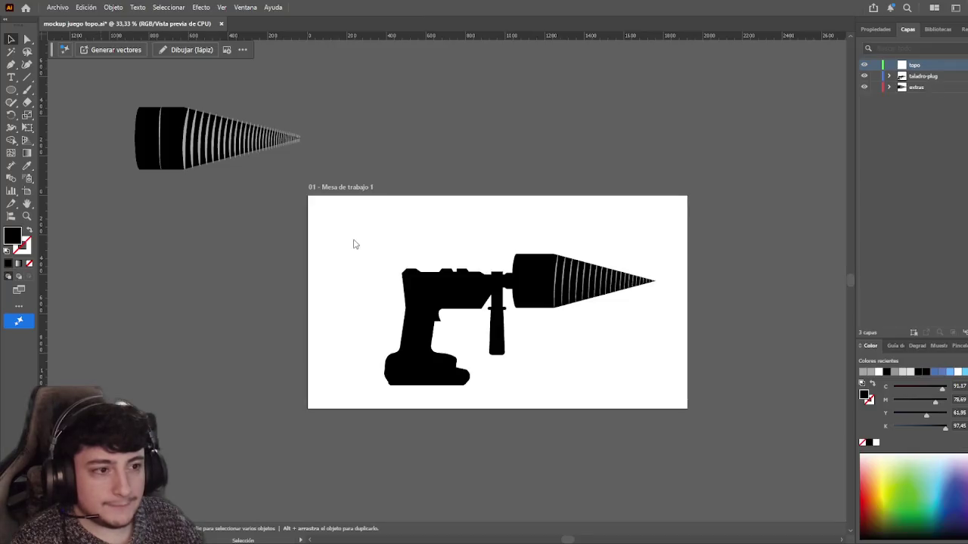
pyautogui.click(352, 242)
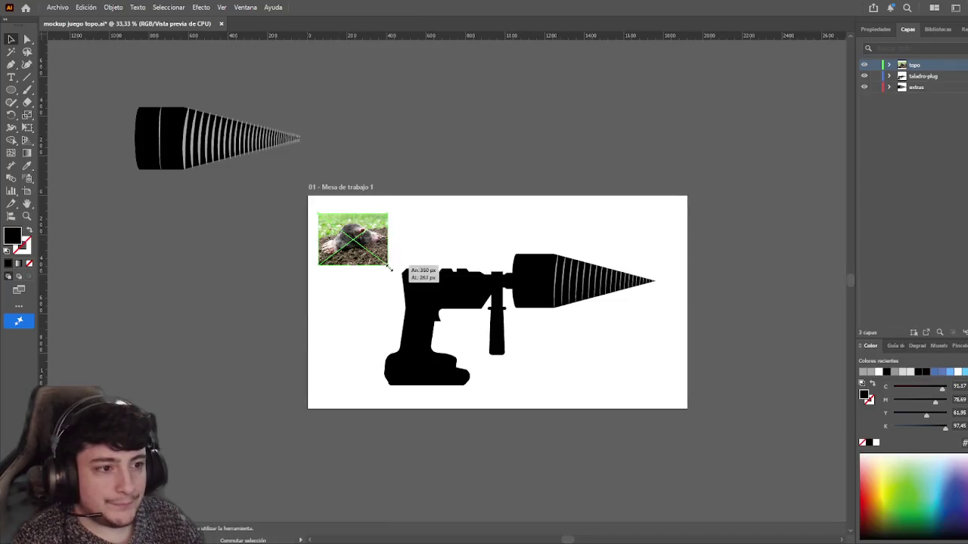
pyautogui.moveTo(382, 269); pyautogui.dragTo(512, 356)
pyautogui.moveTo(420, 287)
pyautogui.mouseDown()
pyautogui.moveTo(386, 155)
pyautogui.moveTo(421, 125)
pyautogui.mouseUp()
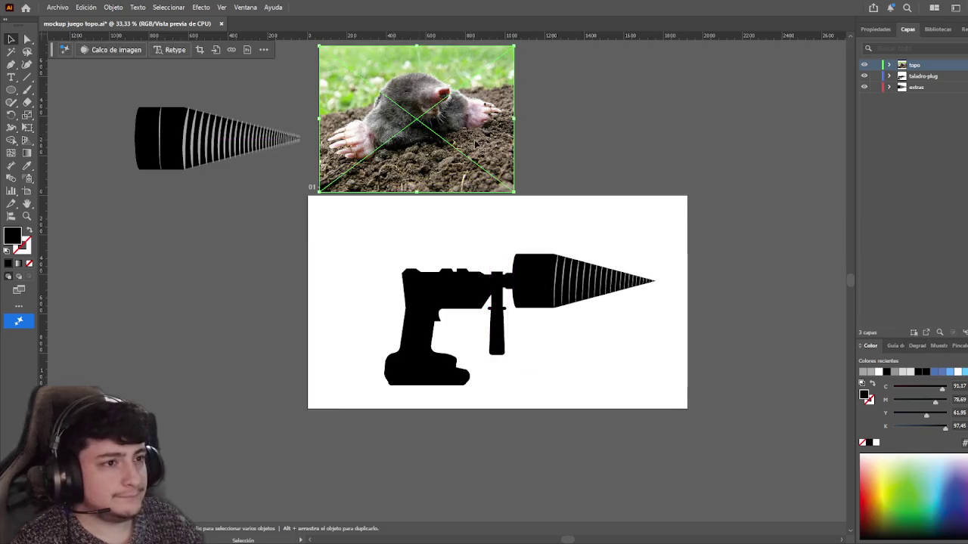
pyautogui.moveTo(512, 192); pyautogui.dragTo(540, 210)
# - Hide the taladro-plug and extras layers
pyautogui.scroll(2, 609, 146)
pyautogui.hscroll(1, 618, 195)
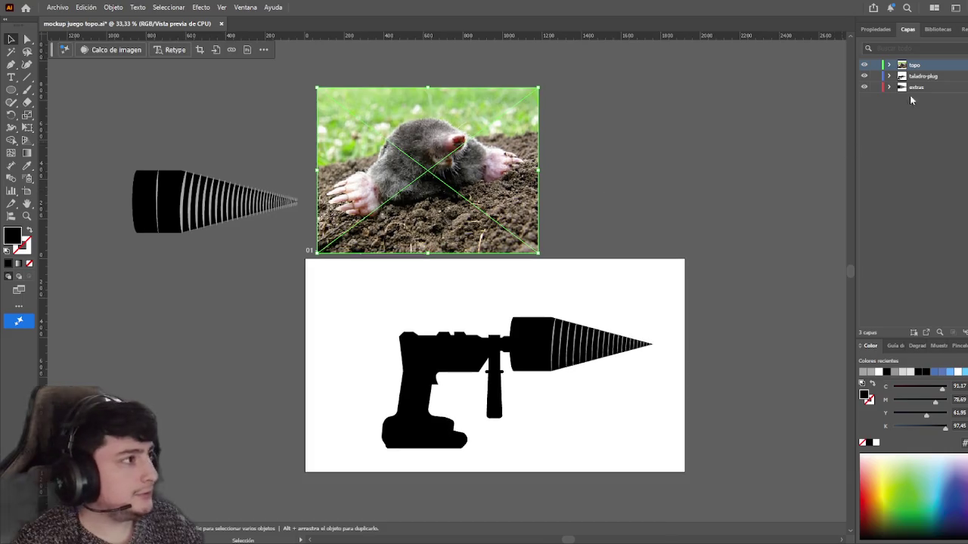
pyautogui.click(864, 81)
pyautogui.click(754, 193)
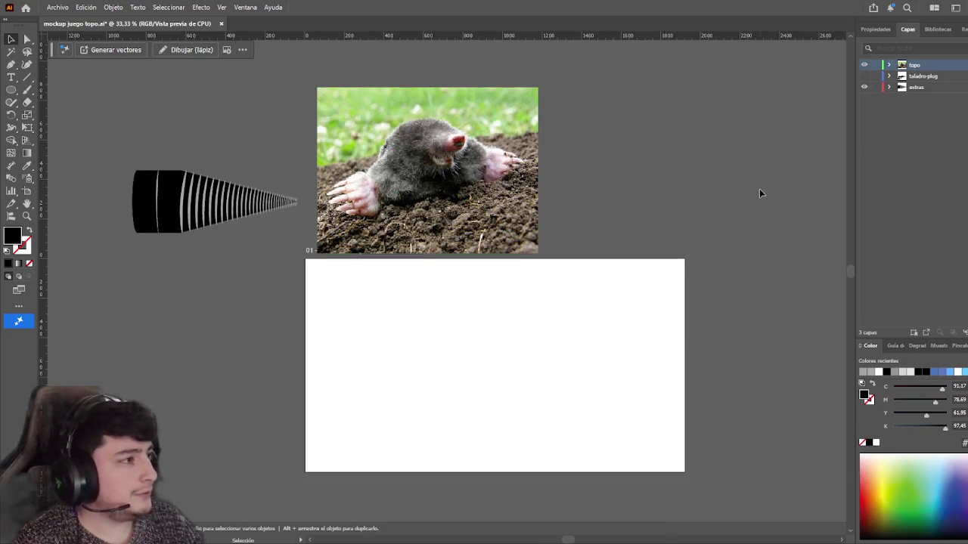
pyautogui.click(218, 186)
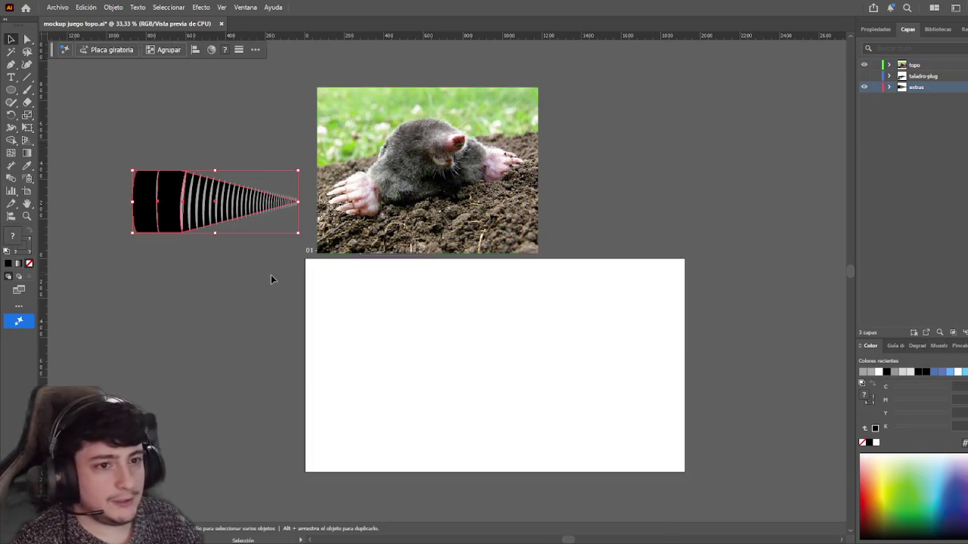
pyautogui.click(864, 87)
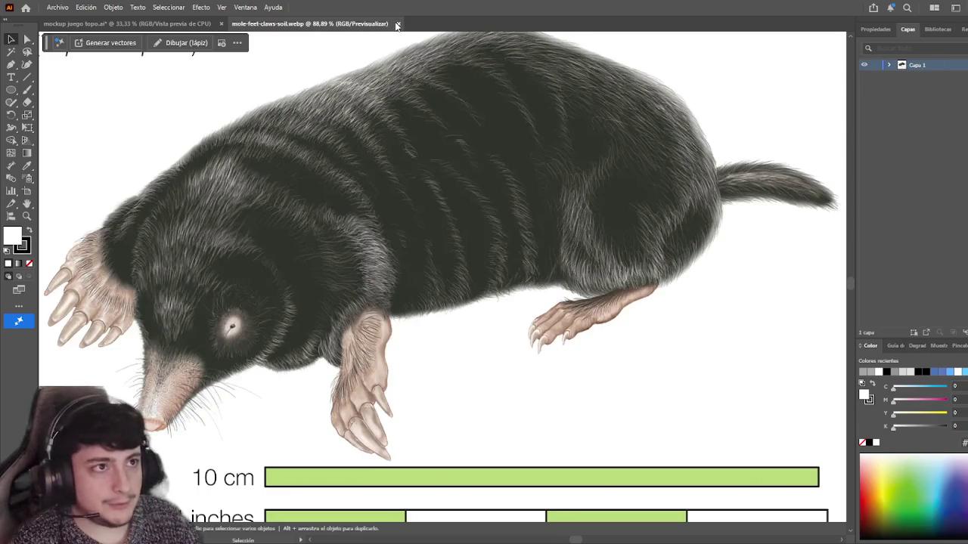
# - Paste the European mole illustration and arrange it beside the mole photo above the artboard
pyautogui.click(396, 24)
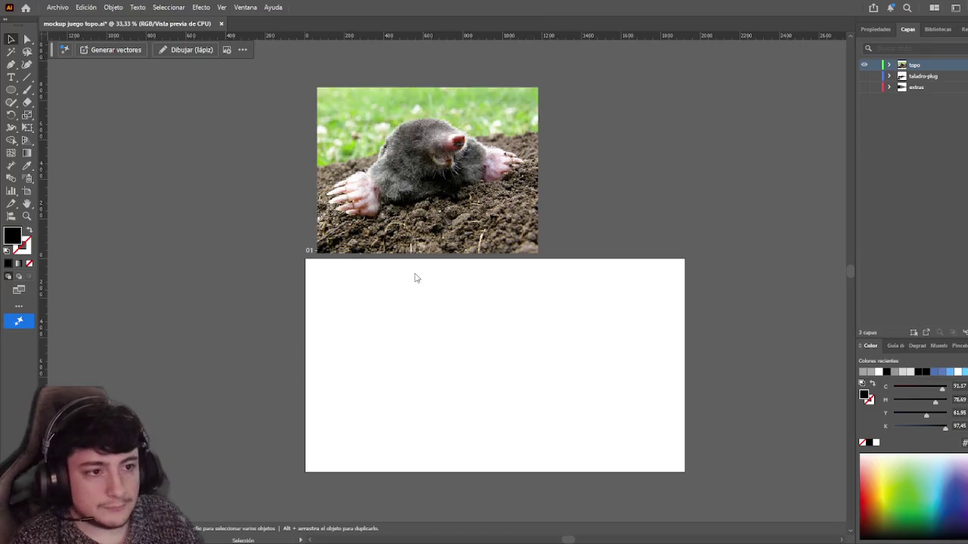
pyautogui.hotkey('ctrl', 'v')
pyautogui.moveTo(464, 275); pyautogui.dragTo(699, 188)
pyautogui.moveTo(499, 186); pyautogui.dragTo(424, 185)
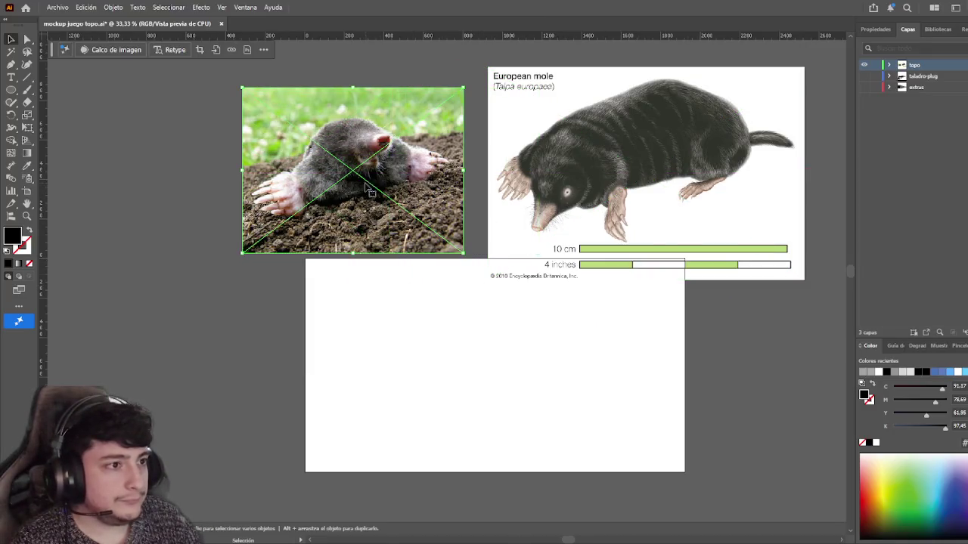
pyautogui.moveTo(607, 234); pyautogui.dragTo(590, 296)
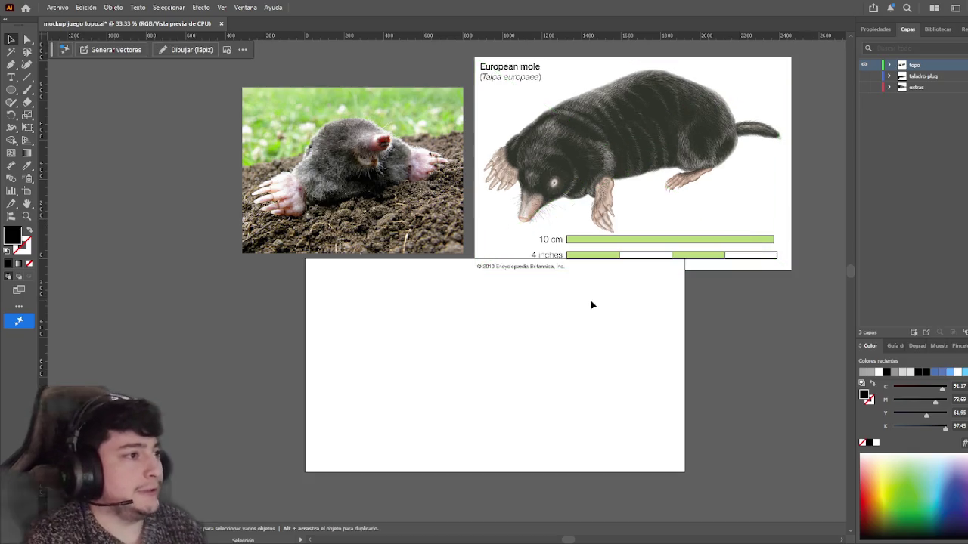
pyautogui.moveTo(574, 307); pyautogui.dragTo(560, 315)
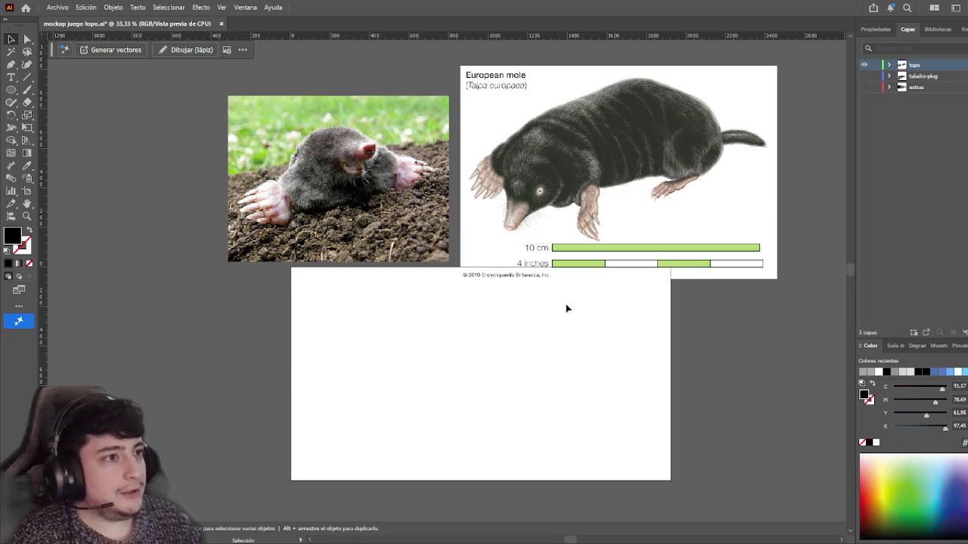
pyautogui.moveTo(567, 324); pyautogui.dragTo(547, 321)
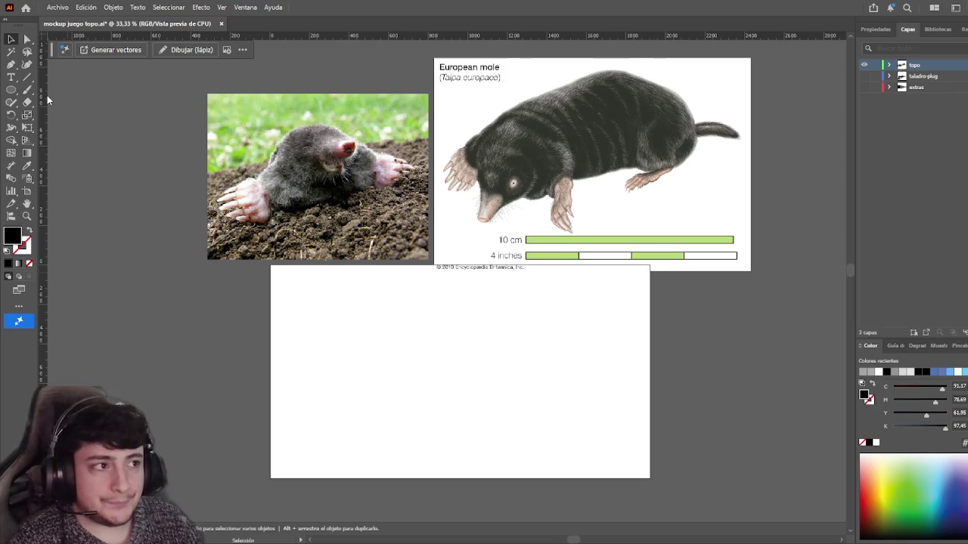
# - Draw a wide black ellipse and pull its bottom anchor up into a flat-bottomed dome
pyautogui.press('l')
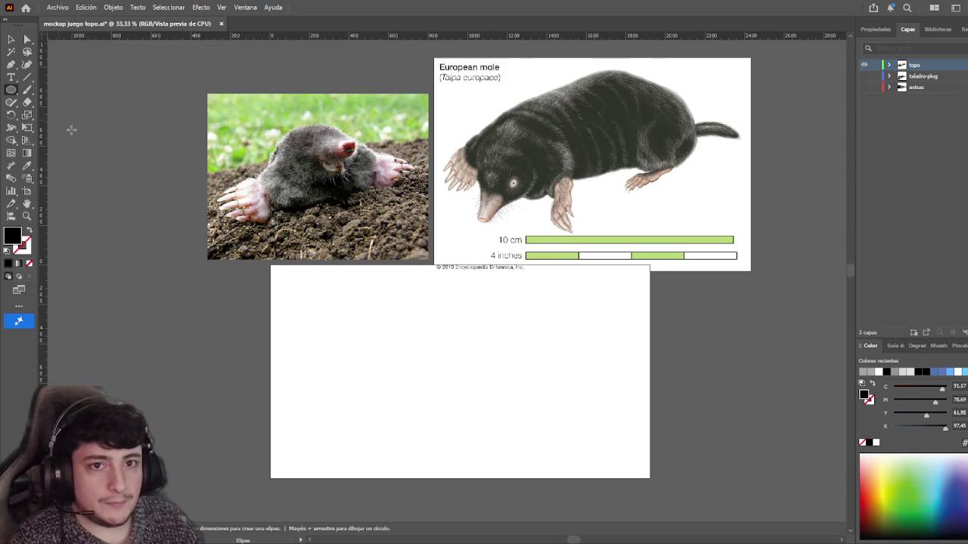
pyautogui.moveTo(327, 314); pyautogui.dragTo(500, 424)
pyautogui.press('v')
pyautogui.click(246, 353)
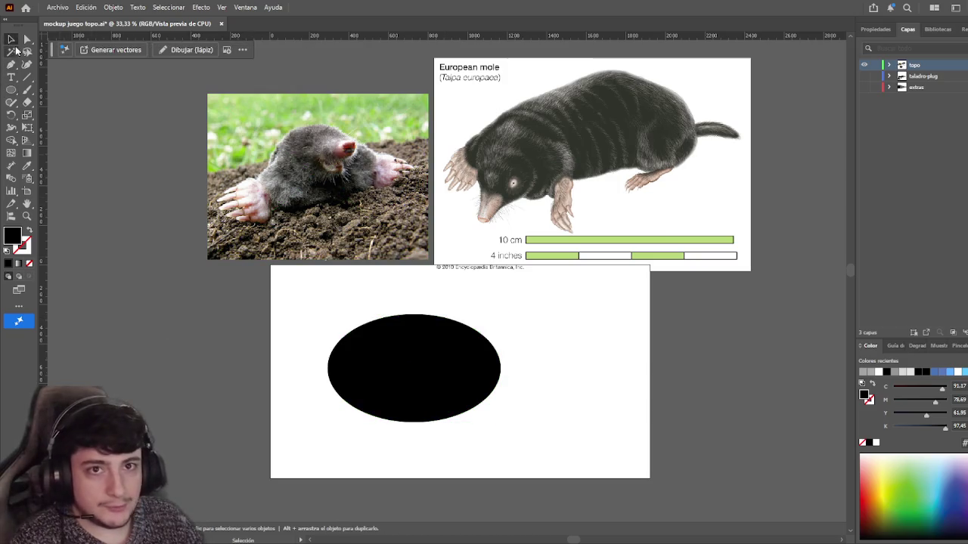
pyautogui.press('a')
pyautogui.moveTo(390, 444); pyautogui.dragTo(415, 396)
pyautogui.click(433, 449)
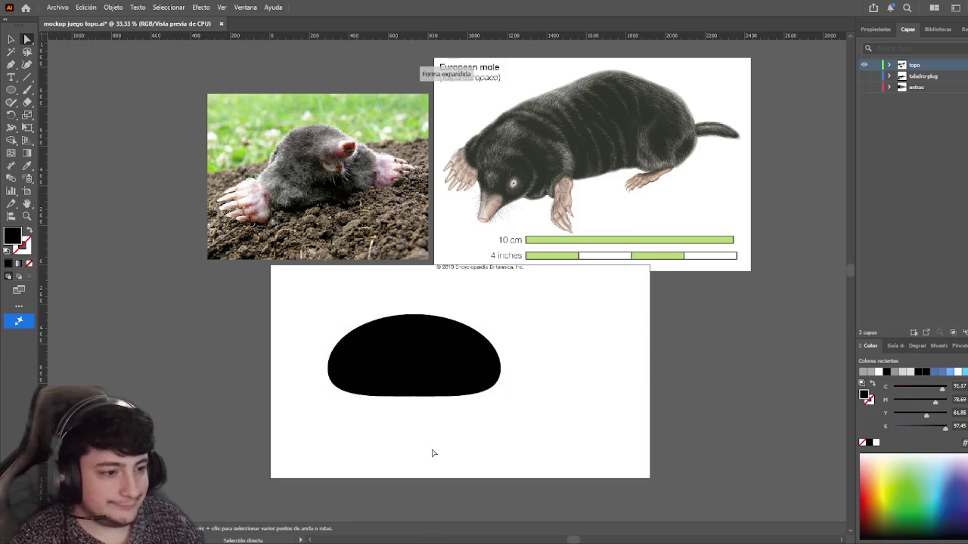
# - Duplicate the dome as a smaller test copy, then delete that copy
pyautogui.press('v')
pyautogui.moveTo(436, 367); pyautogui.dragTo(529, 368)
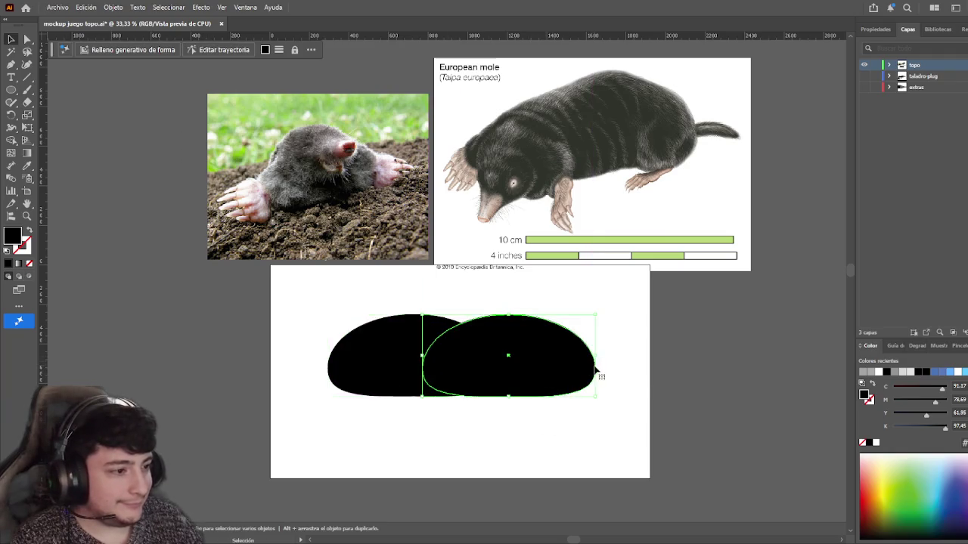
pyautogui.moveTo(595, 357)
pyautogui.mouseDown()
pyautogui.moveTo(497, 371)
pyautogui.moveTo(547, 363)
pyautogui.mouseUp()
pyautogui.click(533, 476)
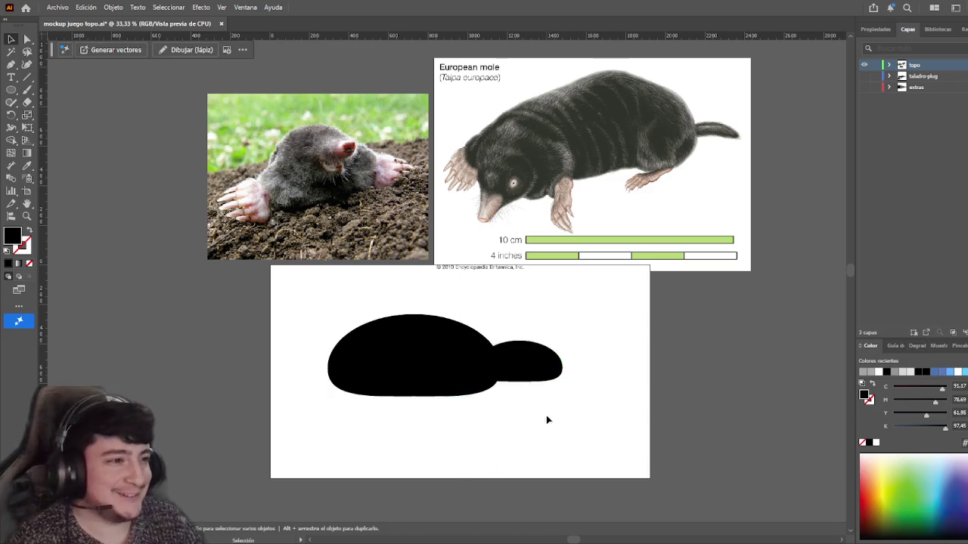
pyautogui.click(541, 364)
pyautogui.press('Delete')
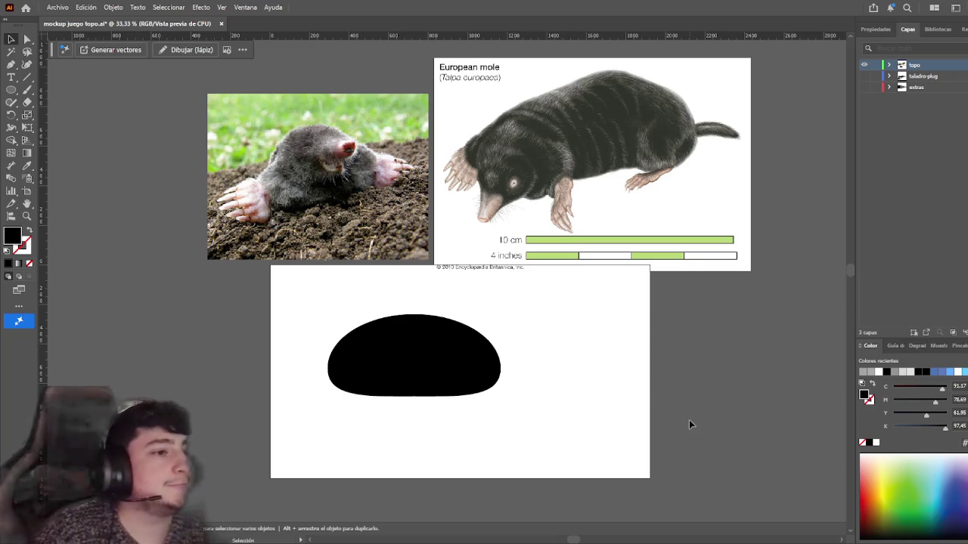
pyautogui.click(469, 380)
pyautogui.click(564, 353)
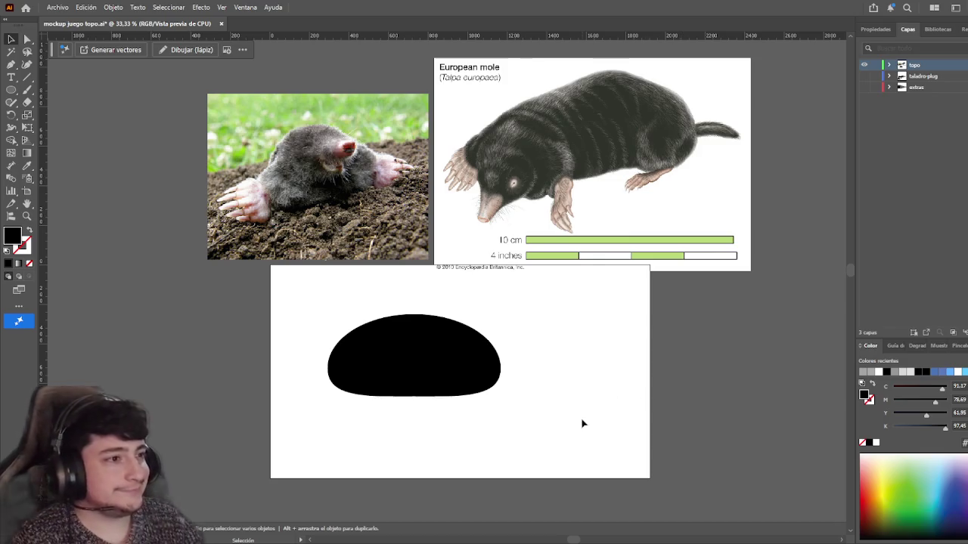
# - Zoom to 50% around the body and select the black dome's path
pyautogui.scroll(1, 600, 404)
pyautogui.scroll(1, 601, 393)
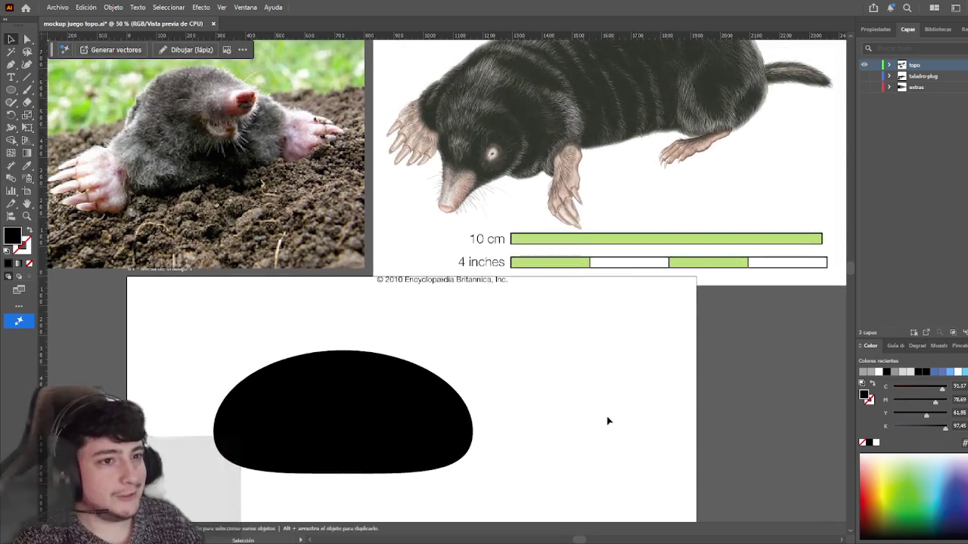
pyautogui.scroll(1, 616, 416)
pyautogui.hscroll(-1, 616, 416)
pyautogui.scroll(1, 628, 415)
pyautogui.scroll(-2, 566, 353)
pyautogui.hscroll(1, 566, 352)
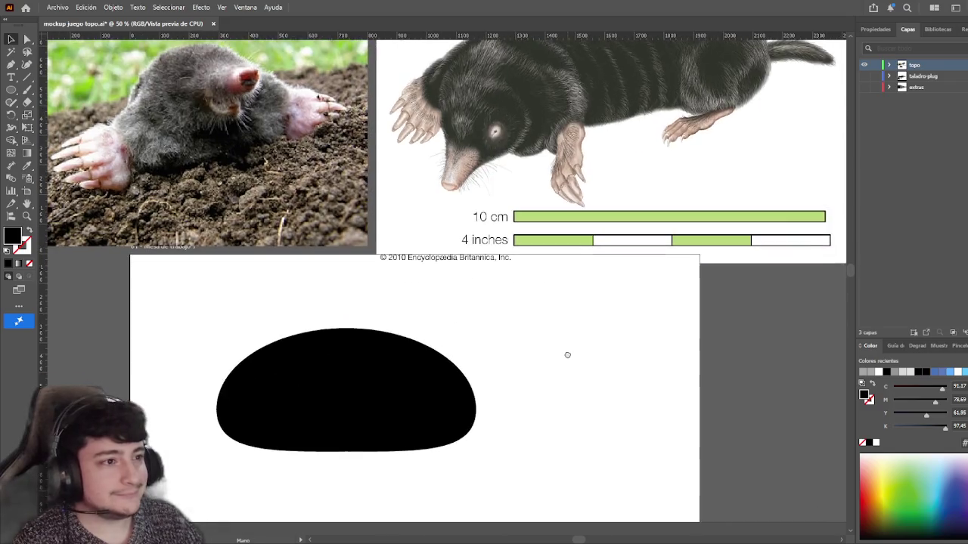
pyautogui.scroll(2, 566, 369)
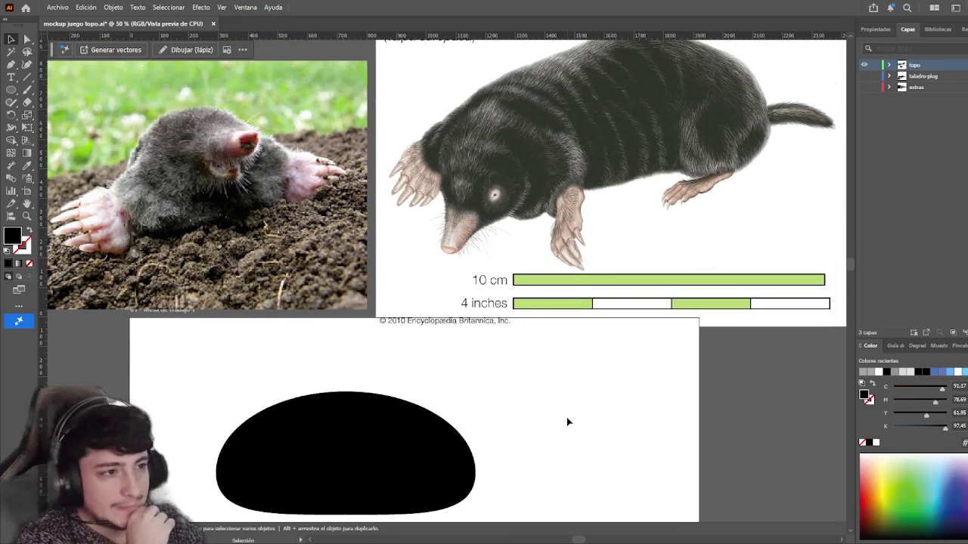
pyautogui.moveTo(568, 422)
pyautogui.mouseDown()
pyautogui.moveTo(564, 283)
pyautogui.moveTo(557, 417)
pyautogui.moveTo(596, 338)
pyautogui.mouseUp()
pyautogui.click(454, 378)
pyautogui.click(28, 39)
pyautogui.moveTo(368, 331)
pyautogui.mouseDown()
pyautogui.moveTo(299, 420)
pyautogui.moveTo(370, 266)
pyautogui.moveTo(385, 305)
pyautogui.mouseUp()
# - Duplicate the dome, scale the copy down and place it over the body's lower left
pyautogui.press('v')
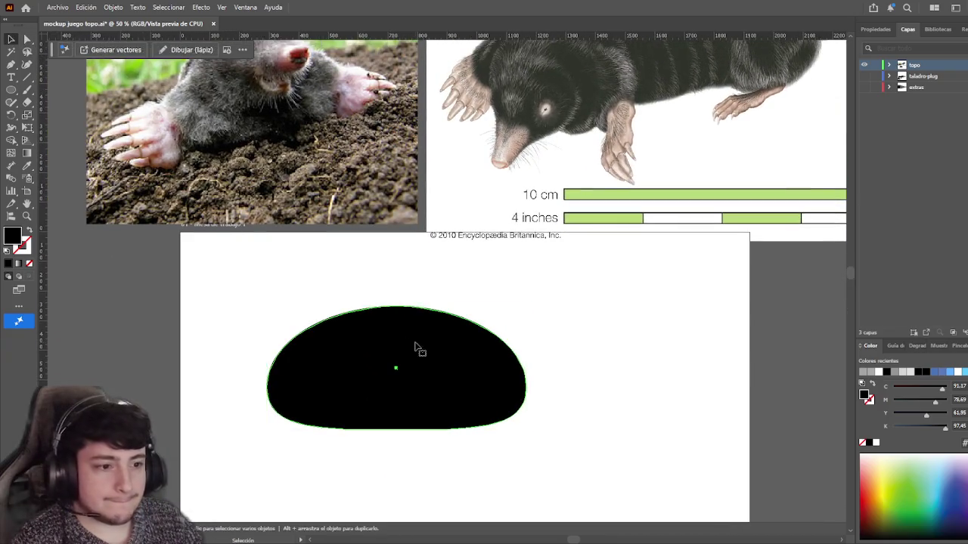
pyautogui.moveTo(524, 376)
pyautogui.mouseDown()
pyautogui.moveTo(358, 378)
pyautogui.moveTo(436, 382)
pyautogui.moveTo(396, 382)
pyautogui.moveTo(392, 313)
pyautogui.mouseUp()
pyautogui.moveTo(317, 378); pyautogui.dragTo(350, 381)
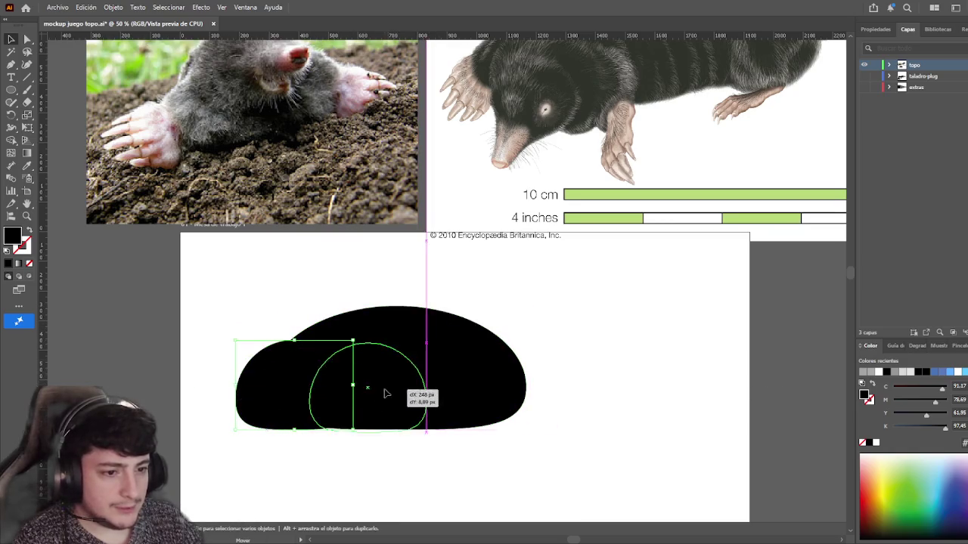
pyautogui.click(530, 479)
pyautogui.moveTo(530, 478); pyautogui.dragTo(525, 462)
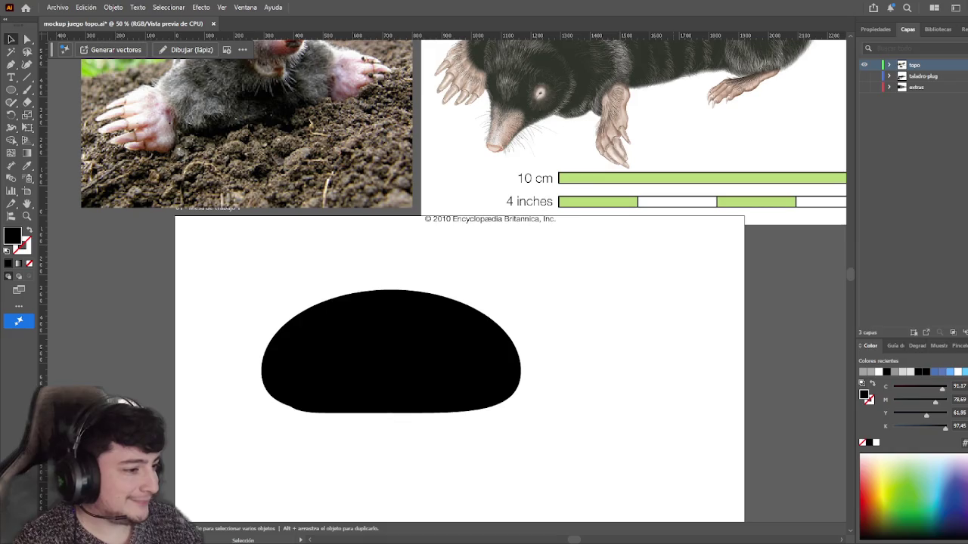
pyautogui.scroll(-2, 664, 432)
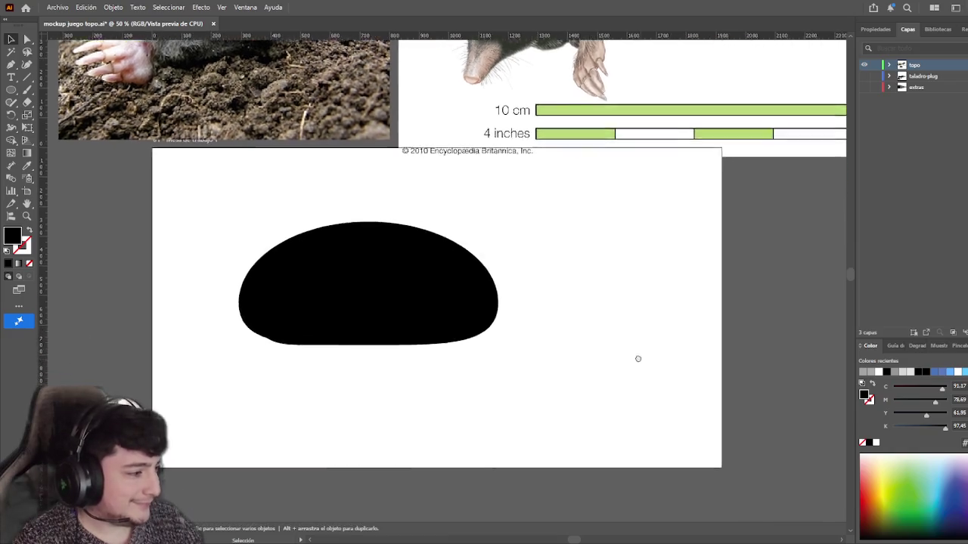
# - Move the small gray dome left and duplicate it to the right as a second foot
pyautogui.moveTo(330, 321); pyautogui.dragTo(298, 321)
pyautogui.click(337, 346)
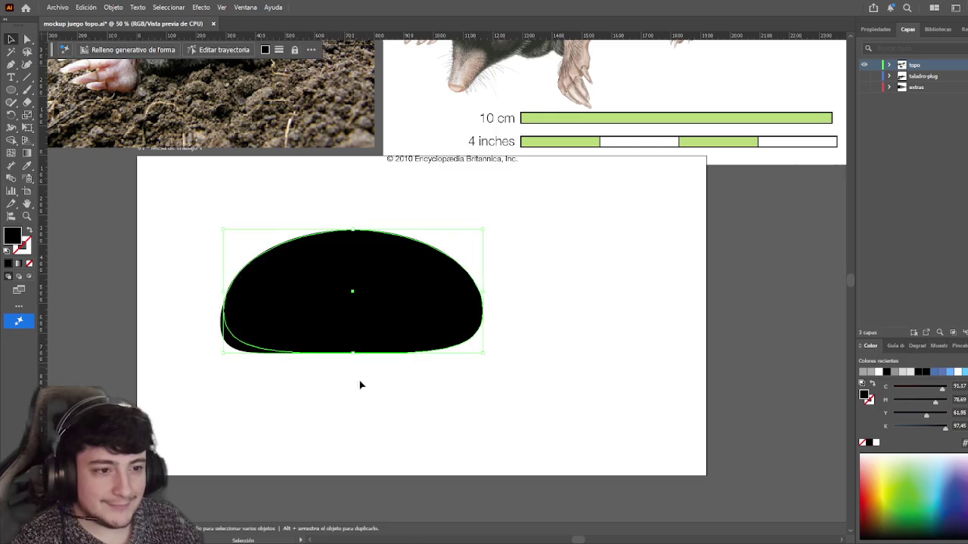
pyautogui.click(244, 350)
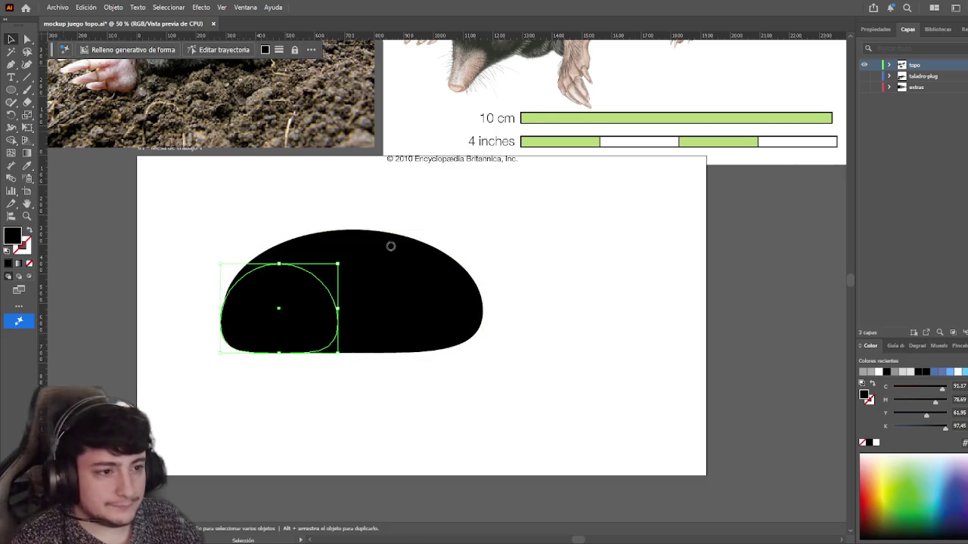
pyautogui.moveTo(267, 323); pyautogui.dragTo(409, 323)
pyautogui.click(482, 421)
pyautogui.scroll(1, 460, 445)
pyautogui.hscroll(-1, 461, 446)
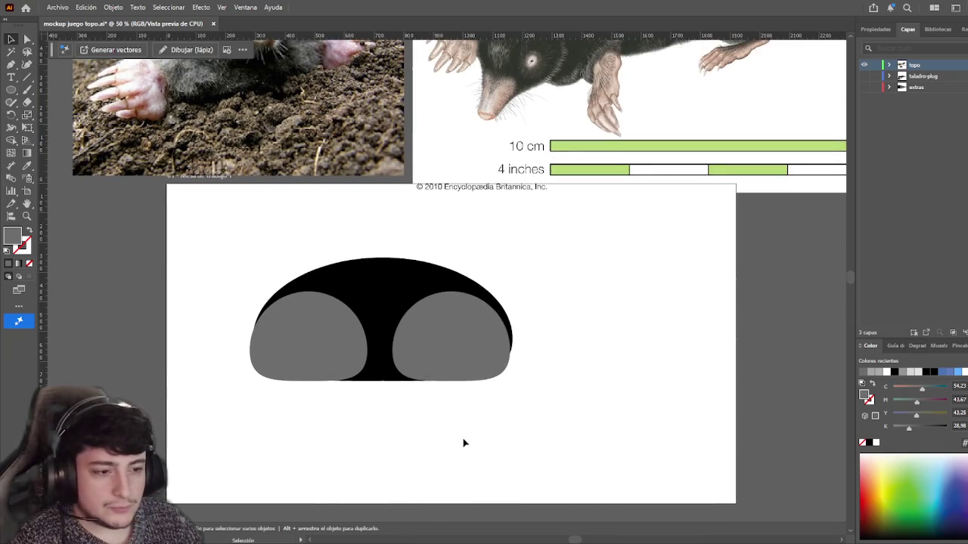
pyautogui.scroll(-1, 453, 416)
# - Select both gray feet and move them together below the black body
pyautogui.click(310, 317)
pyautogui.moveTo(620, 270)
pyautogui.mouseDown()
pyautogui.moveTo(560, 482)
pyautogui.moveTo(520, 451)
pyautogui.moveTo(484, 463)
pyautogui.mouseUp()
pyautogui.scroll(1, 529, 393)
pyautogui.hscroll(-2, 655, 365)
pyautogui.scroll(3, 429, 439)
pyautogui.hscroll(3, 624, 333)
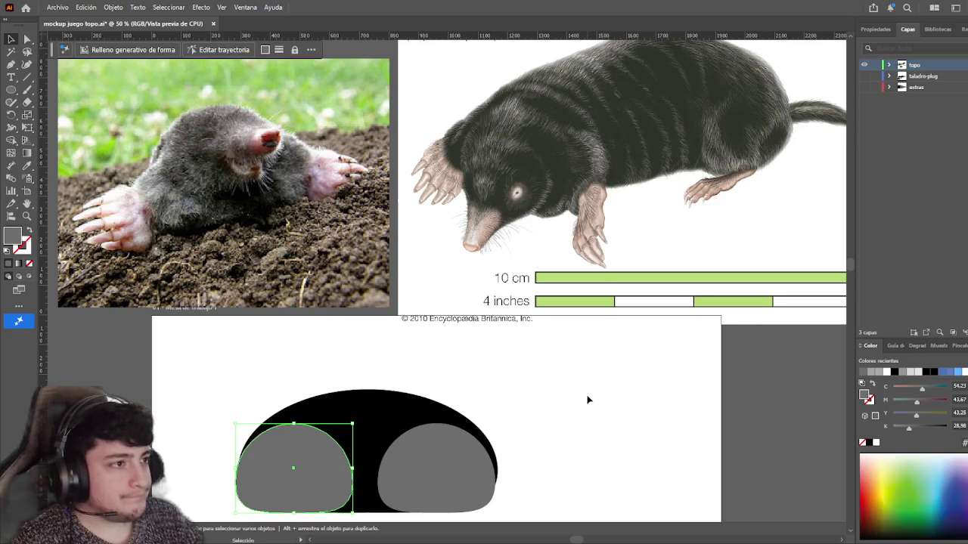
pyautogui.scroll(1, 588, 378)
pyautogui.hscroll(2, 559, 391)
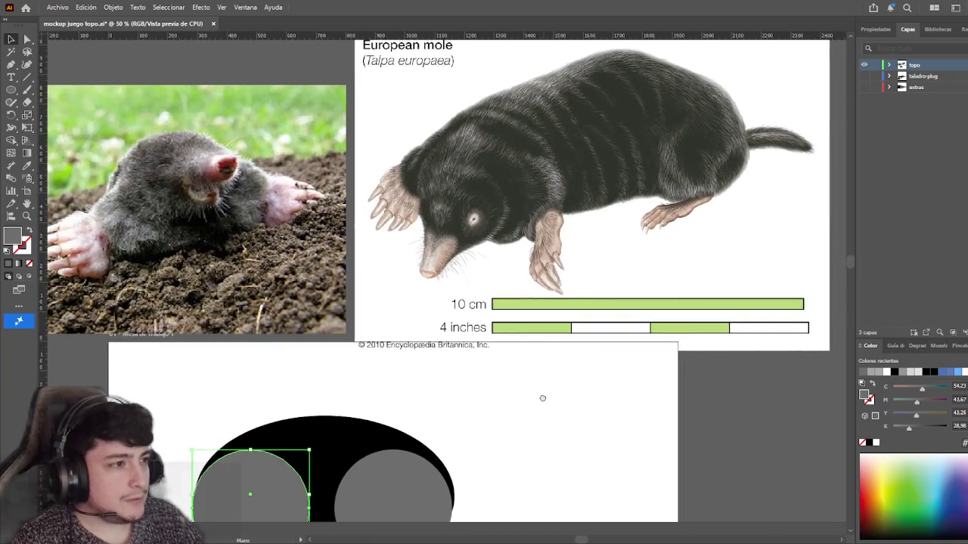
pyautogui.scroll(-2, 542, 398)
pyautogui.scroll(-3, 573, 283)
pyautogui.keyDown('shift'); pyautogui.click(457, 329); pyautogui.keyUp('shift')
pyautogui.moveTo(457, 330); pyautogui.dragTo(457, 436)
pyautogui.click(416, 306)
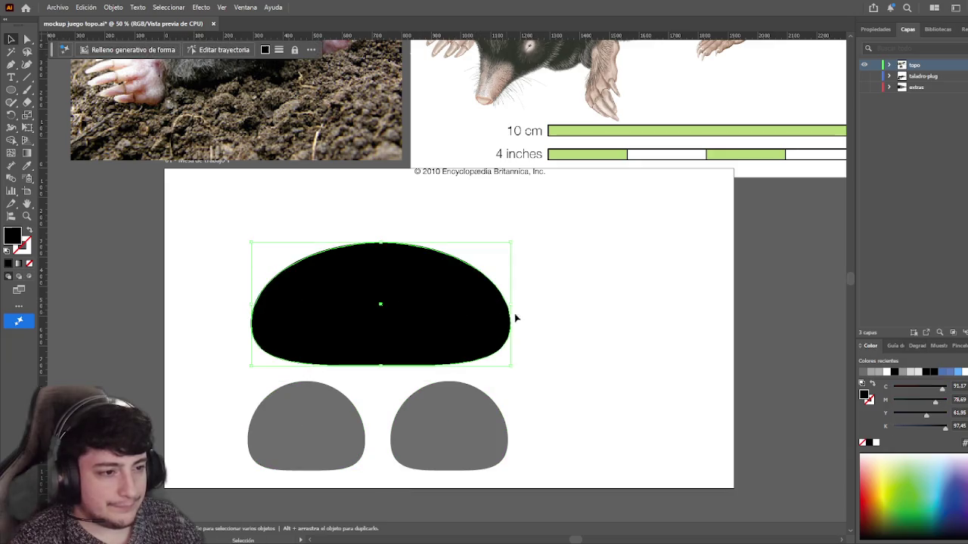
pyautogui.click(359, 373)
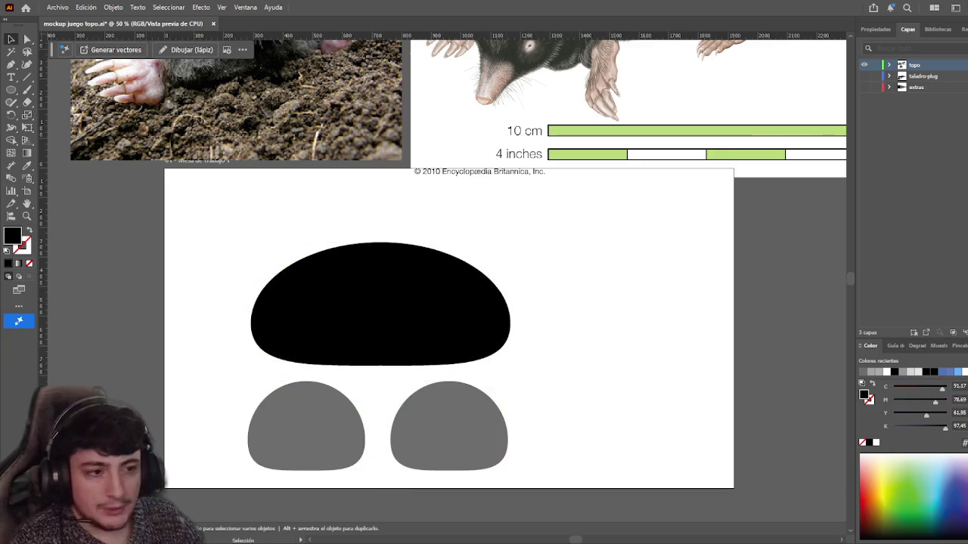
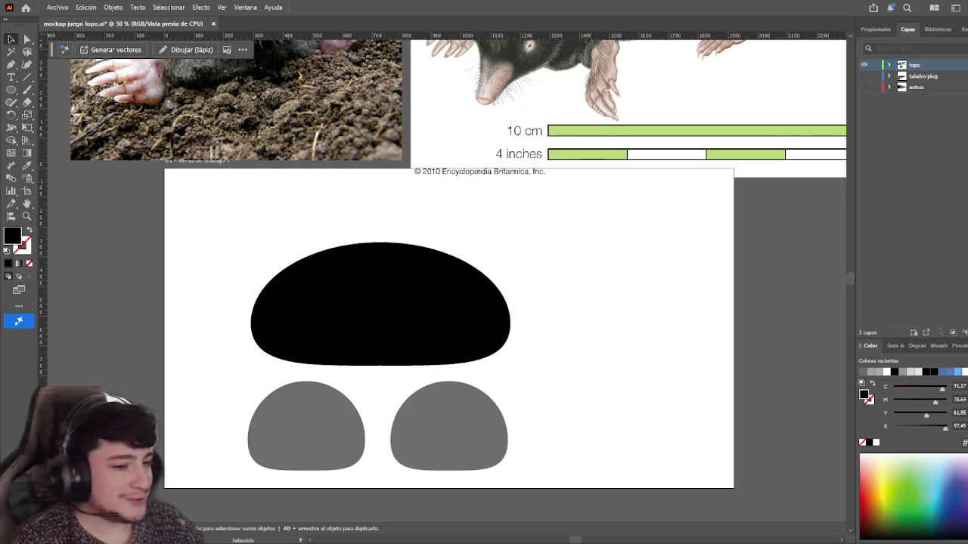
# - Move the left grey shape down to line up with the right one
pyautogui.moveTo(584, 345); pyautogui.dragTo(603, 314)
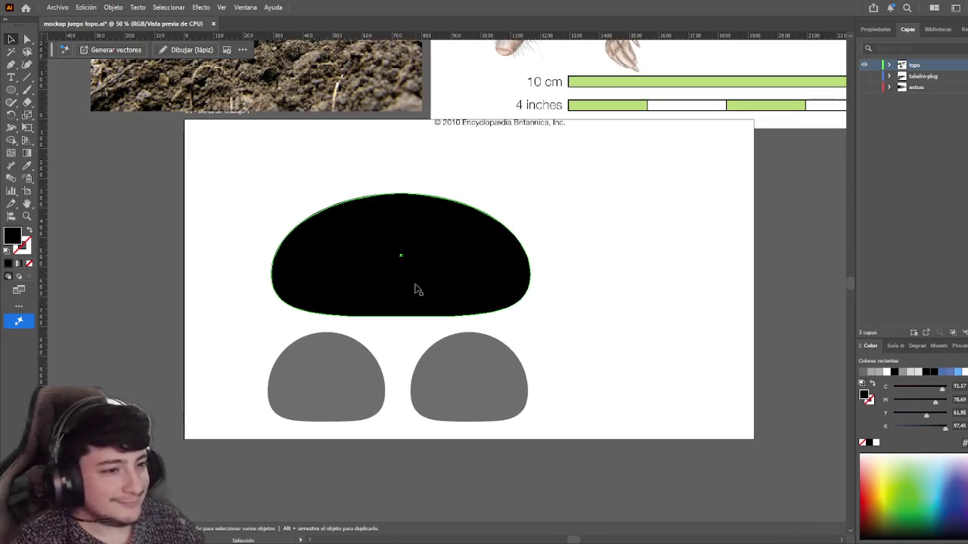
pyautogui.click(331, 382)
pyautogui.press('a')
pyautogui.press('v')
pyautogui.moveTo(296, 383); pyautogui.dragTo(296, 388)
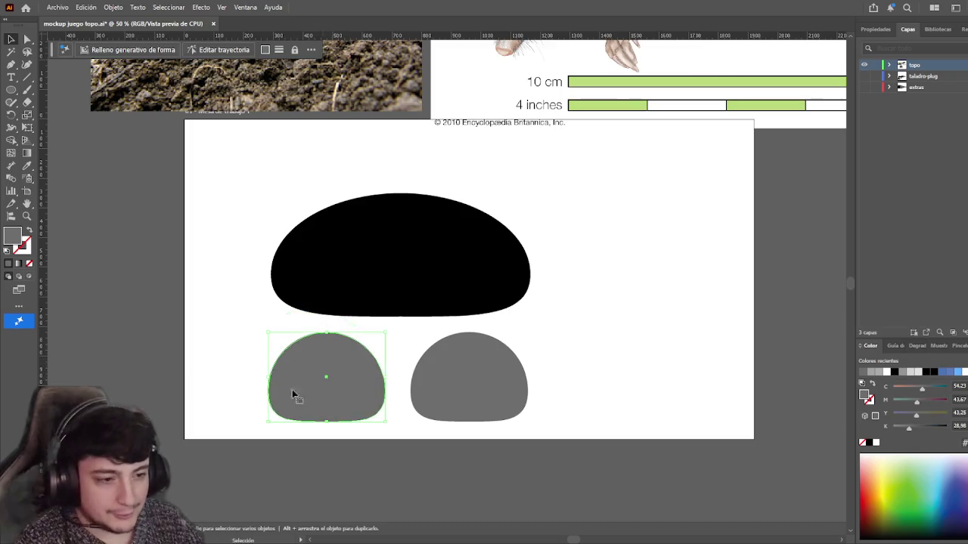
pyautogui.click(486, 380)
pyautogui.keyDown('shift'); pyautogui.click(372, 388); pyautogui.keyUp('shift')
# - Shorten both grey shapes together by dragging their top edge down
pyautogui.click(590, 377)
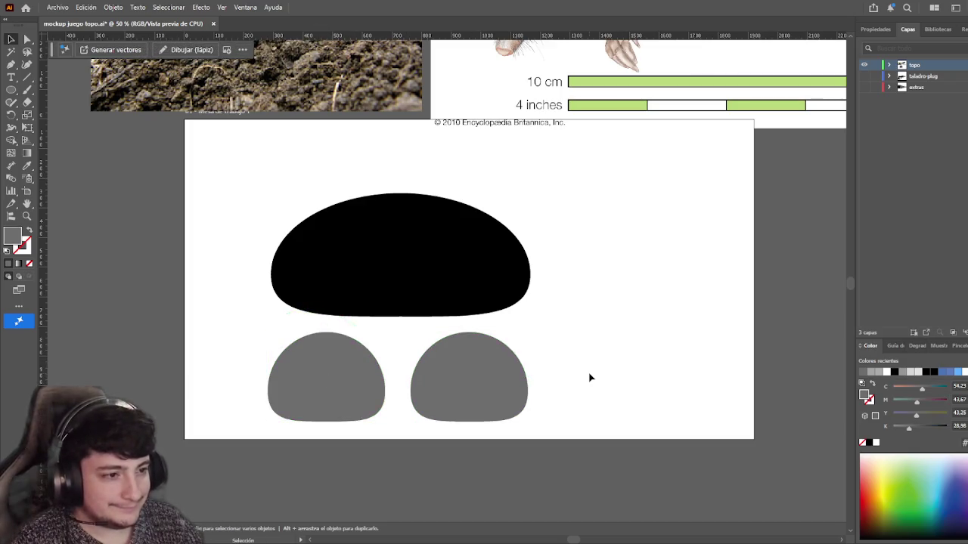
pyautogui.click(468, 378)
pyautogui.keyDown('shift'); pyautogui.click(339, 378); pyautogui.keyUp('shift')
pyautogui.moveTo(400, 333); pyautogui.dragTo(401, 345)
pyautogui.click(622, 348)
pyautogui.scroll(1, 430, 440)
pyautogui.hscroll(1, 431, 440)
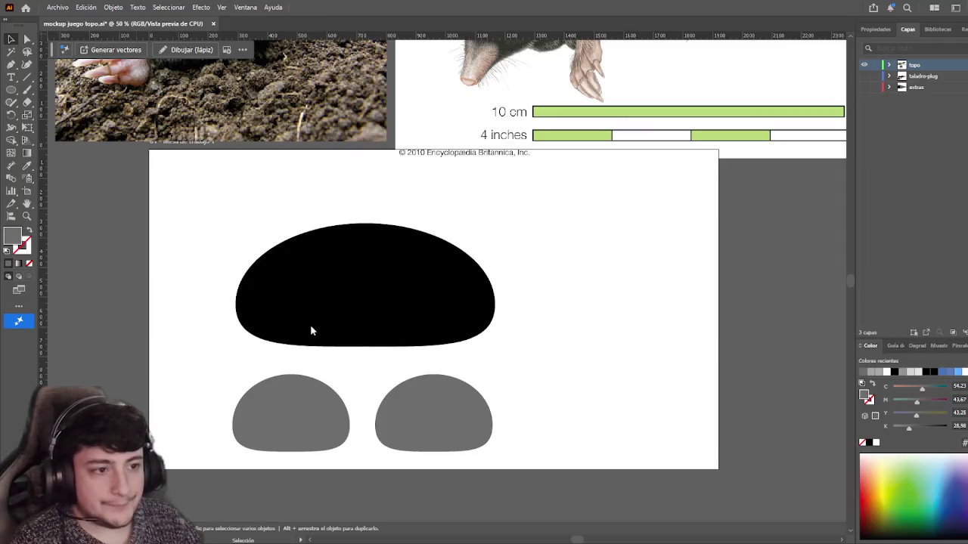
# - Place the mole reference photo, enlarge it, and move it to the lower left
pyautogui.click(311, 328)
pyautogui.moveTo(352, 323); pyautogui.dragTo(605, 324)
pyautogui.moveTo(544, 430)
pyautogui.mouseDown()
pyautogui.moveTo(609, 247)
pyautogui.moveTo(625, 248)
pyautogui.moveTo(665, 196)
pyautogui.mouseUp()
pyautogui.moveTo(529, 152); pyautogui.dragTo(280, 331)
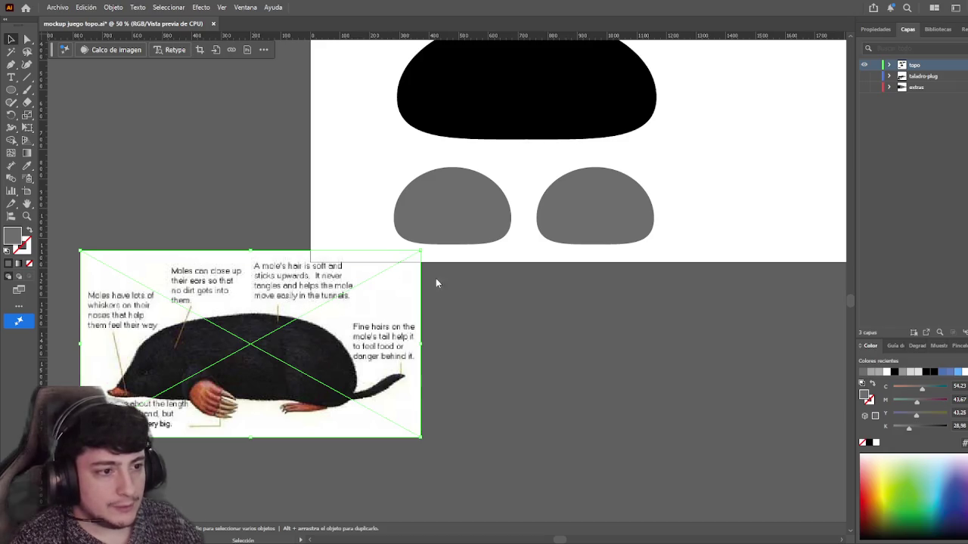
# - Mirror the mole photo horizontally with Reflect and shift it right and down
pyautogui.hotkey('shift', 'o')
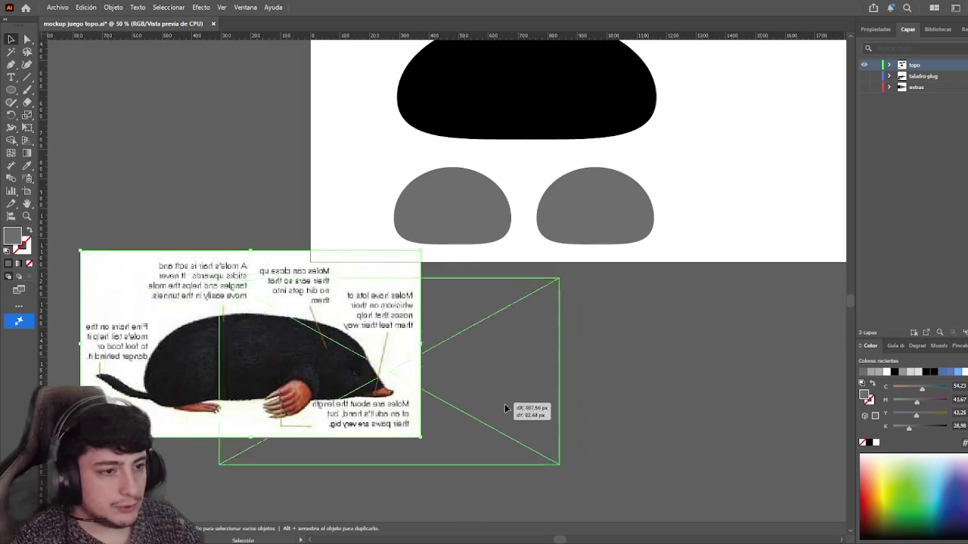
pyautogui.moveTo(371, 390); pyautogui.dragTo(575, 420)
pyautogui.hscroll(3, 680, 234)
pyautogui.scroll(2, 680, 233)
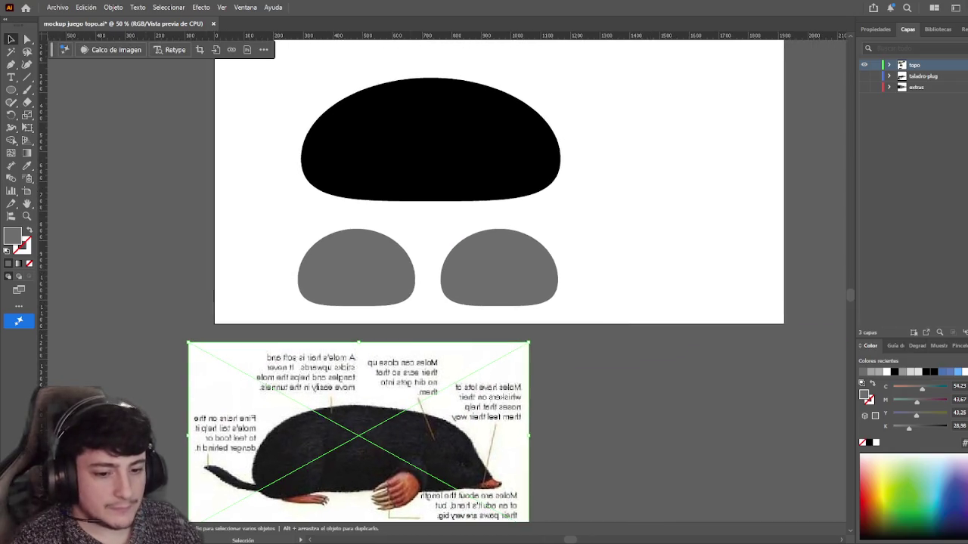
pyautogui.hscroll(2, 622, 449)
pyautogui.scroll(2, 622, 449)
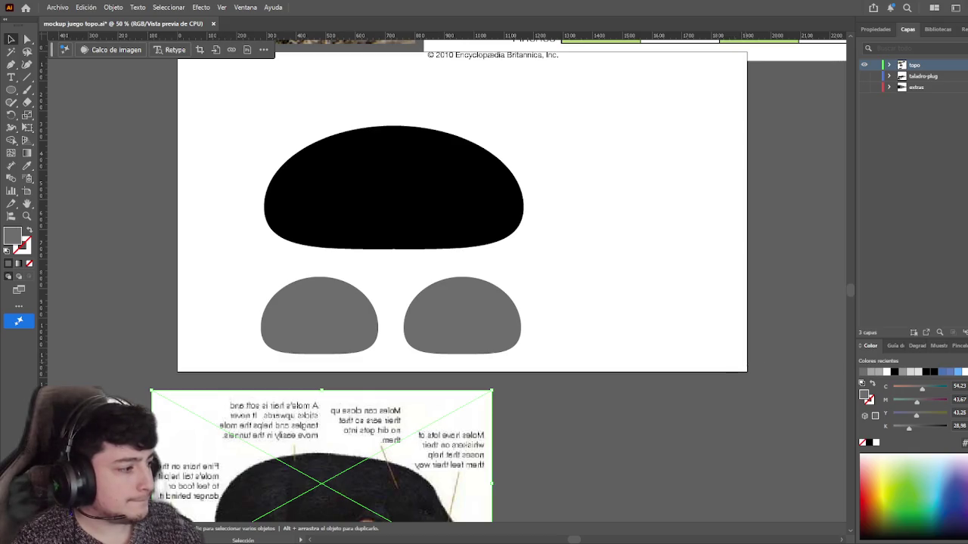
pyautogui.scroll(-1, 659, 457)
pyautogui.hscroll(-1, 659, 458)
# - Position the flipped mole photo just below the artboard
pyautogui.moveTo(413, 467); pyautogui.dragTo(474, 400)
pyautogui.hscroll(2, 643, 348)
pyautogui.scroll(-1, 644, 348)
pyautogui.moveTo(546, 427); pyautogui.dragTo(551, 438)
pyautogui.click(612, 423)
pyautogui.hscroll(1, 642, 415)
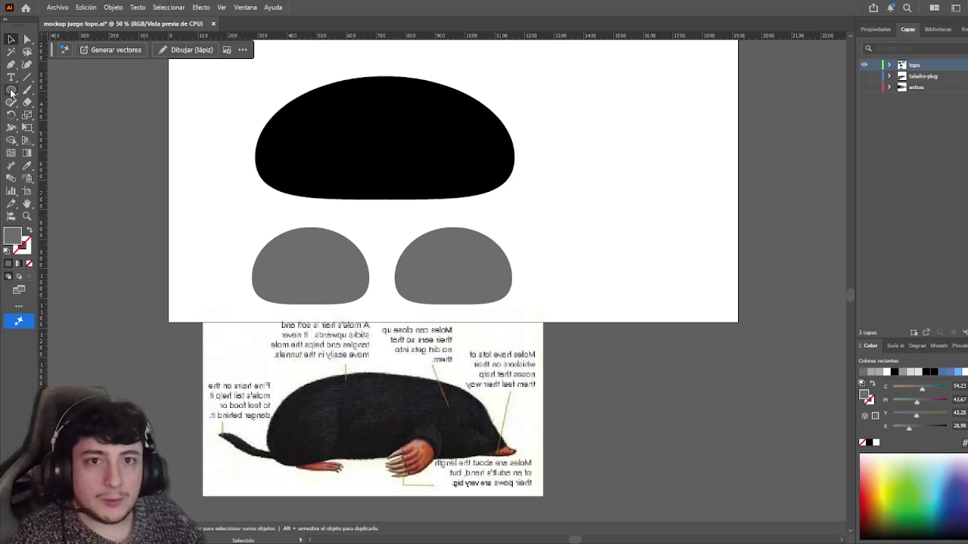
# - Draw an ellipse over the mole's body and stretch its left side outward
pyautogui.press('l')
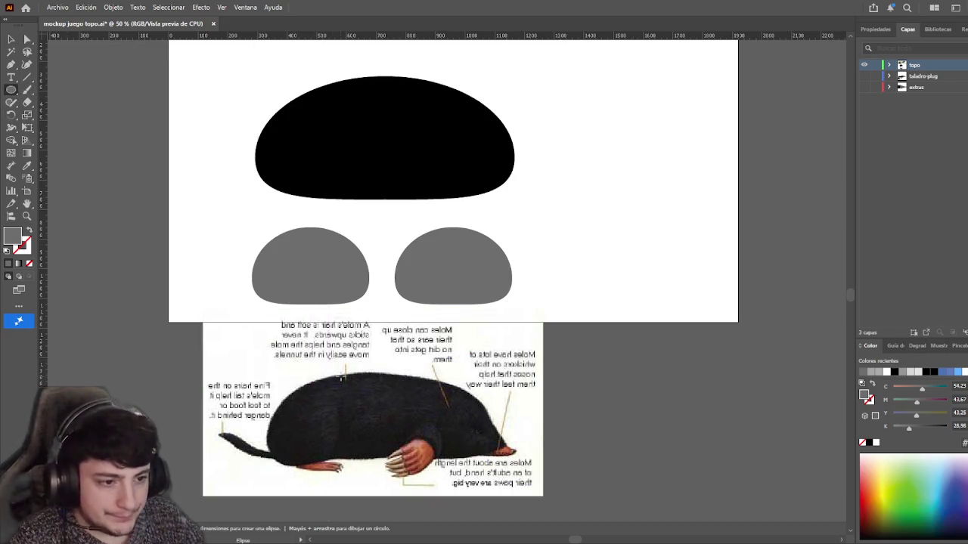
pyautogui.moveTo(296, 371); pyautogui.dragTo(490, 468)
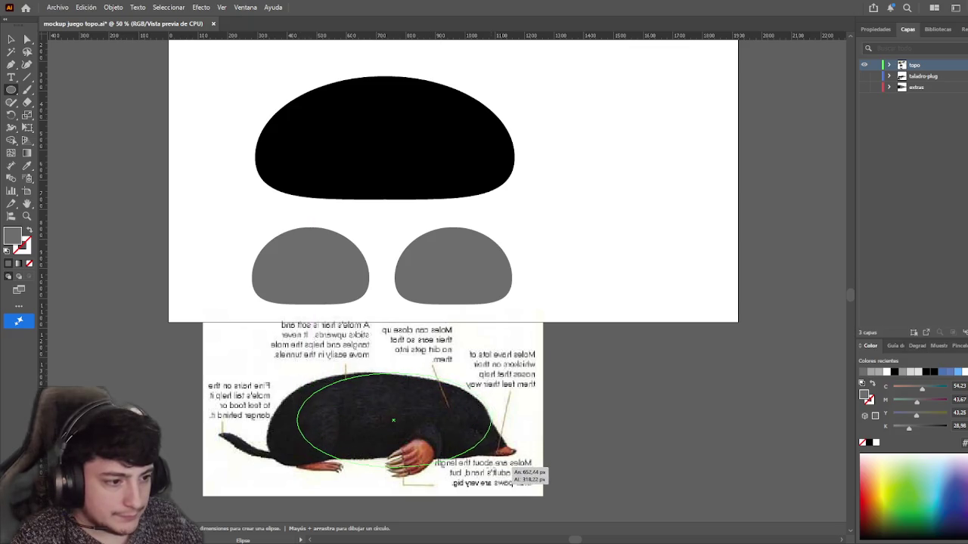
pyautogui.click(12, 38)
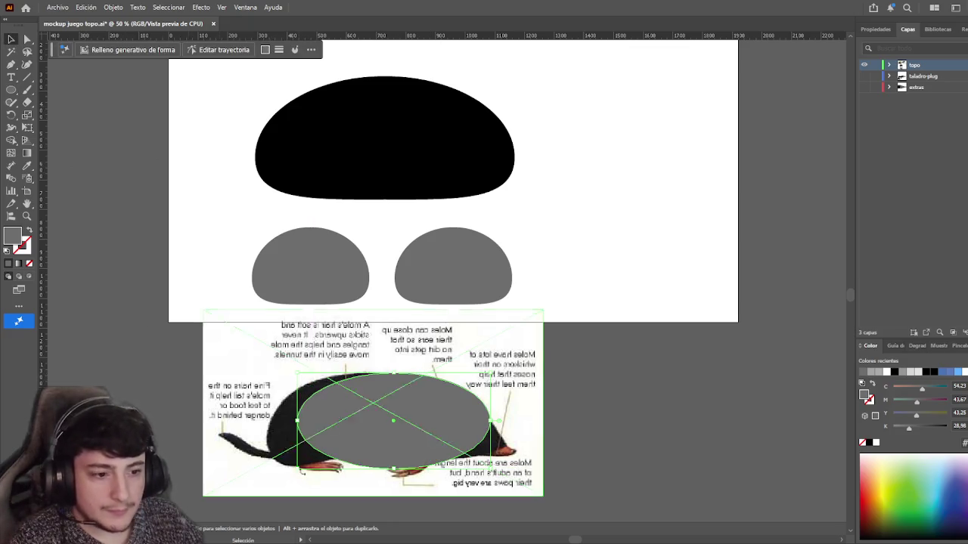
pyautogui.moveTo(297, 421); pyautogui.dragTo(271, 422)
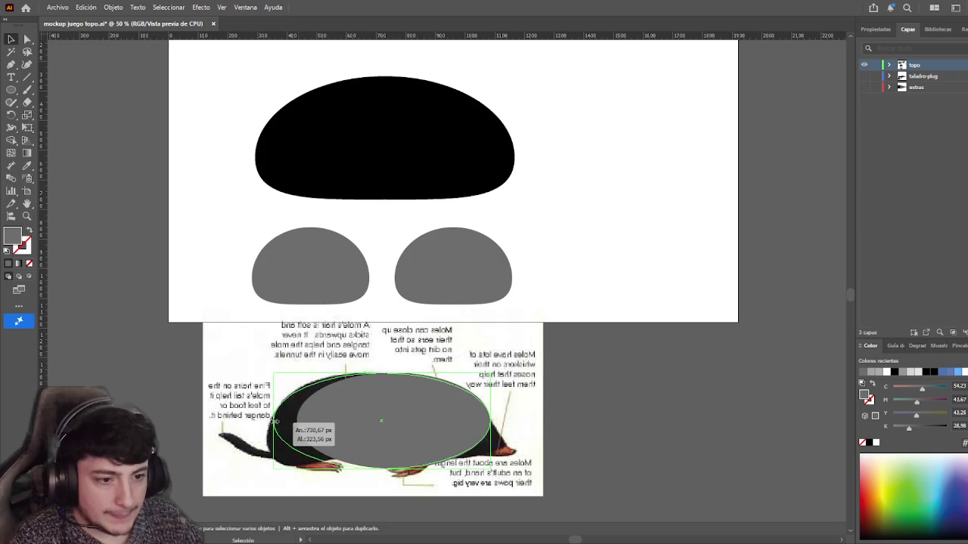
# - Raise the ellipse's bottom anchor to flatten its underside, undoing a stray lower-right reshape
pyautogui.press('a')
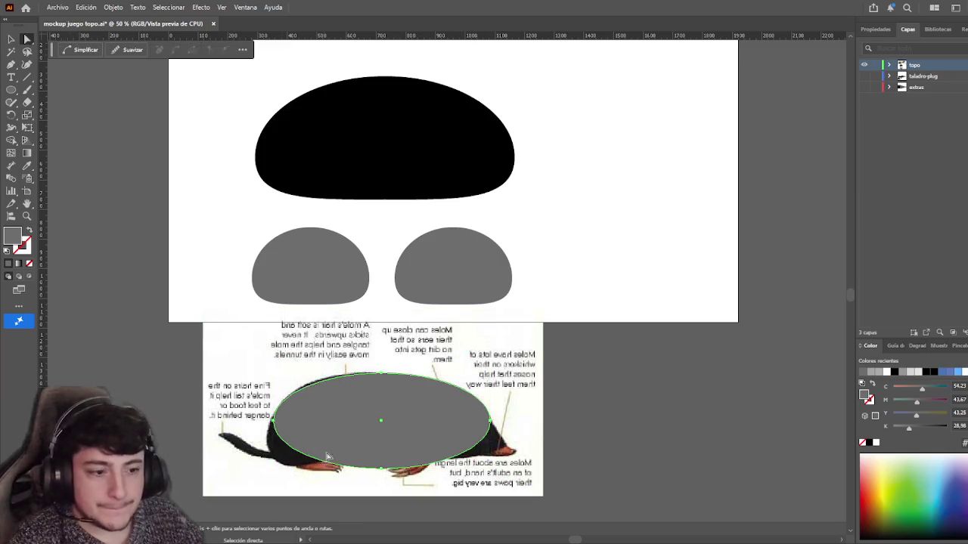
pyautogui.moveTo(382, 470); pyautogui.dragTo(382, 436)
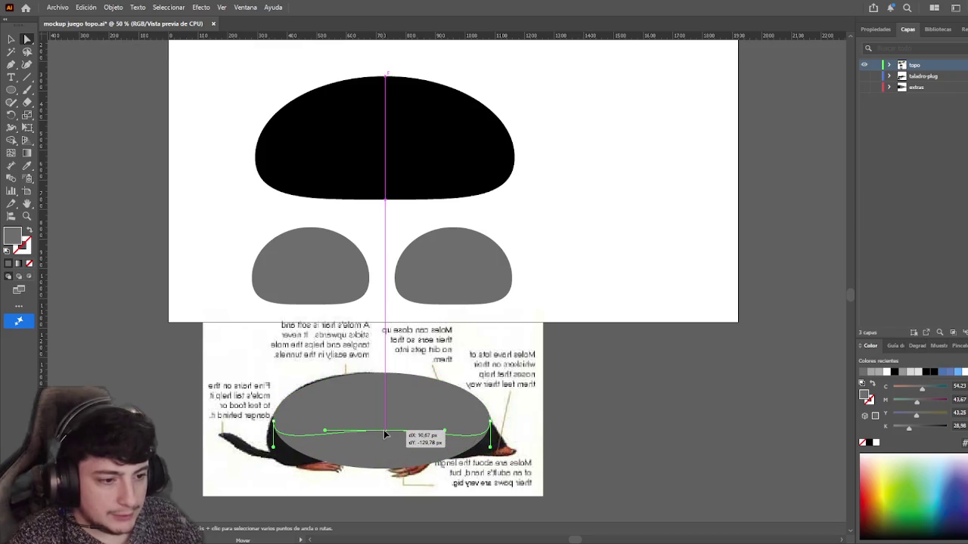
pyautogui.press('v')
pyautogui.press('a')
pyautogui.moveTo(382, 435); pyautogui.dragTo(381, 459)
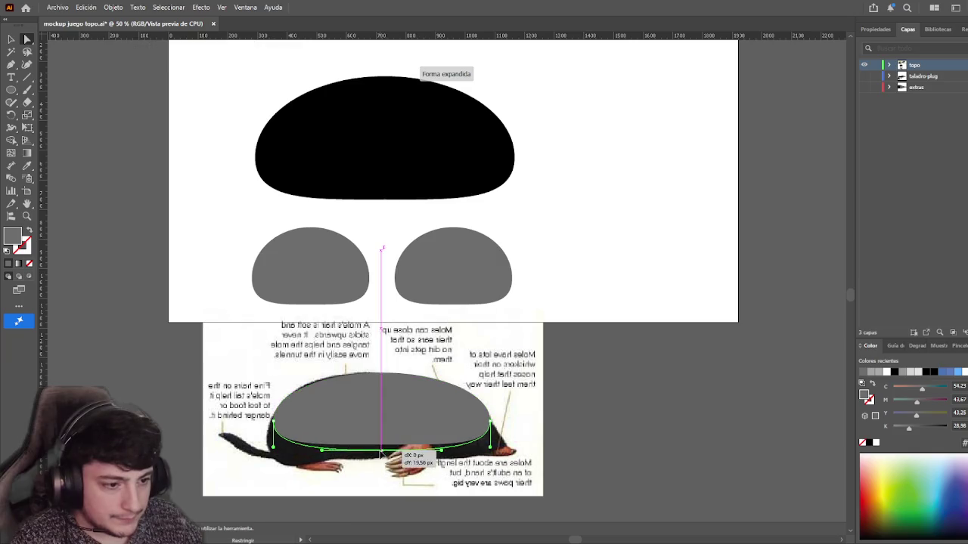
pyautogui.click(237, 371)
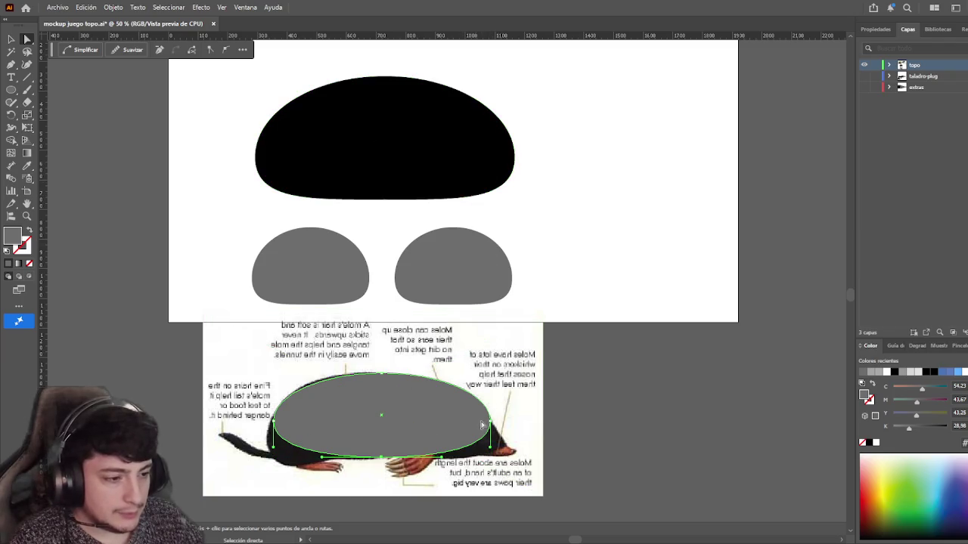
pyautogui.moveTo(495, 439); pyautogui.dragTo(493, 472)
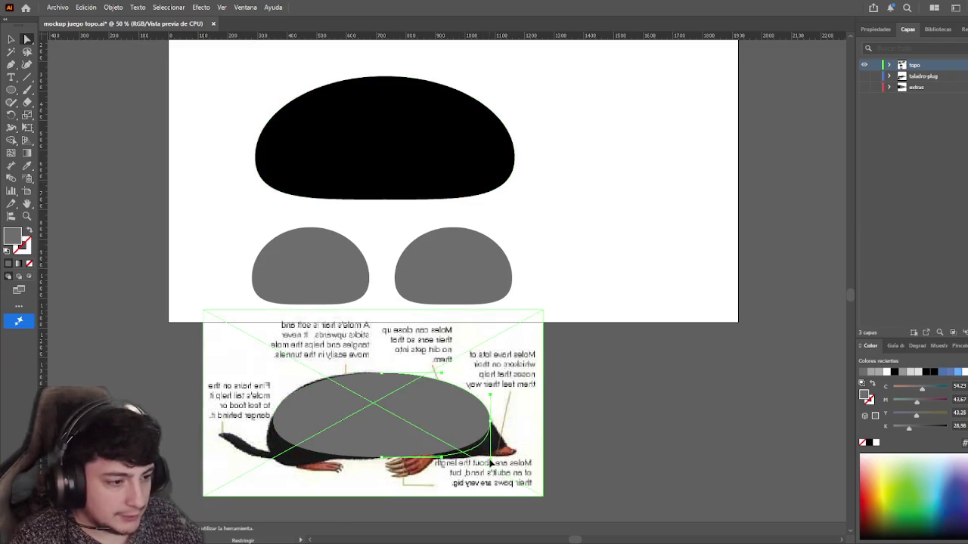
pyautogui.hotkey('ctrl', 'z')
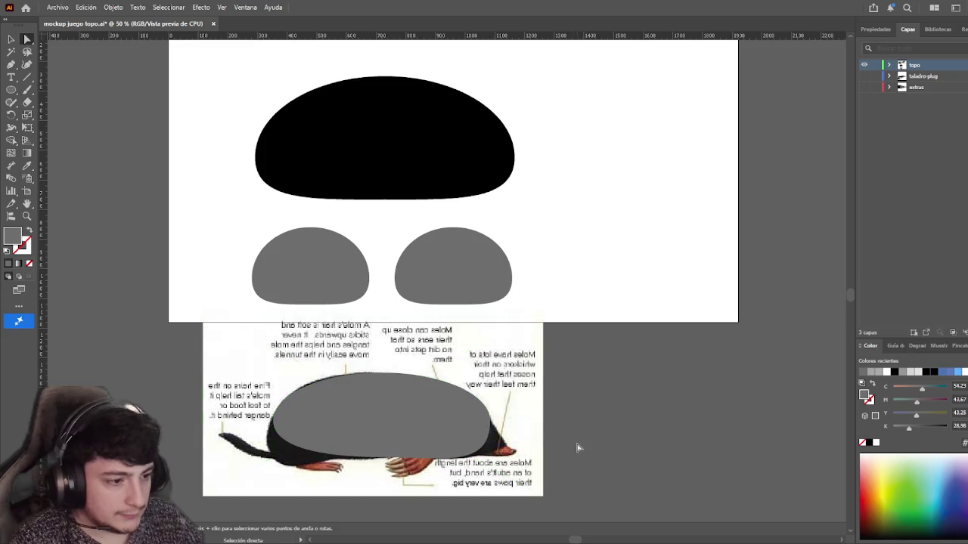
pyautogui.click(301, 441)
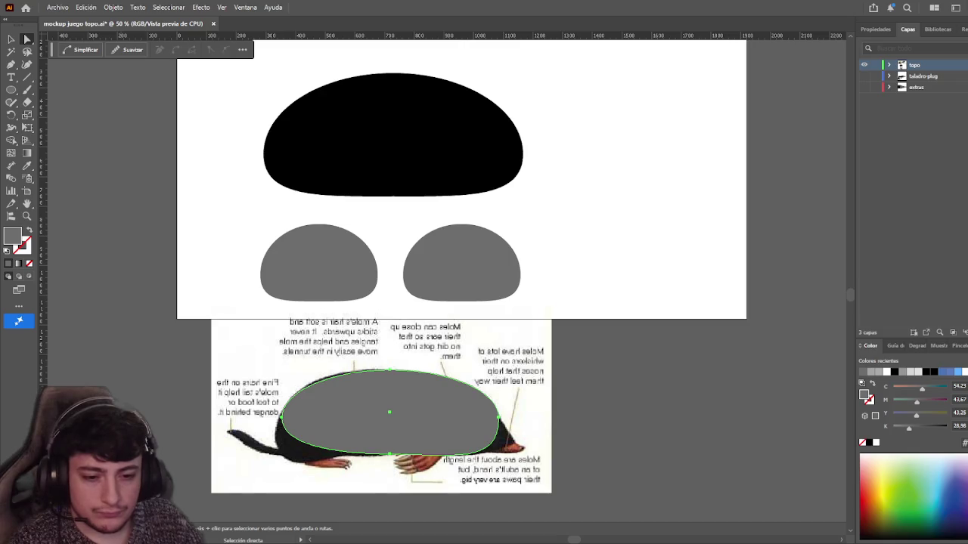
pyautogui.click(181, 363)
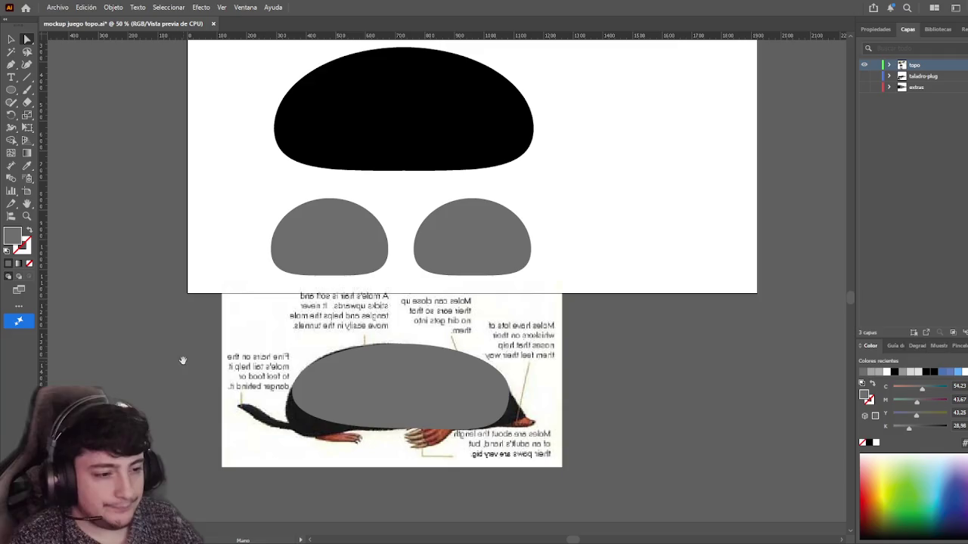
pyautogui.scroll(-3, 471, 425)
pyautogui.click(227, 323)
pyautogui.hotkey('ctrl', '1')
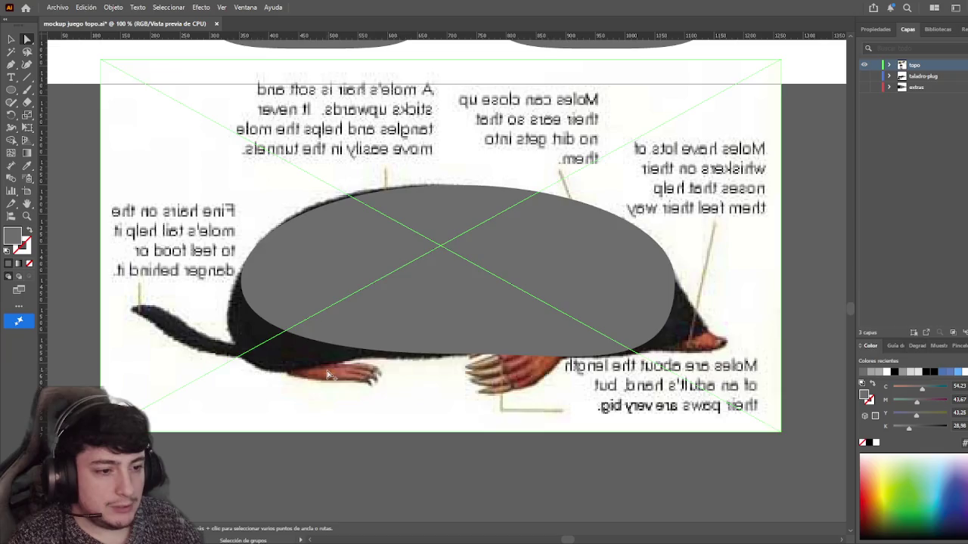
pyautogui.click(281, 315)
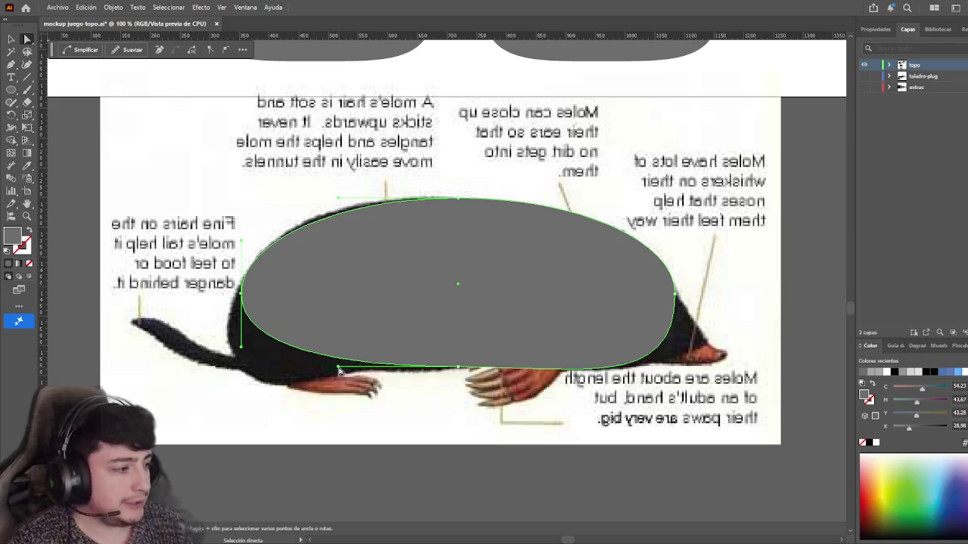
pyautogui.moveTo(338, 370); pyautogui.dragTo(401, 376)
pyautogui.press('v')
pyautogui.click(161, 273)
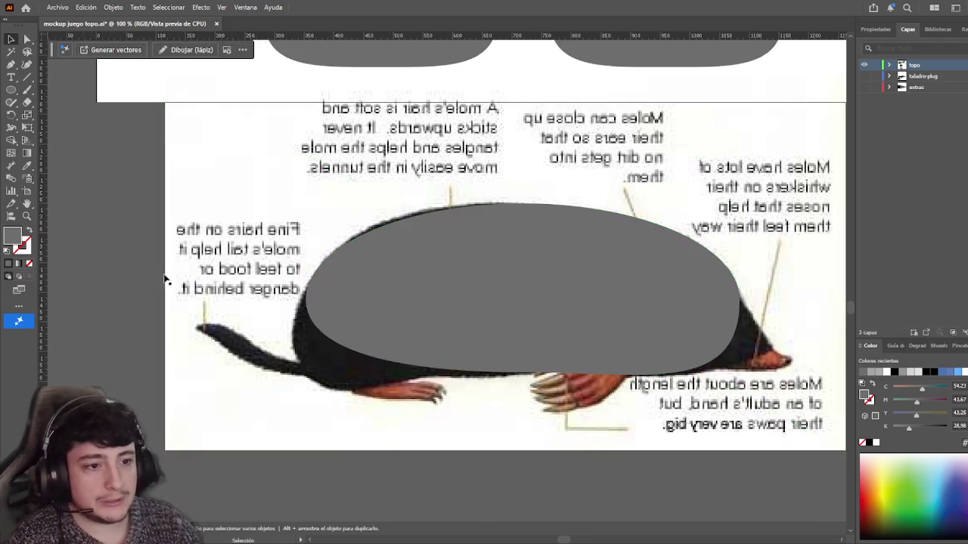
pyautogui.click(257, 264)
pyautogui.scroll(-2, 264, 288)
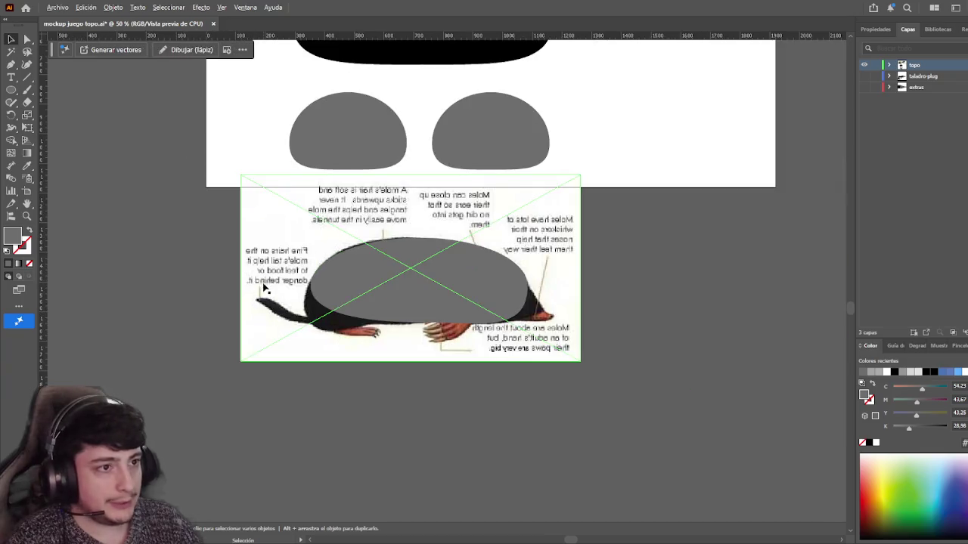
# - Move the mole photo to the right and undo the last grey ellipse change
pyautogui.moveTo(264, 288)
pyautogui.mouseDown()
pyautogui.moveTo(592, 383)
pyautogui.moveTo(575, 378)
pyautogui.mouseUp()
pyautogui.click(482, 304)
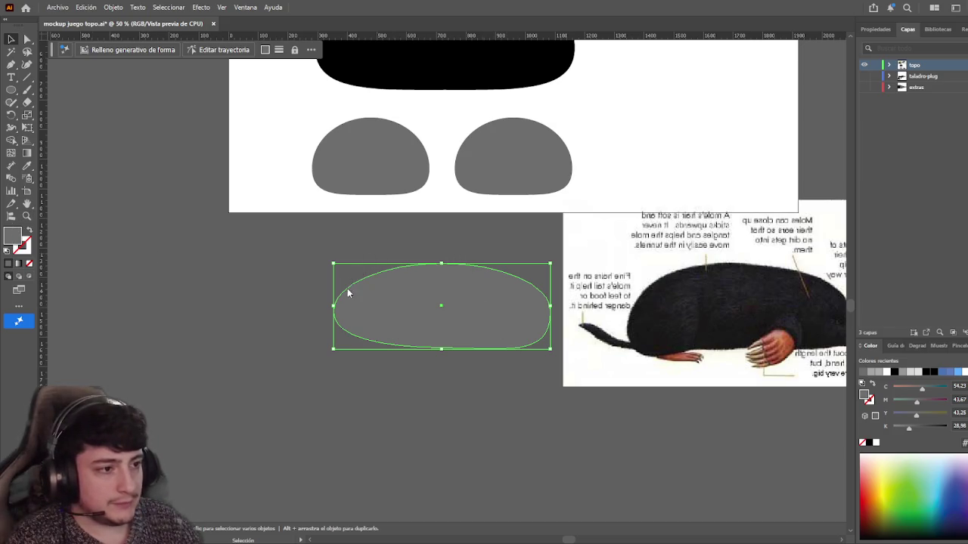
pyautogui.hotkey('ctrl', 'z')
pyautogui.click(269, 221)
pyautogui.scroll(2, 244, 287)
pyautogui.click(389, 350)
pyautogui.click(315, 254)
pyautogui.scroll(2, 422, 305)
# - Move the grey shapes and ellipse up, with the mole photo beside them
pyautogui.moveTo(469, 311)
pyautogui.mouseDown()
pyautogui.moveTo(471, 272)
pyautogui.moveTo(511, 186)
pyautogui.mouseUp()
pyautogui.moveTo(454, 401); pyautogui.dragTo(461, 257)
pyautogui.moveTo(500, 348); pyautogui.dragTo(453, 411)
pyautogui.moveTo(530, 432)
pyautogui.mouseDown()
pyautogui.moveTo(590, 303)
pyautogui.moveTo(564, 310)
pyautogui.mouseUp()
pyautogui.scroll(2, 401, 402)
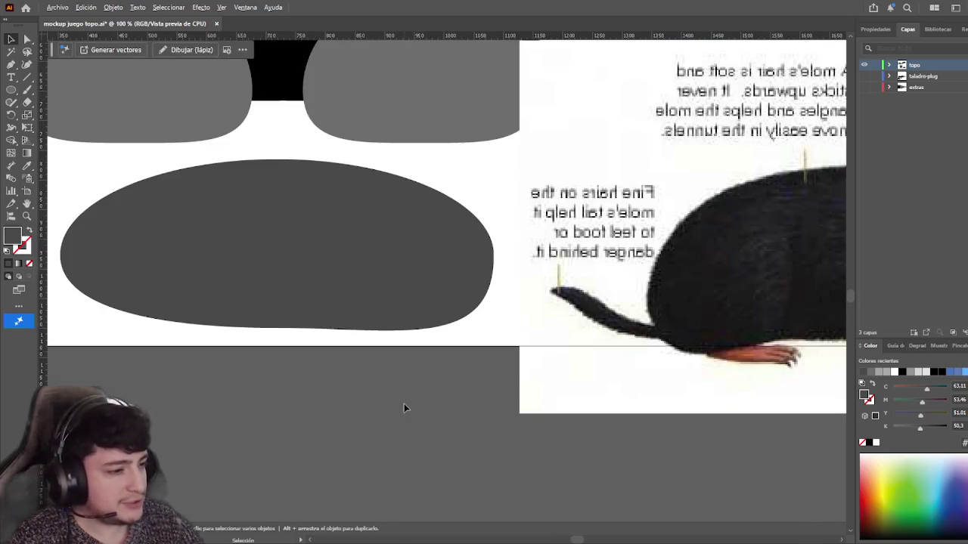
pyautogui.moveTo(612, 335); pyautogui.dragTo(599, 344)
pyautogui.scroll(-1, 501, 434)
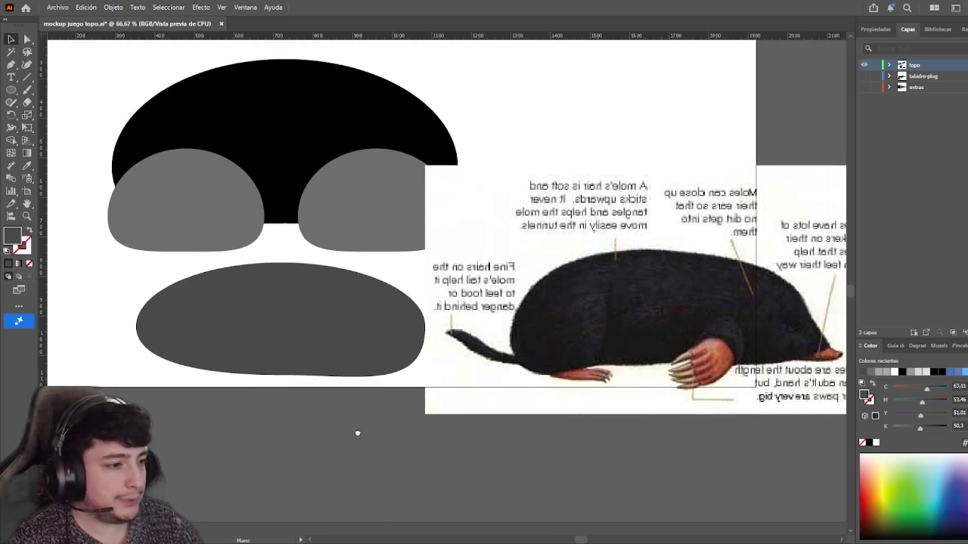
pyautogui.moveTo(373, 423); pyautogui.dragTo(415, 399)
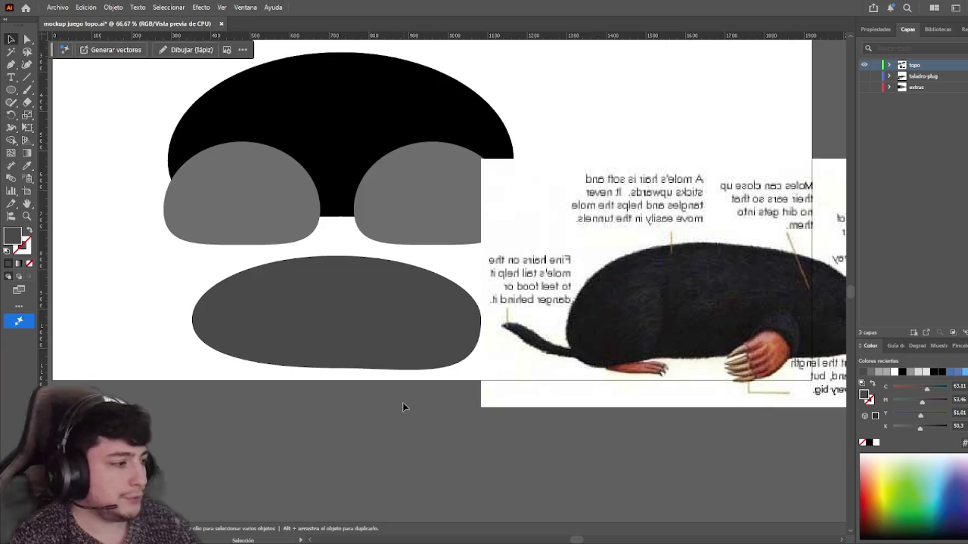
pyautogui.hscroll(1, 365, 405)
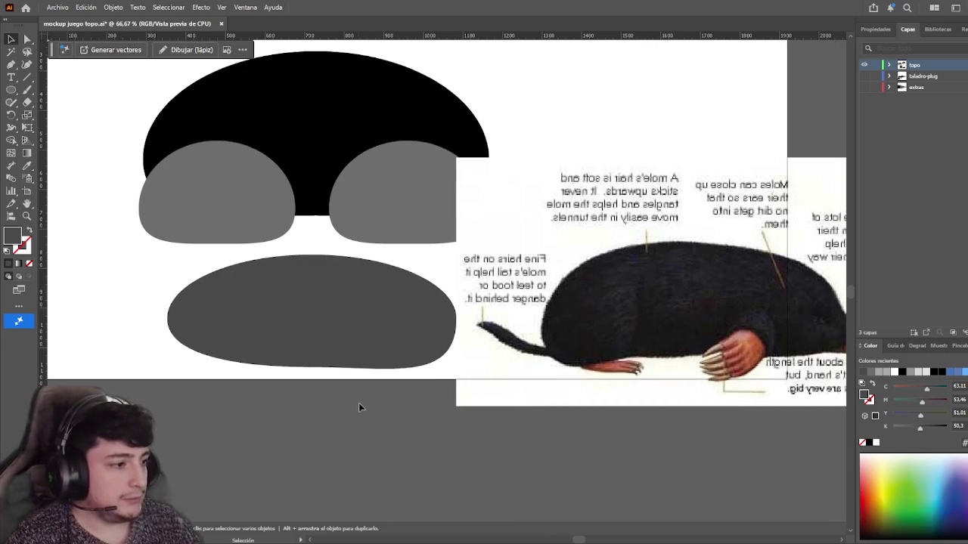
pyautogui.moveTo(365, 406); pyautogui.dragTo(310, 412)
# - Undo the recent black shape edits and zoom in on the mole photo
pyautogui.hotkey('ctrl', 'z')
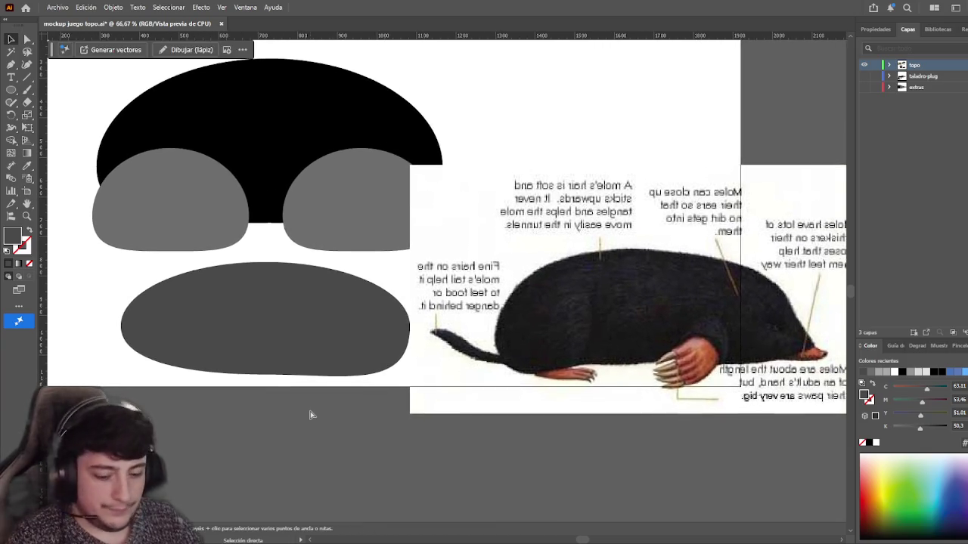
pyautogui.hotkey('ctrl', 'z')
pyautogui.hotkey('ctrl', 'z')
pyautogui.hotkey('ctrl', 'z')
pyautogui.hotkey('ctrl', 'z')
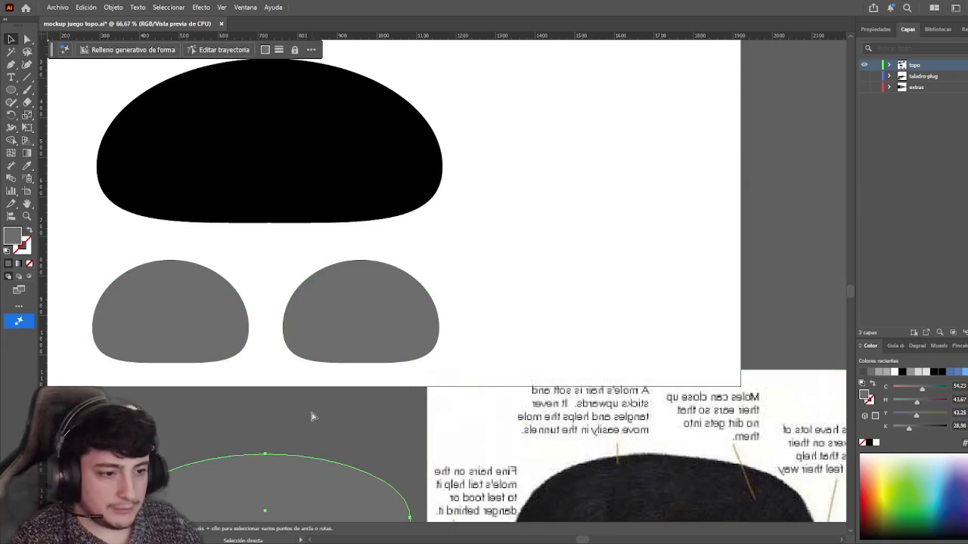
pyautogui.hotkey('ctrl', 'z')
pyautogui.hotkey('ctrl', 'z')
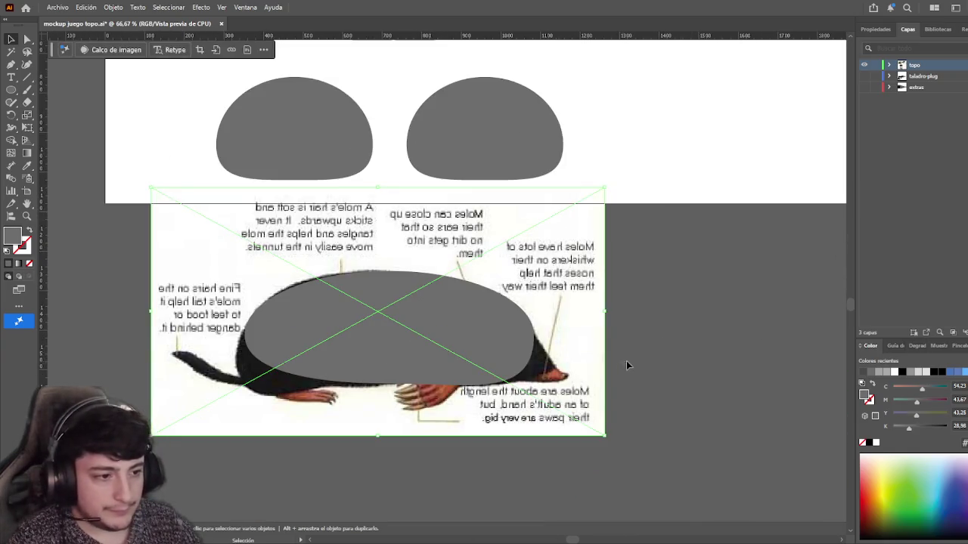
pyautogui.hotkey('ctrl', 'z')
pyautogui.hotkey('ctrl', 'z')
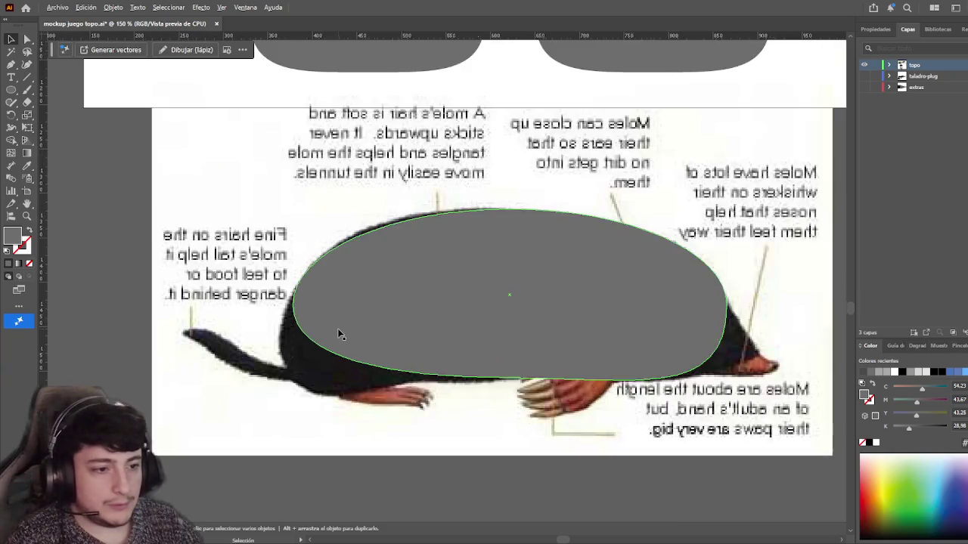
pyautogui.hotkey('ctrl', '+')
pyautogui.hotkey('ctrl', '+')
# - Pen-trace a curve down the mole's rear and along its belly
pyautogui.click(11, 64)
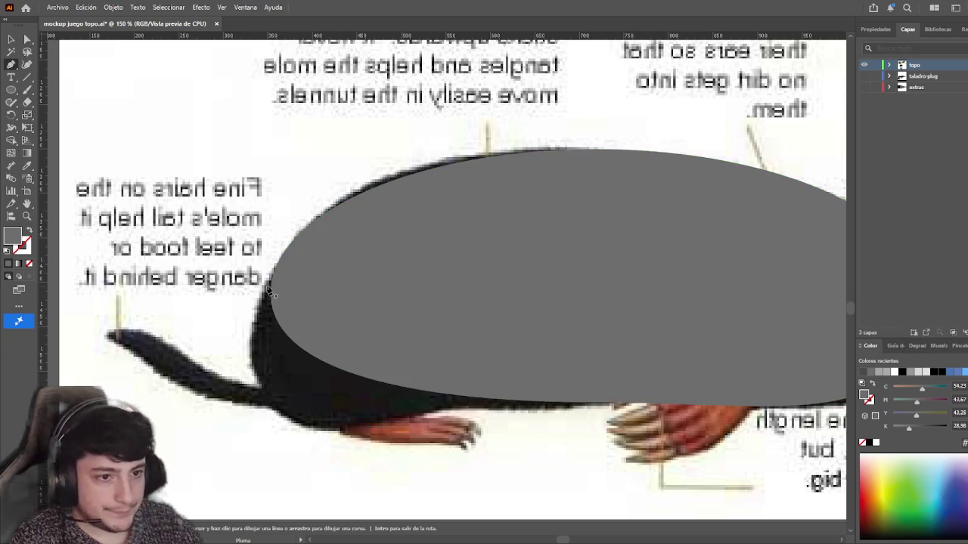
pyautogui.moveTo(260, 384); pyautogui.dragTo(278, 401)
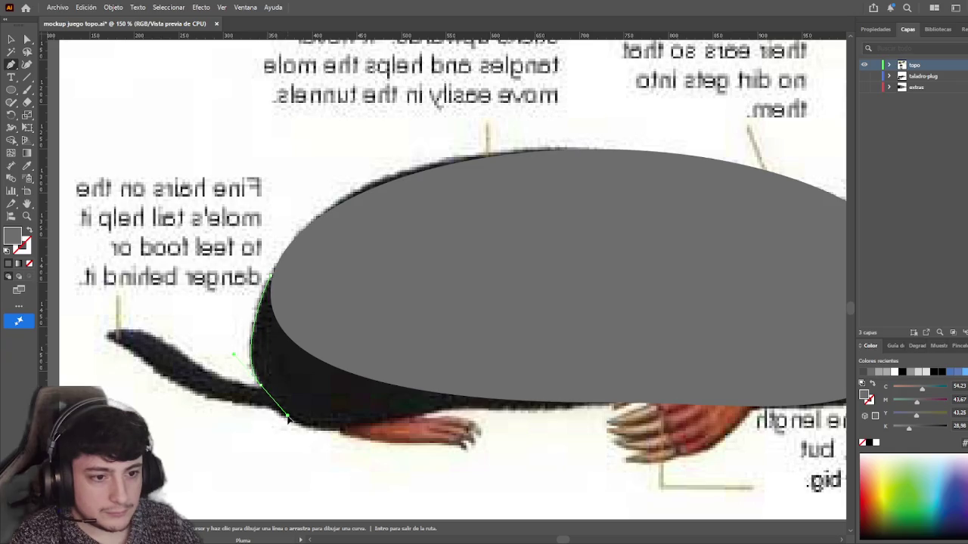
pyautogui.moveTo(339, 432); pyautogui.dragTo(351, 432)
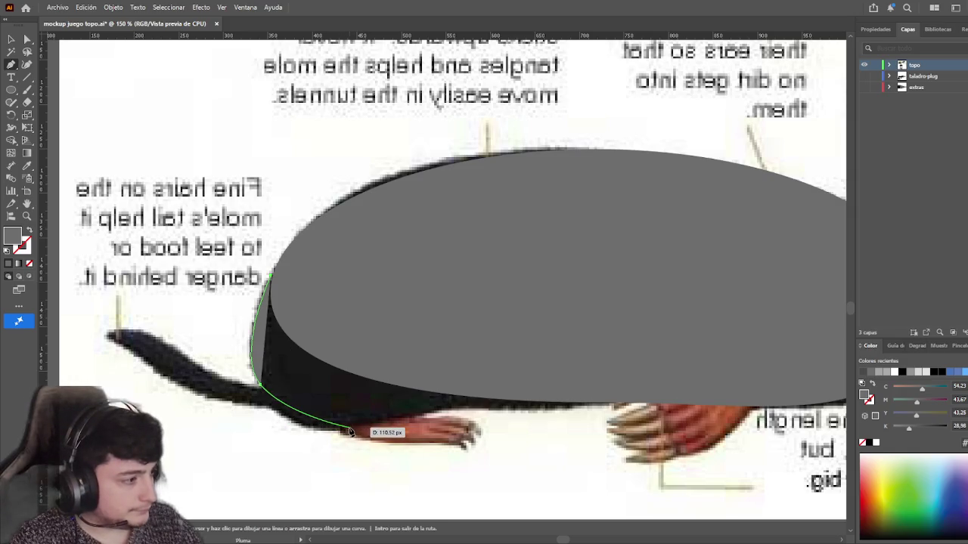
pyautogui.moveTo(351, 432)
pyautogui.mouseDown()
pyautogui.moveTo(308, 431)
pyautogui.moveTo(302, 421)
pyautogui.mouseUp()
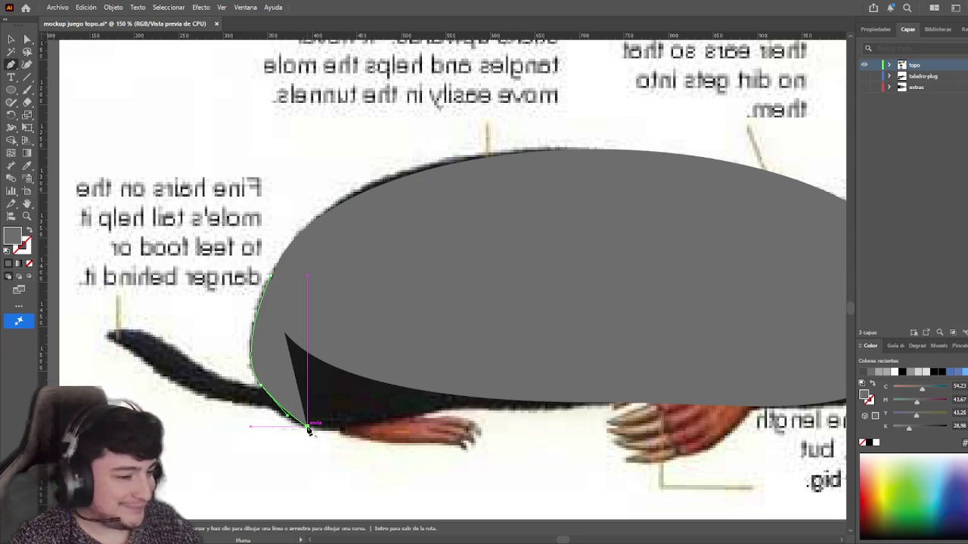
pyautogui.press('v')
pyautogui.press('a')
pyautogui.click(263, 387)
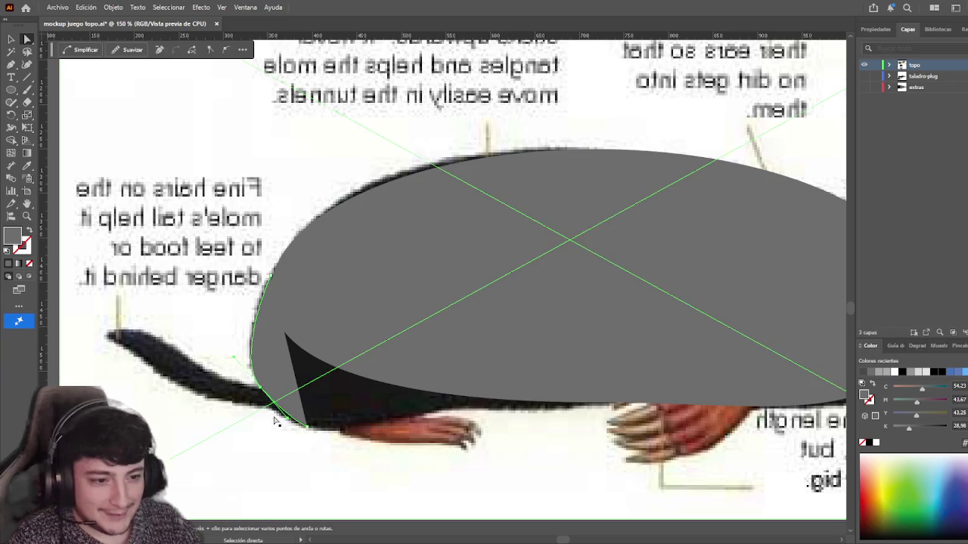
pyautogui.moveTo(261, 387); pyautogui.dragTo(263, 389)
pyautogui.click(287, 425)
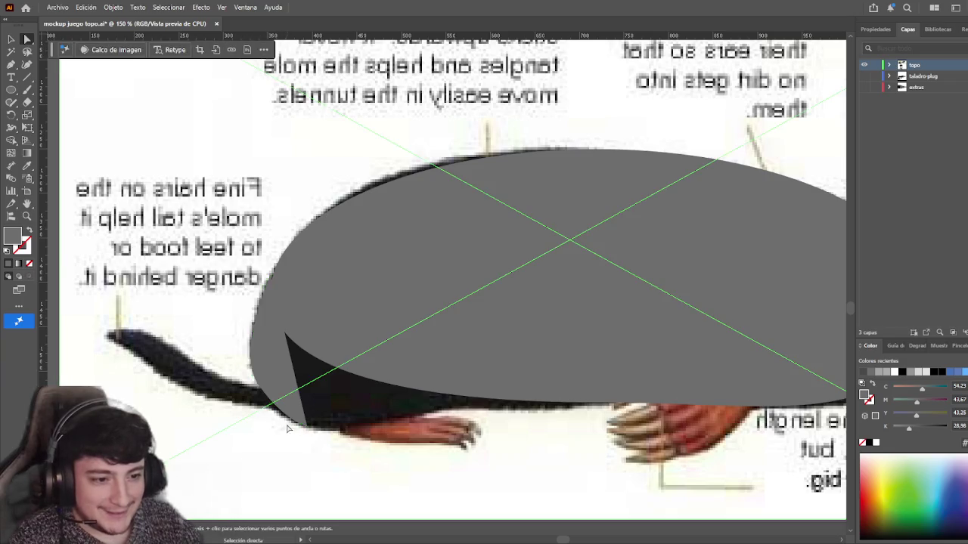
pyautogui.moveTo(367, 442); pyautogui.dragTo(313, 444)
# - Extend the path with a curved anchor beside the front paw and close the shape
pyautogui.press('p')
pyautogui.click(255, 428)
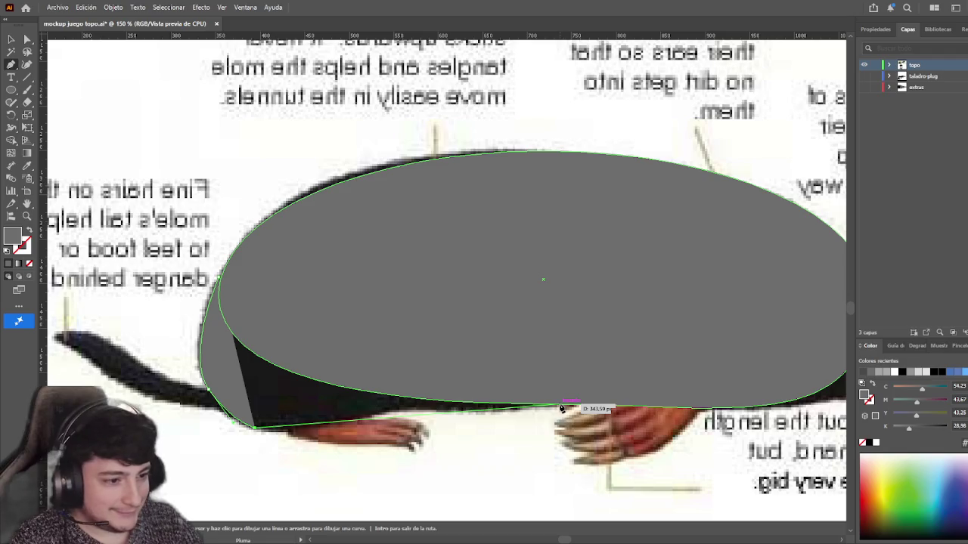
pyautogui.moveTo(560, 408)
pyautogui.mouseDown()
pyautogui.moveTo(649, 408)
pyautogui.moveTo(649, 392)
pyautogui.mouseUp()
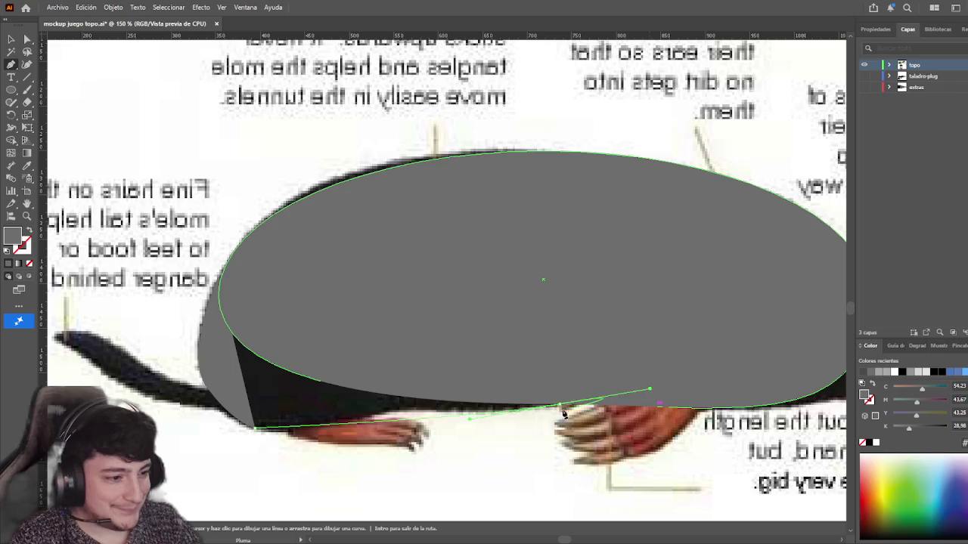
pyautogui.click(27, 39)
pyautogui.click(271, 430)
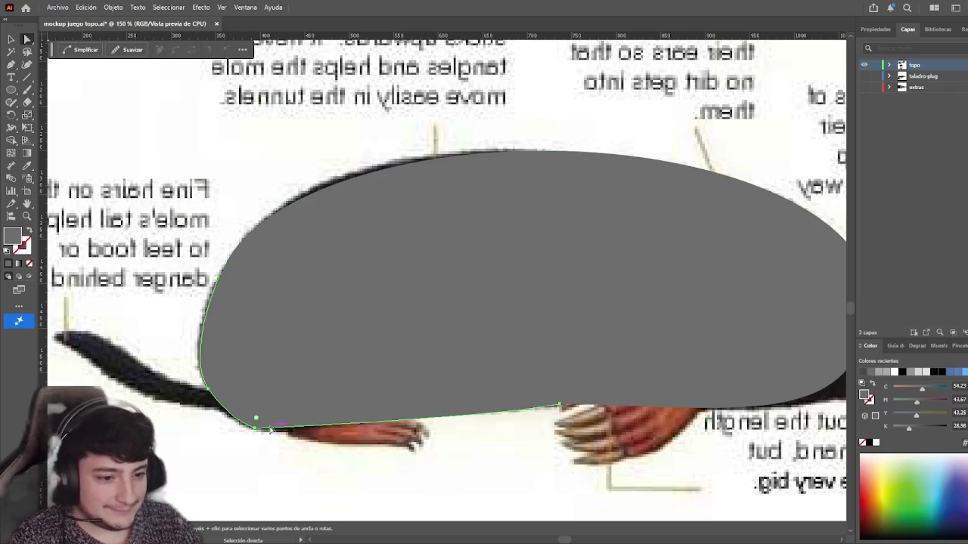
pyautogui.keyDown('alt'); pyautogui.click(257, 429); pyautogui.keyUp('alt')
pyautogui.moveTo(471, 421)
pyautogui.mouseDown()
pyautogui.moveTo(454, 418)
pyautogui.moveTo(469, 418)
pyautogui.mouseUp()
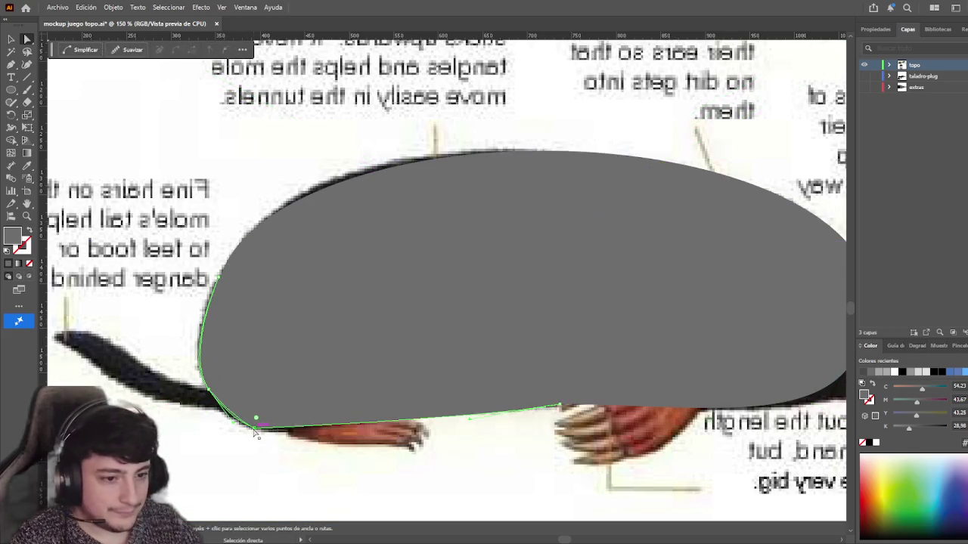
# - Curve the shape's bottom edge up along the belly and fit its left-edge anchor to the rump
pyautogui.moveTo(462, 412)
pyautogui.mouseDown()
pyautogui.moveTo(468, 392)
pyautogui.moveTo(373, 406)
pyautogui.mouseUp()
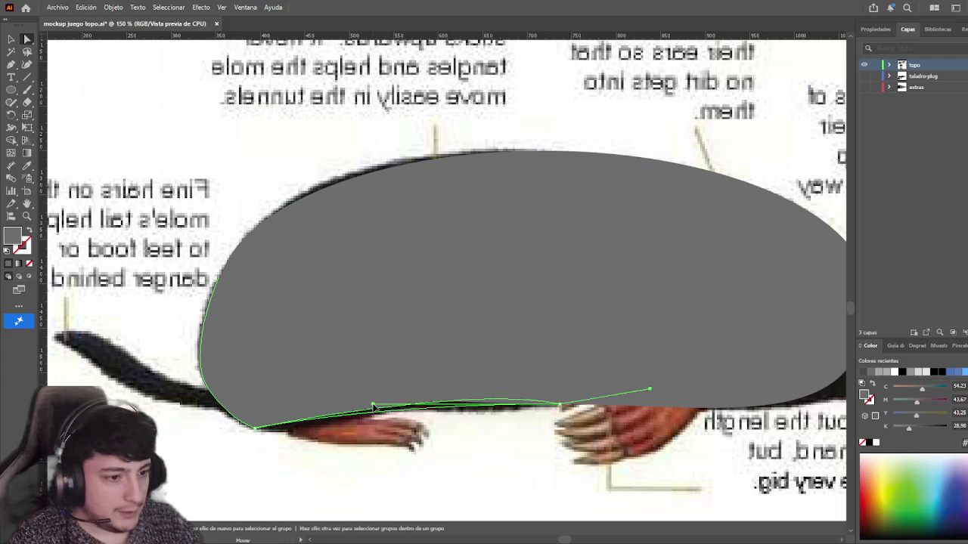
pyautogui.click(560, 406)
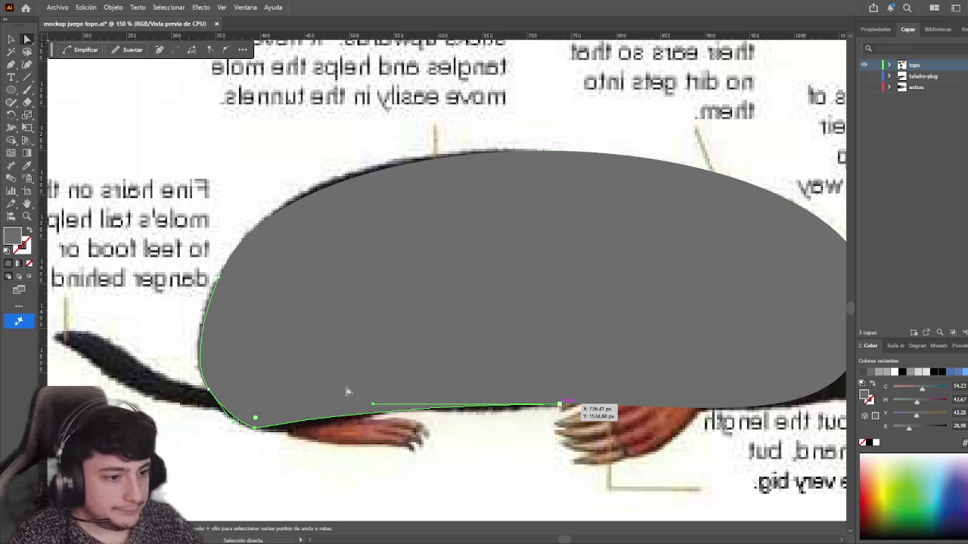
pyautogui.press('p')
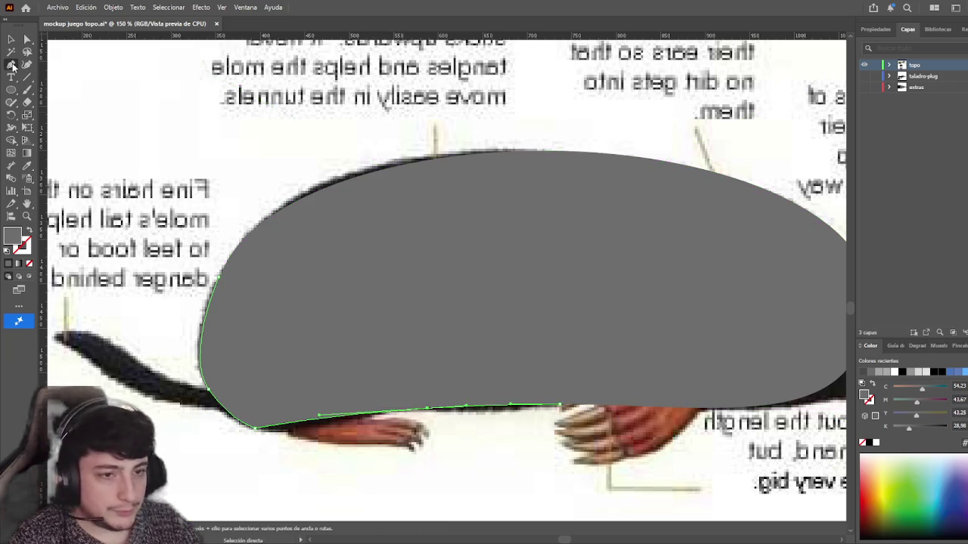
pyautogui.click(26, 39)
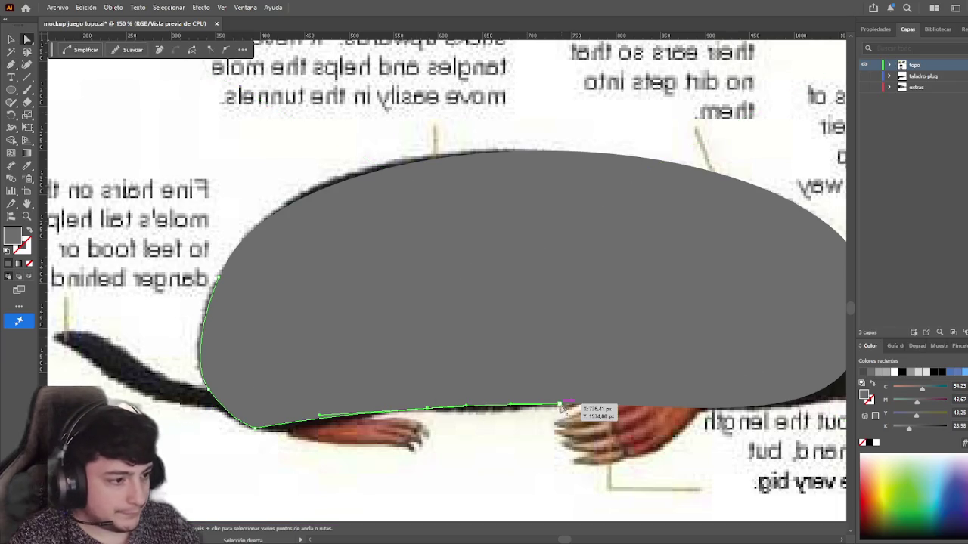
pyautogui.click(509, 409)
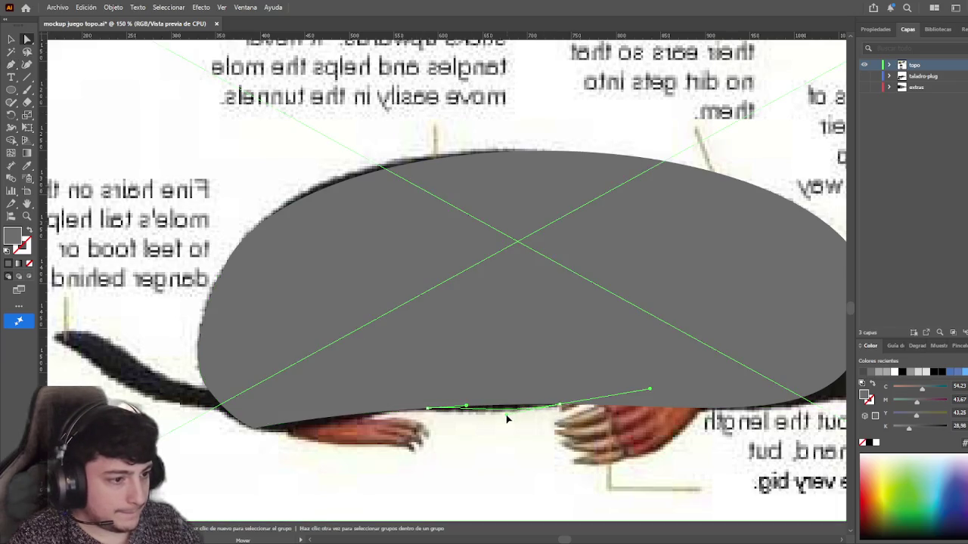
pyautogui.click(488, 423)
pyautogui.click(453, 415)
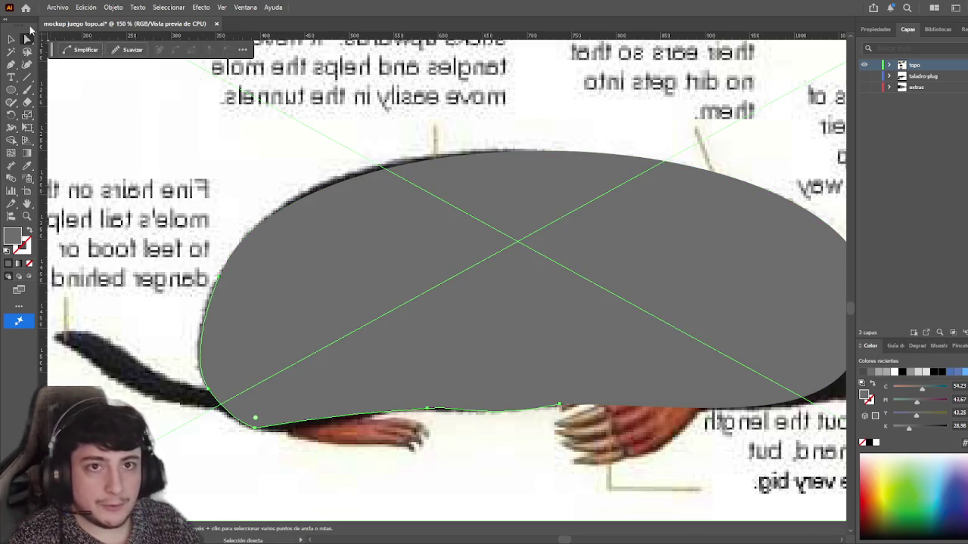
pyautogui.click(290, 283)
pyautogui.hotkey('ctrl', 'z')
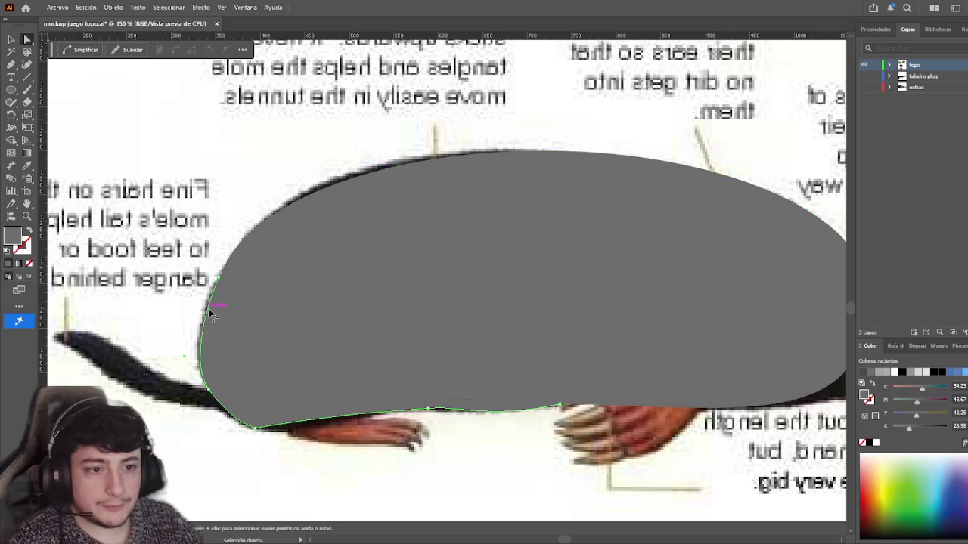
pyautogui.moveTo(217, 281); pyautogui.dragTo(225, 267)
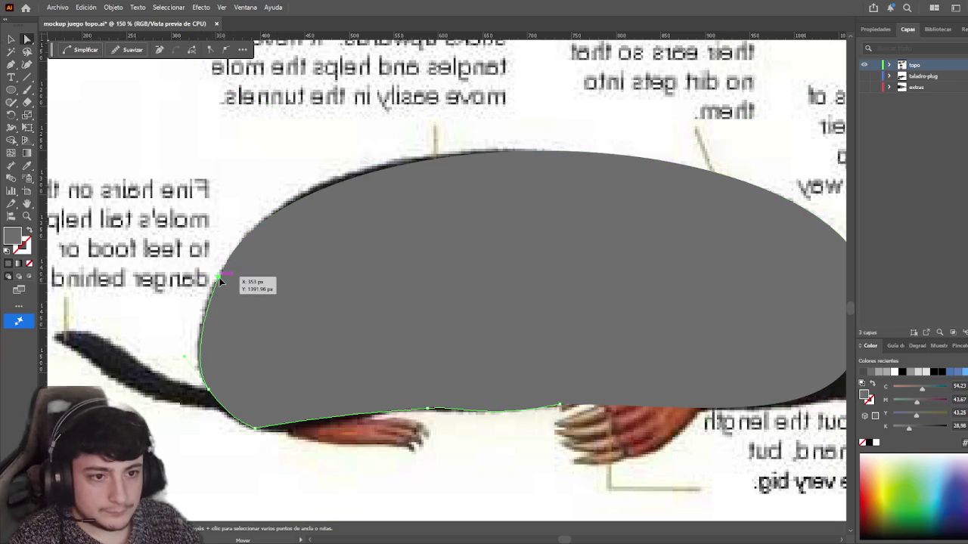
pyautogui.click(11, 38)
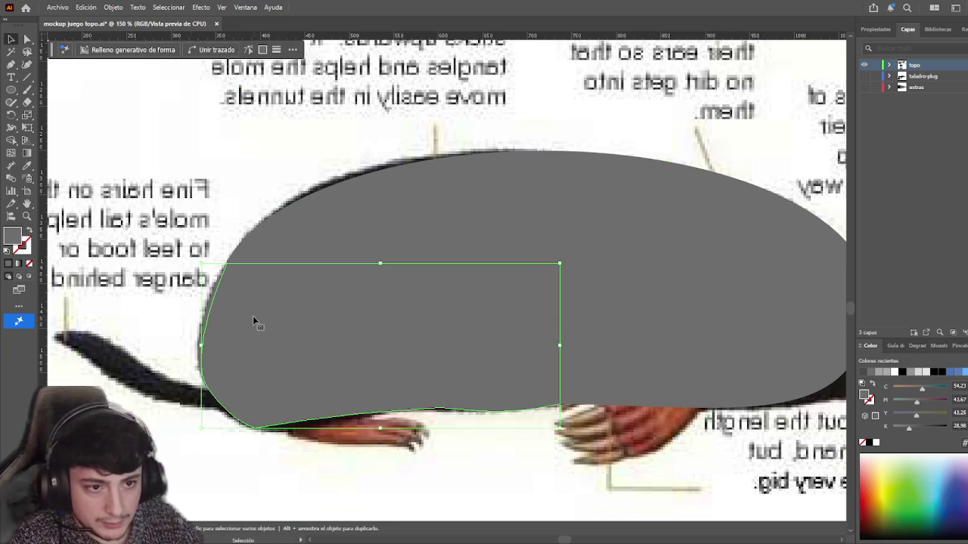
pyautogui.keyDown('shift'); pyautogui.click(771, 307); pyautogui.keyUp('shift')
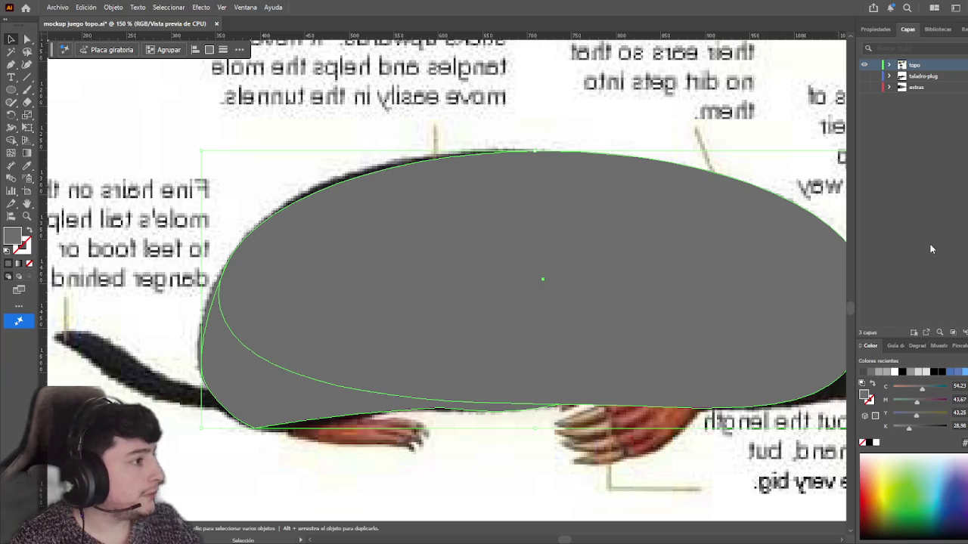
pyautogui.click(964, 220)
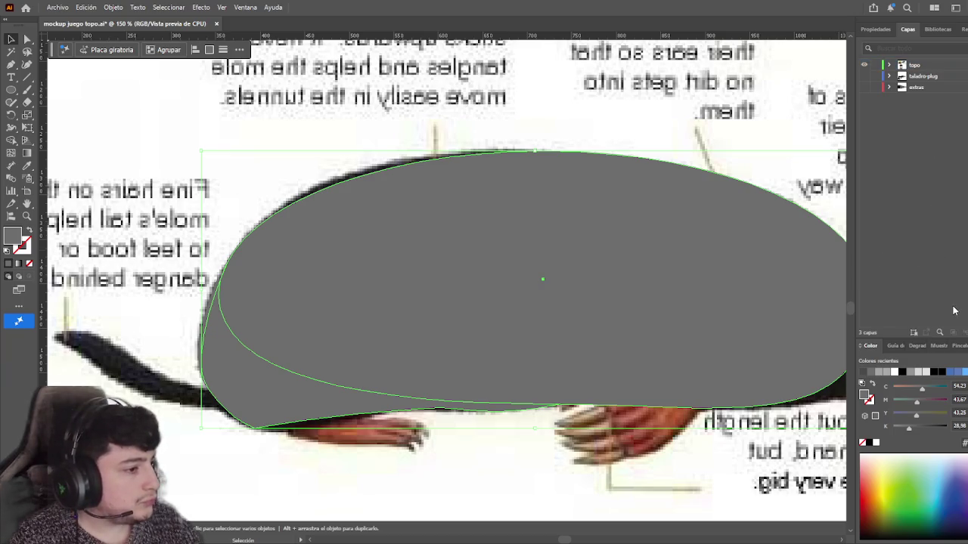
pyautogui.click(876, 28)
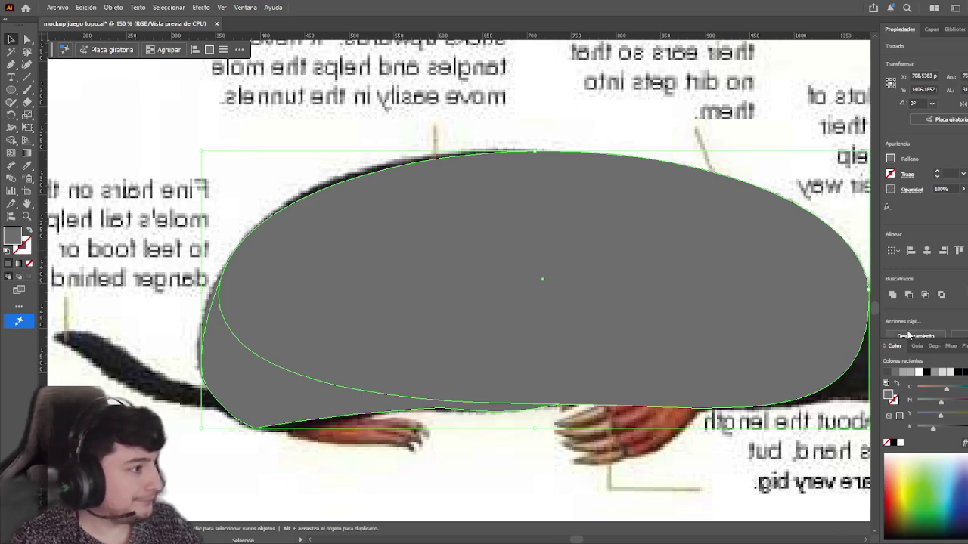
pyautogui.click(892, 295)
pyautogui.click(175, 209)
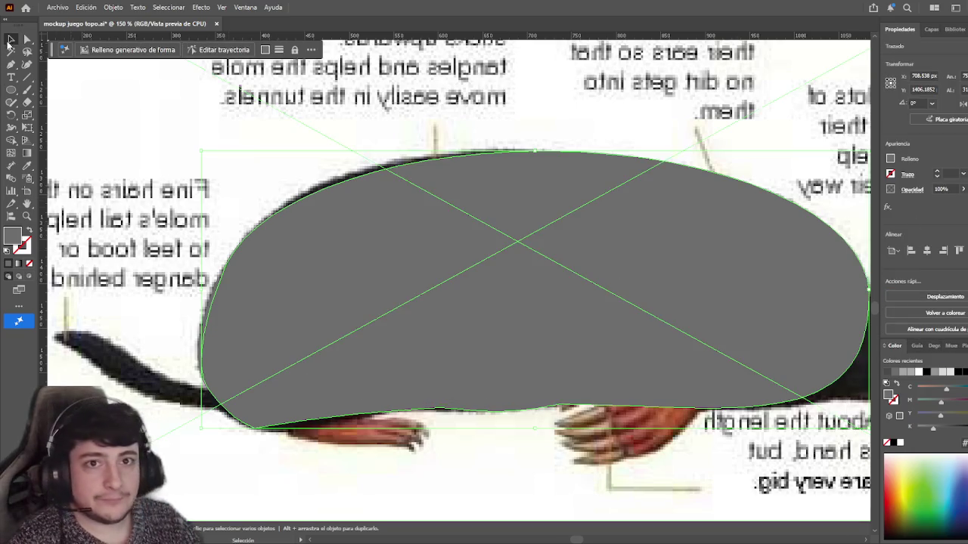
pyautogui.click(313, 384)
pyautogui.click(86, 96)
pyautogui.click(26, 38)
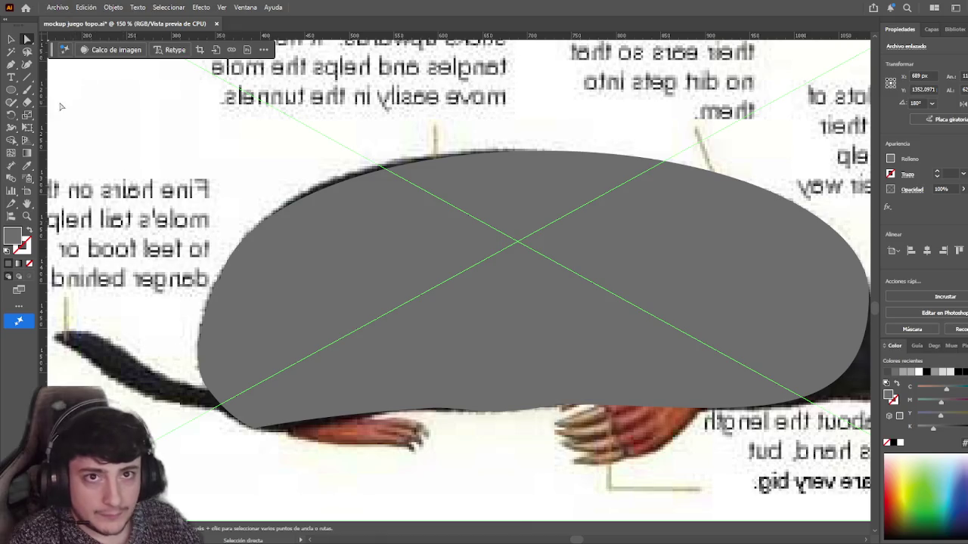
pyautogui.click(256, 415)
pyautogui.click(256, 426)
pyautogui.moveTo(260, 414); pyautogui.dragTo(292, 386)
pyautogui.press('v')
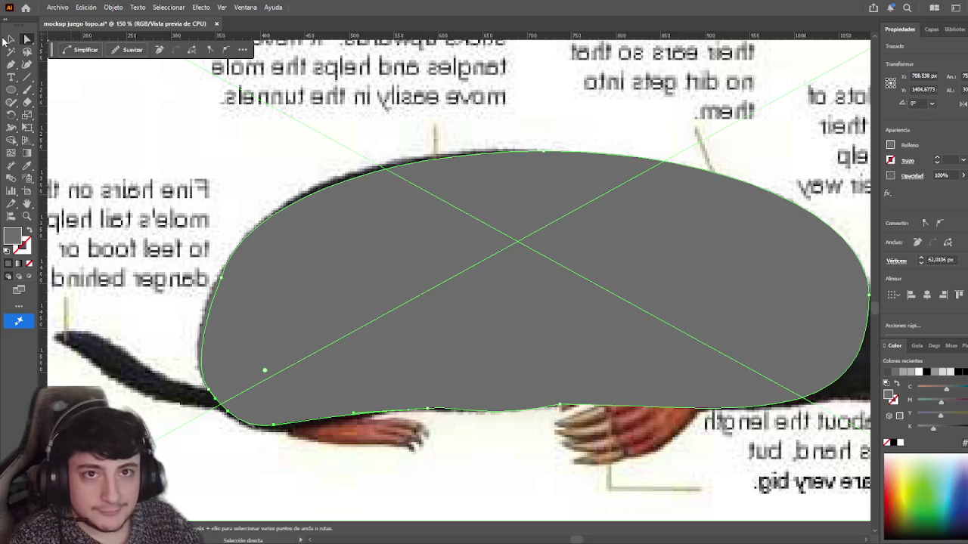
pyautogui.press('a')
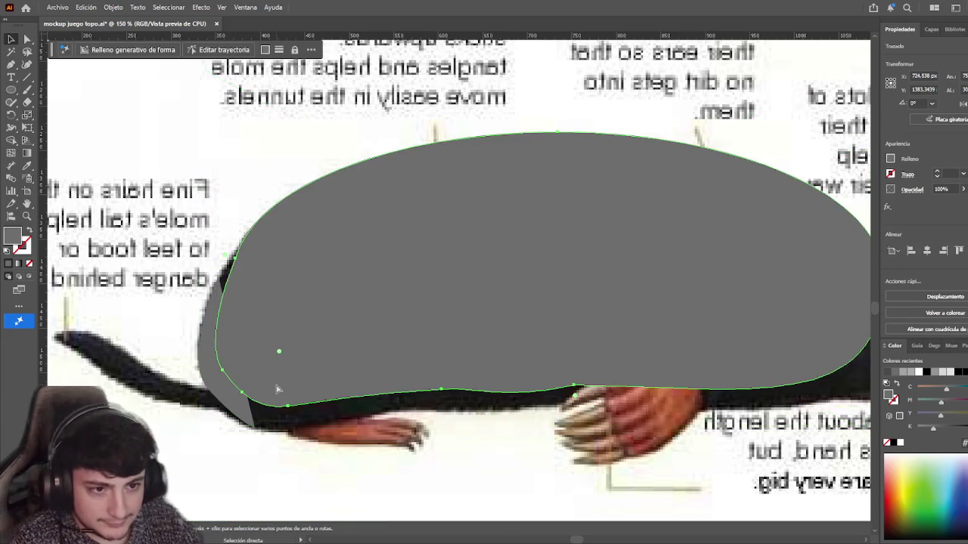
pyautogui.press('v')
pyautogui.click(203, 350)
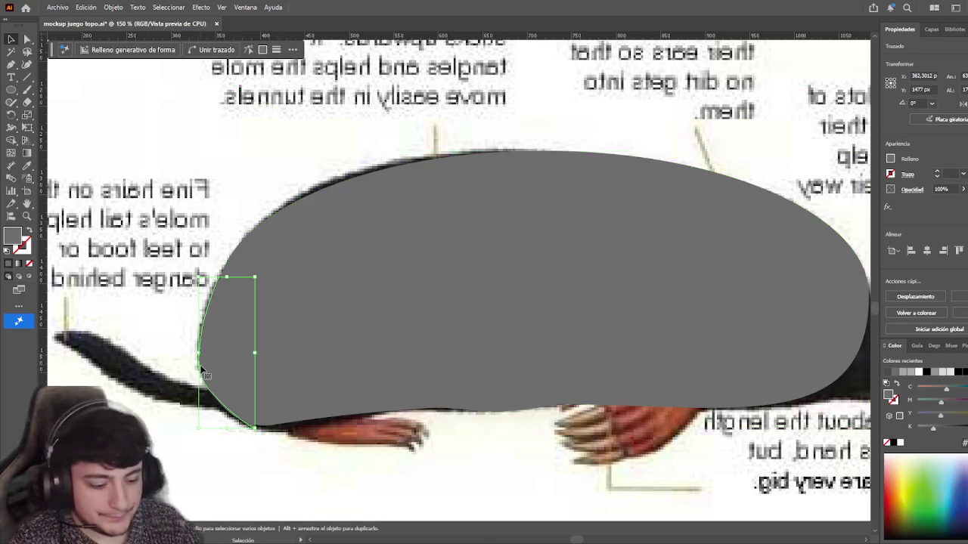
pyautogui.click(113, 320)
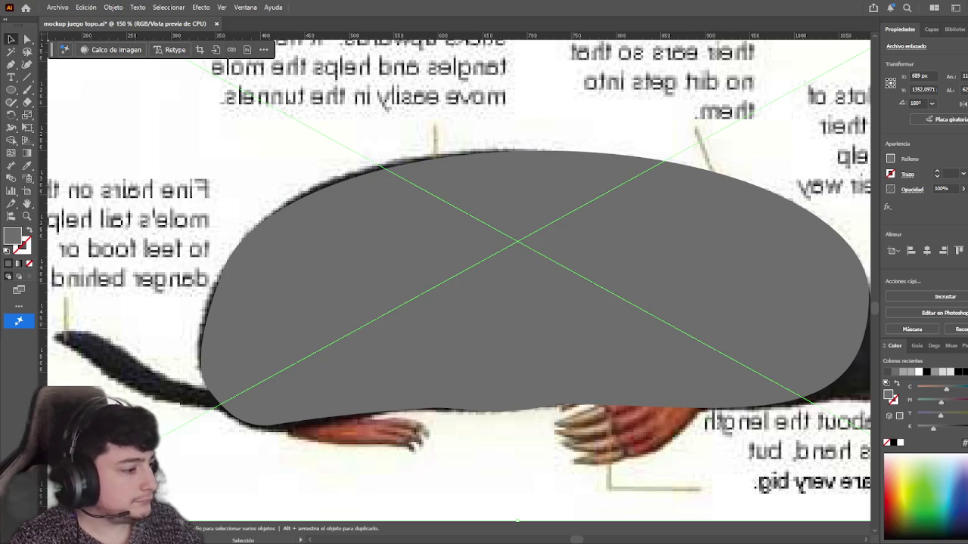
pyautogui.moveTo(501, 449)
pyautogui.mouseDown()
pyautogui.moveTo(460, 348)
pyautogui.moveTo(505, 372)
pyautogui.mouseUp()
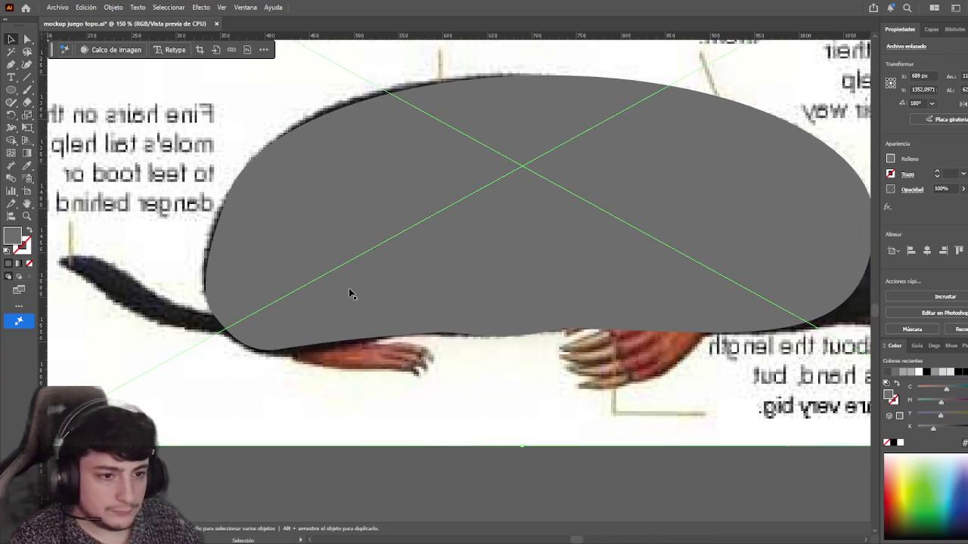
pyautogui.press('a')
pyautogui.click(282, 309)
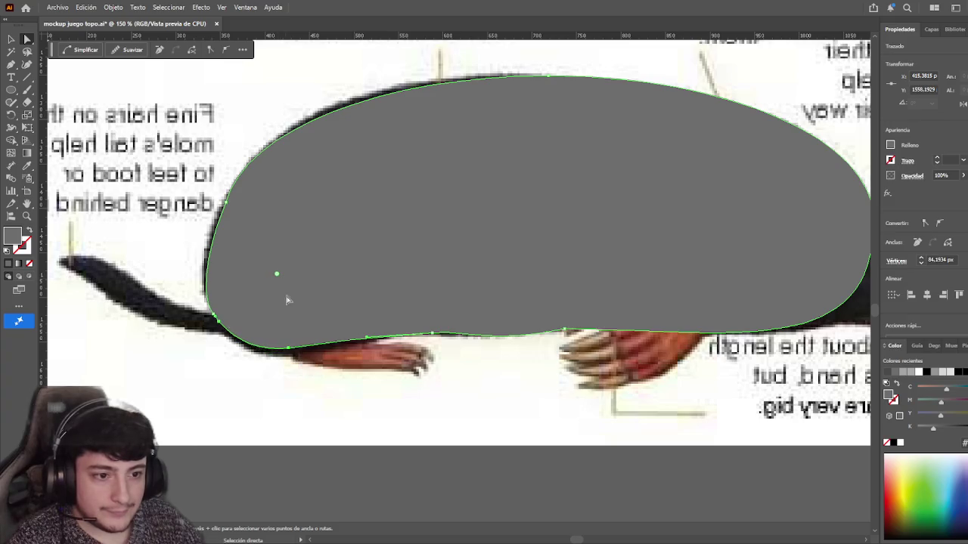
pyautogui.keyDown('alt'); pyautogui.click(315, 421); pyautogui.keyUp('alt')
# - Move the mole photo further down
pyautogui.scroll(-2, 317, 424)
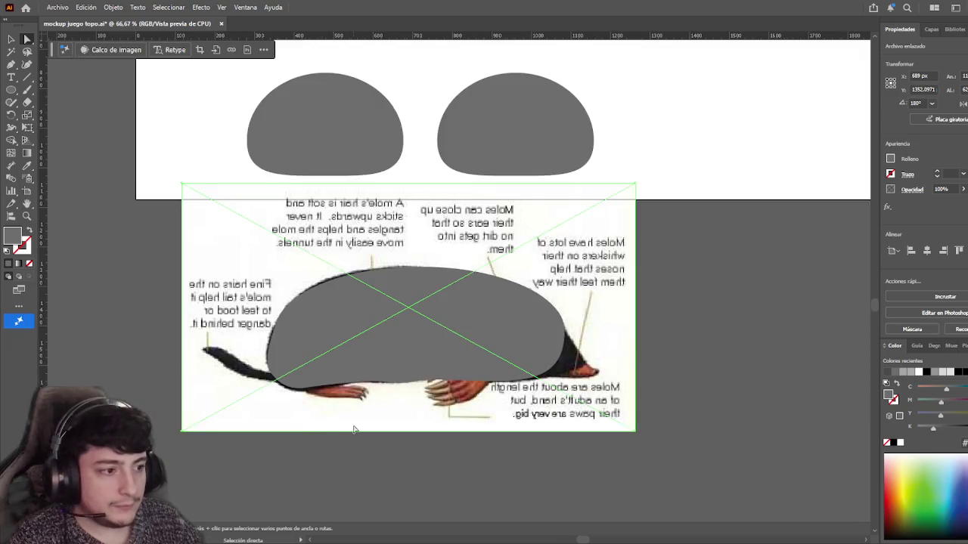
pyautogui.click(11, 39)
pyautogui.click(366, 465)
pyautogui.moveTo(489, 360); pyautogui.dragTo(490, 461)
pyautogui.scroll(2, 643, 382)
pyautogui.scroll(3, 574, 305)
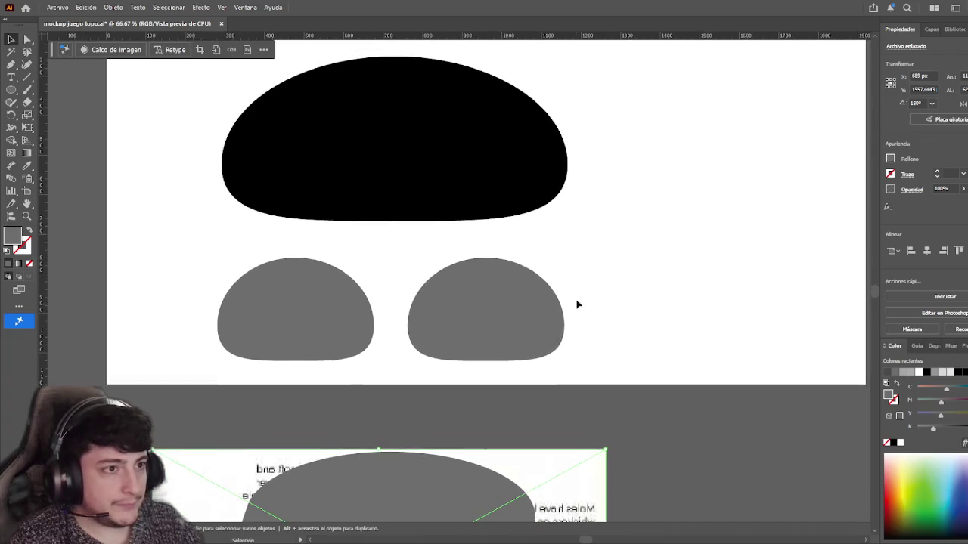
pyautogui.scroll(-1, 598, 324)
# - Delete the black dome and the two grey dome shapes
pyautogui.click(443, 154)
pyautogui.keyDown('shift'); pyautogui.click(464, 272); pyautogui.keyUp('shift')
pyautogui.keyDown('shift'); pyautogui.click(335, 262); pyautogui.keyUp('shift')
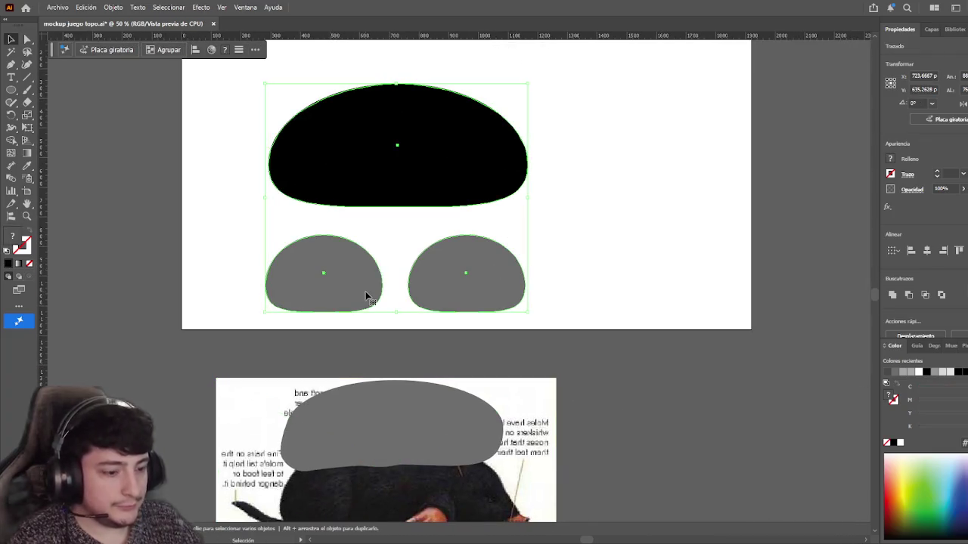
pyautogui.press('Delete')
# - Move everything up into the artboard, then raise the grey body shape about 48 px
pyautogui.hotkey('ctrl', 'a')
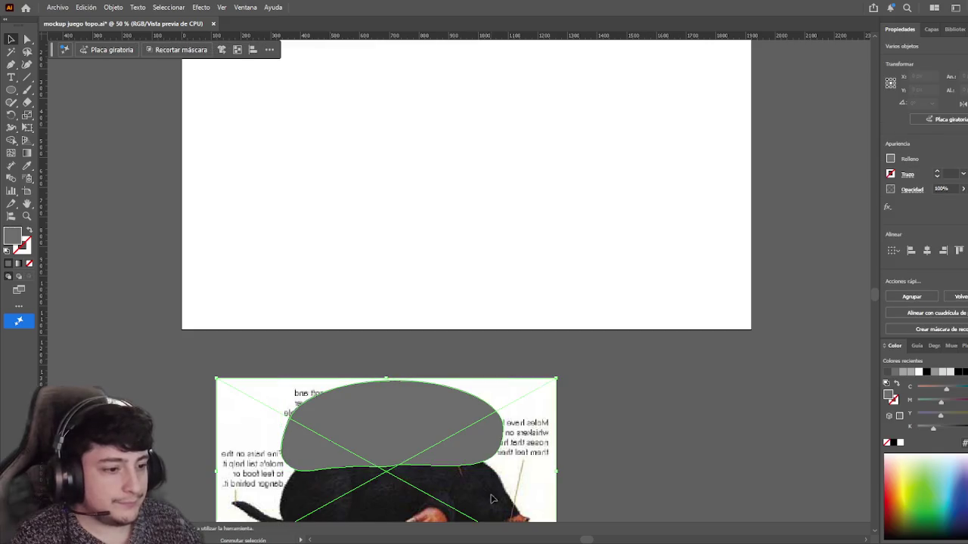
pyautogui.moveTo(460, 450); pyautogui.dragTo(458, 150)
pyautogui.click(613, 198)
pyautogui.scroll(3, 621, 356)
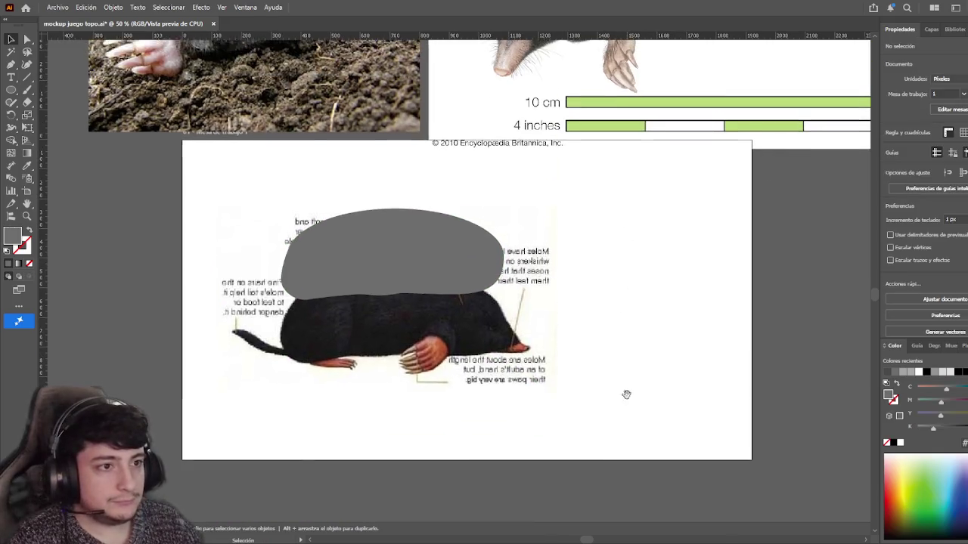
pyautogui.moveTo(437, 232); pyautogui.dragTo(436, 195)
pyautogui.click(575, 250)
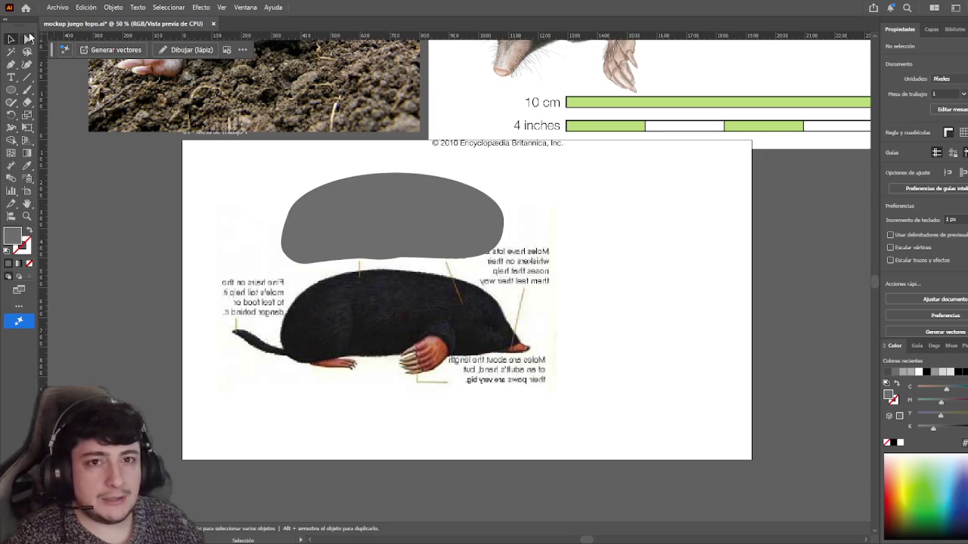
# - Select anchors on the grey body shape's bottom edge, undoing an accidental edge change
pyautogui.press('a')
pyautogui.scroll(2, 384, 308)
pyautogui.click(368, 215)
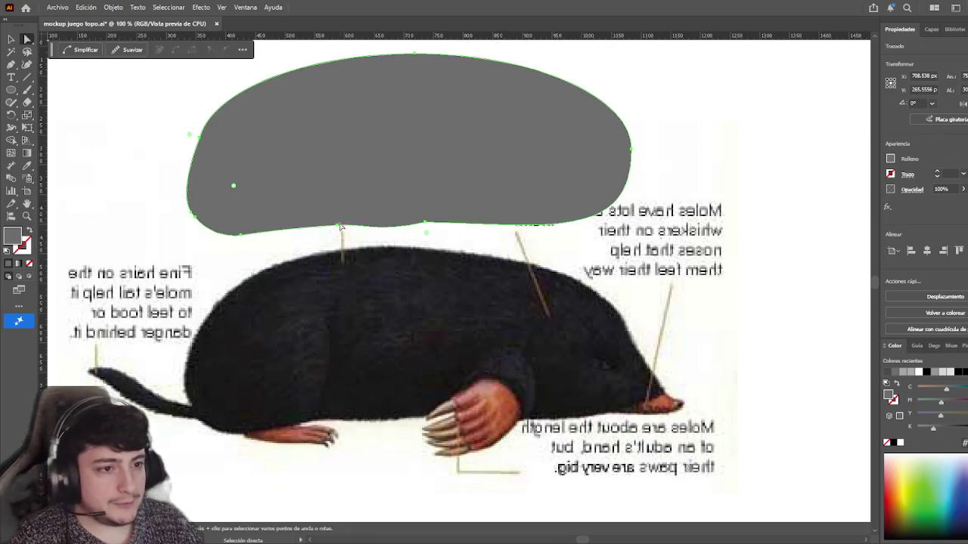
pyautogui.click(425, 223)
pyautogui.click(160, 51)
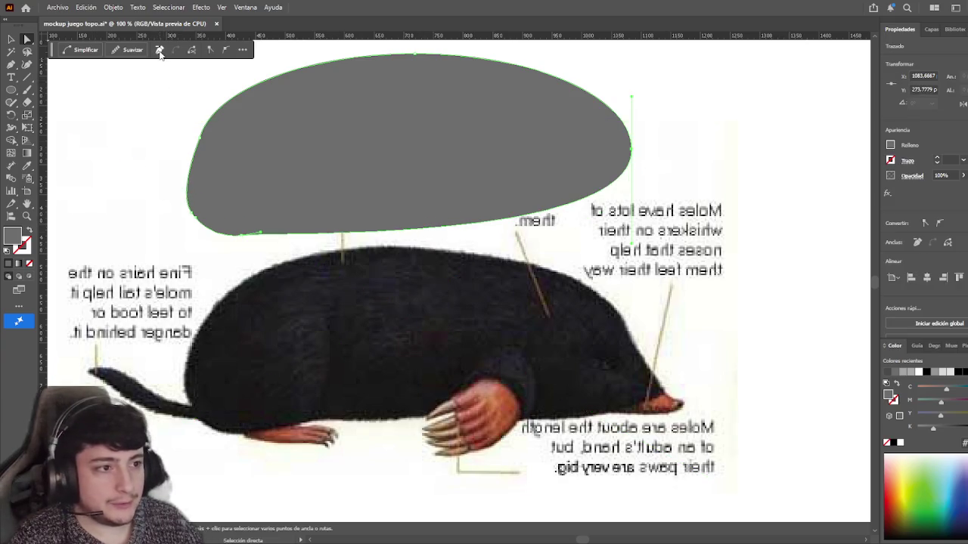
pyautogui.hotkey('ctrl', 'z')
# - Reselect the body shape's bottom-edge anchors and segment over the mole photo
pyautogui.click(316, 249)
pyautogui.click(347, 228)
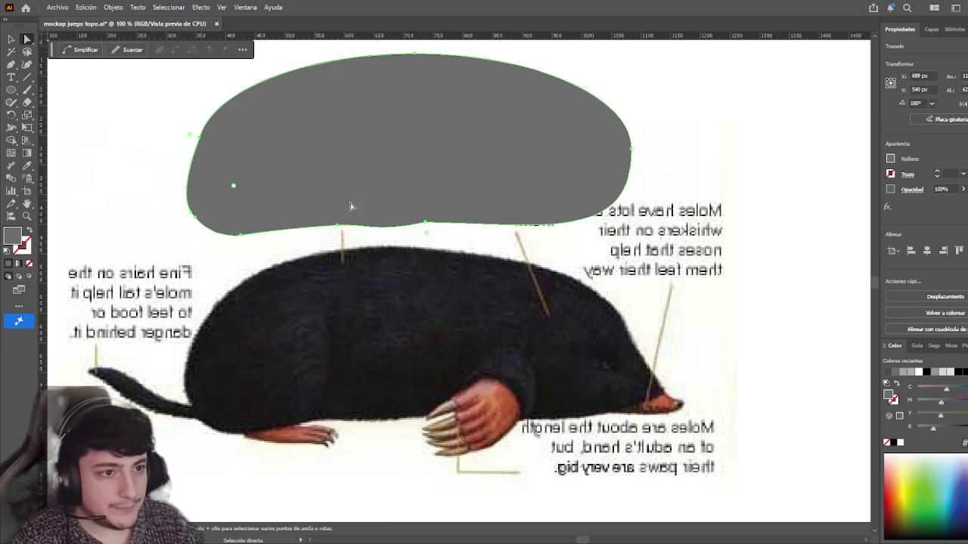
pyautogui.click(415, 234)
pyautogui.click(425, 225)
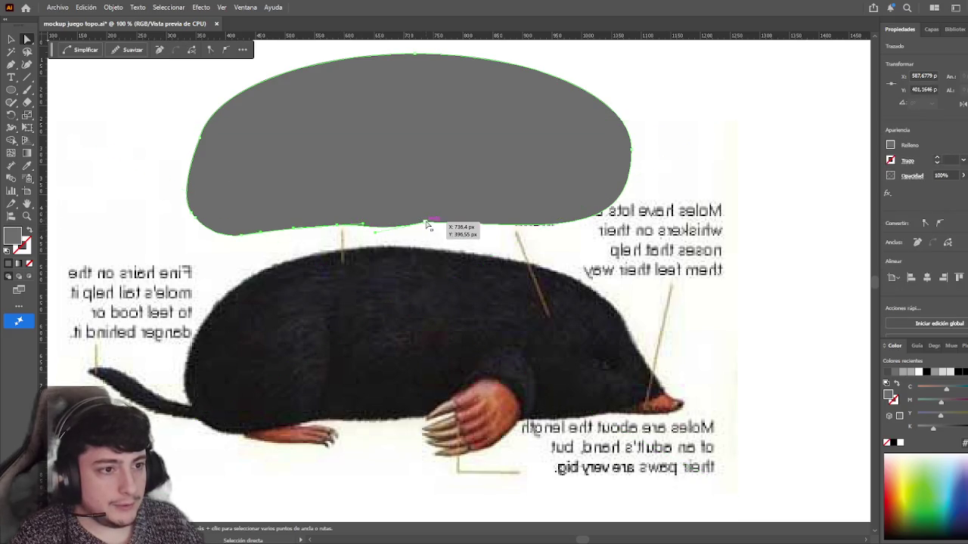
pyautogui.click(426, 224)
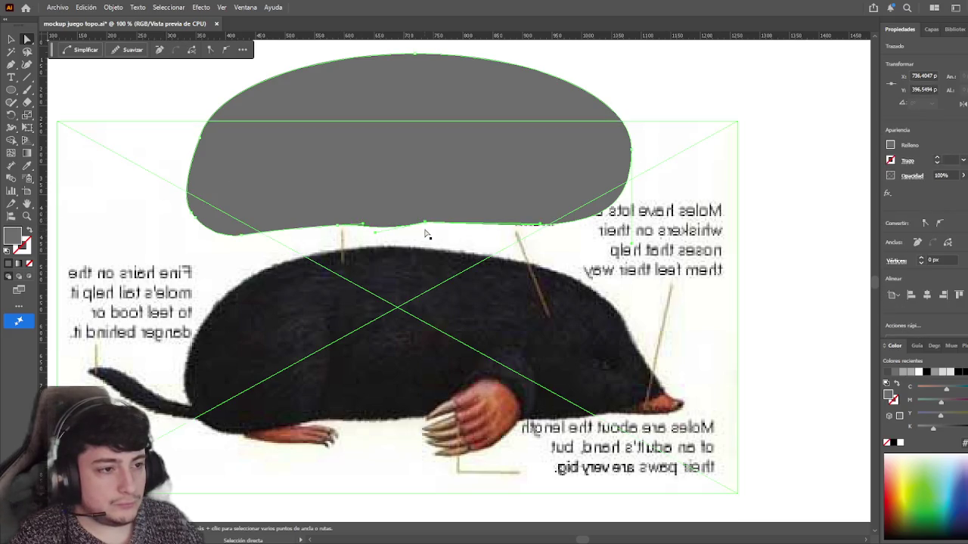
pyautogui.click(419, 225)
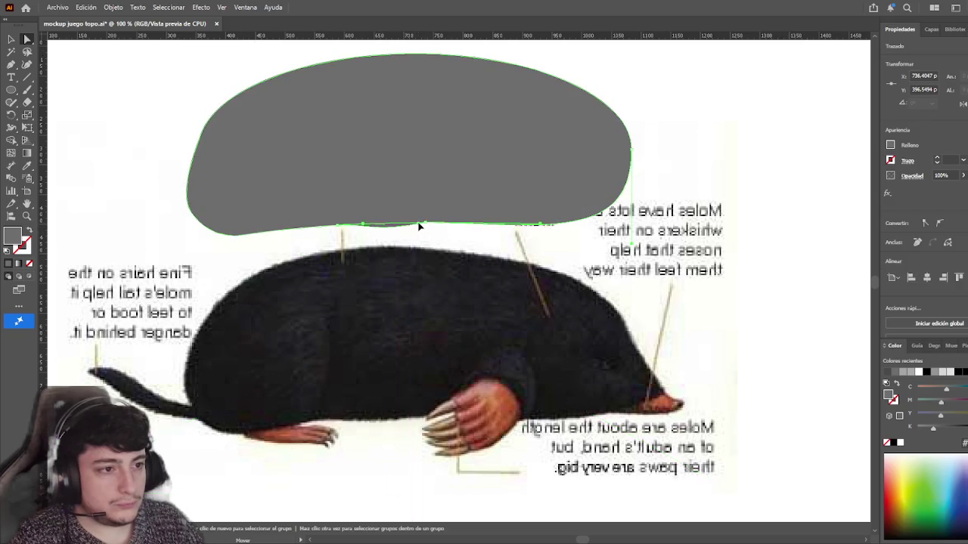
pyautogui.click(338, 227)
pyautogui.click(351, 268)
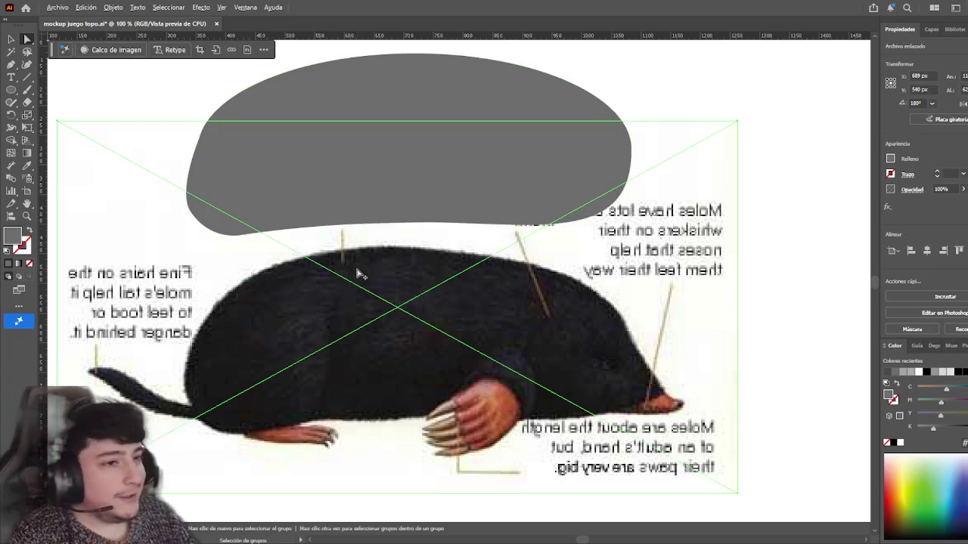
pyautogui.scroll(-1, 351, 268)
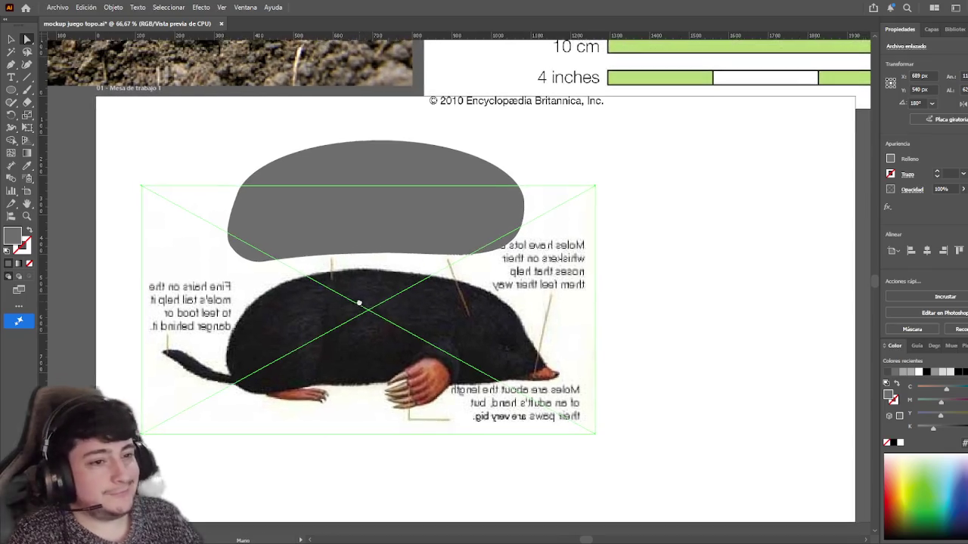
pyautogui.moveTo(361, 304); pyautogui.dragTo(392, 309)
# - Drag the grey body shape down onto the mole's torso in the photo
pyautogui.press('v')
pyautogui.click(139, 243)
pyautogui.moveTo(139, 243); pyautogui.dragTo(148, 243)
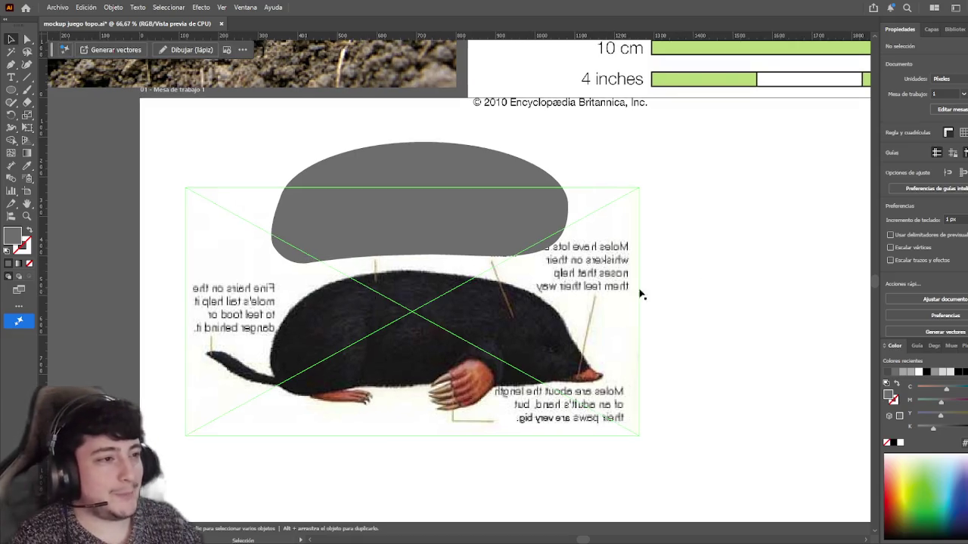
pyautogui.moveTo(708, 272); pyautogui.dragTo(702, 286)
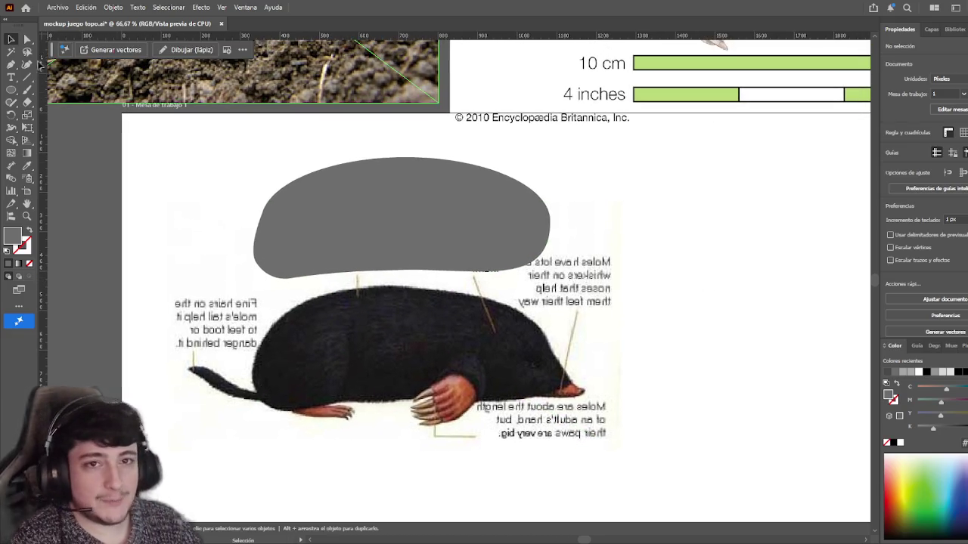
pyautogui.click(18, 65)
pyautogui.moveTo(291, 197); pyautogui.dragTo(261, 206)
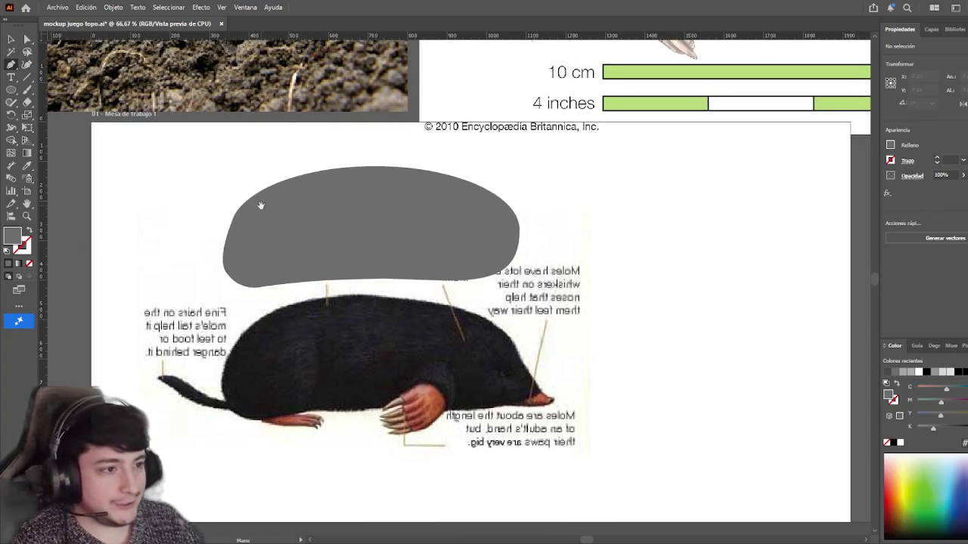
pyautogui.hscroll(1, 370, 227)
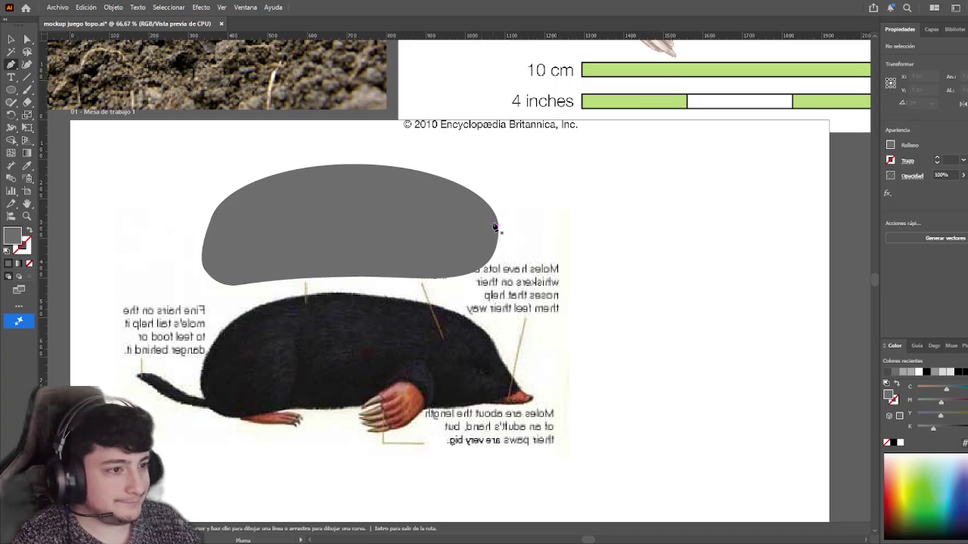
pyautogui.press('v')
pyautogui.moveTo(377, 212); pyautogui.dragTo(385, 348)
pyautogui.scroll(-1, 692, 296)
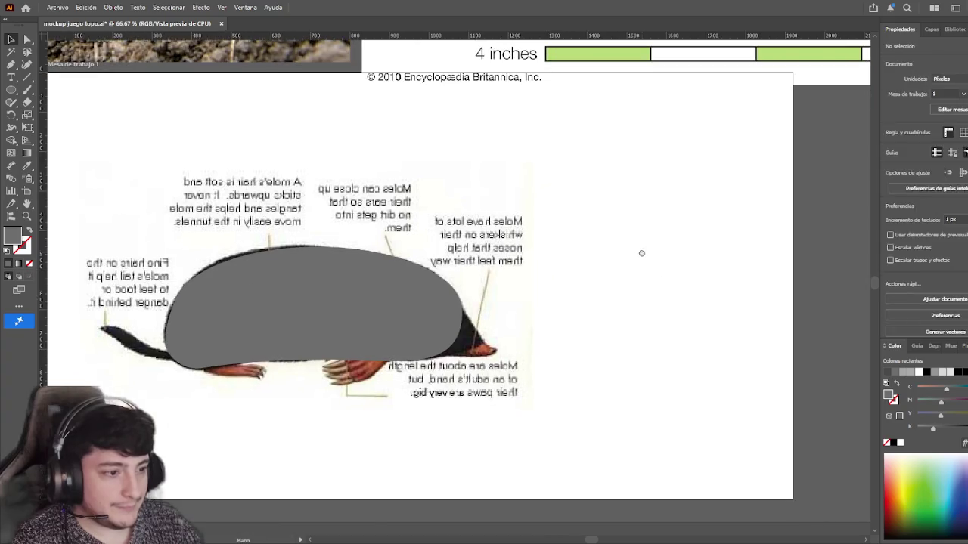
# - Trace a small triangular pen path over the mole photo's nose tip
pyautogui.click(12, 90)
pyautogui.scroll(3, 496, 335)
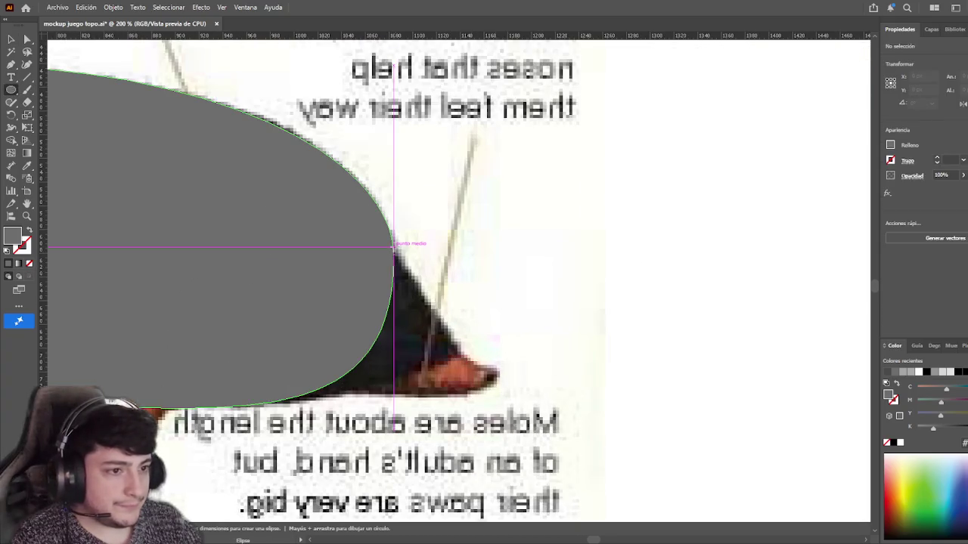
pyautogui.keyDown('ctrl'); pyautogui.click(527, 315); pyautogui.keyUp('ctrl')
pyautogui.press('p')
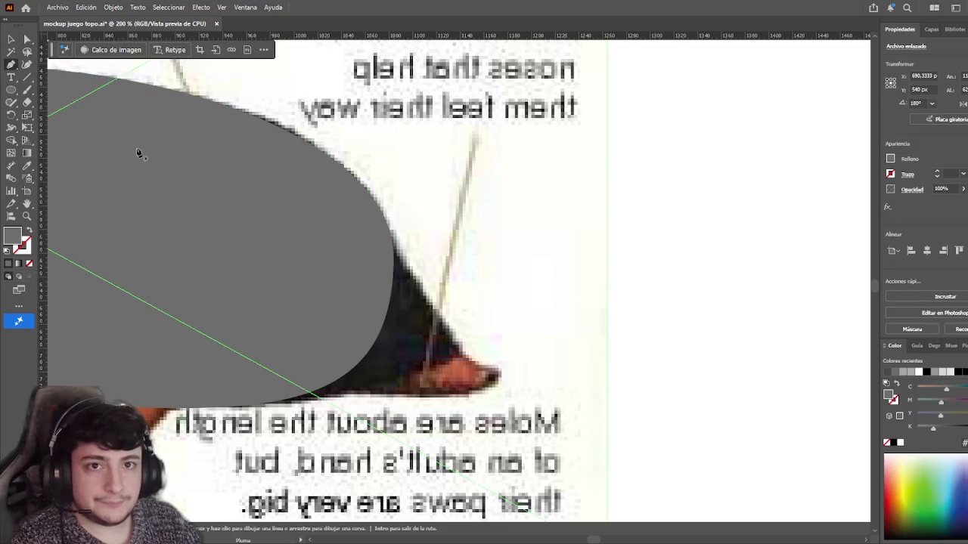
pyautogui.click(499, 375)
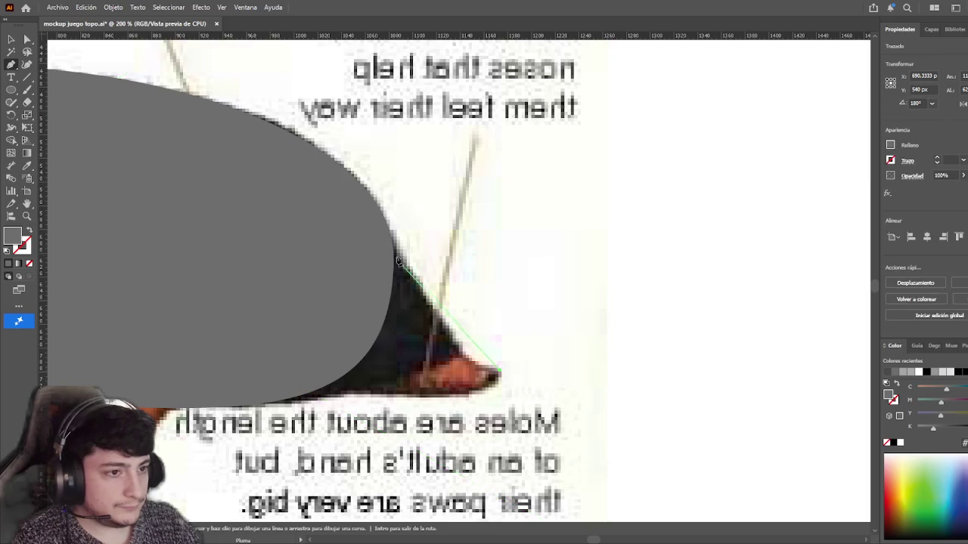
pyautogui.moveTo(385, 195); pyautogui.dragTo(325, 105)
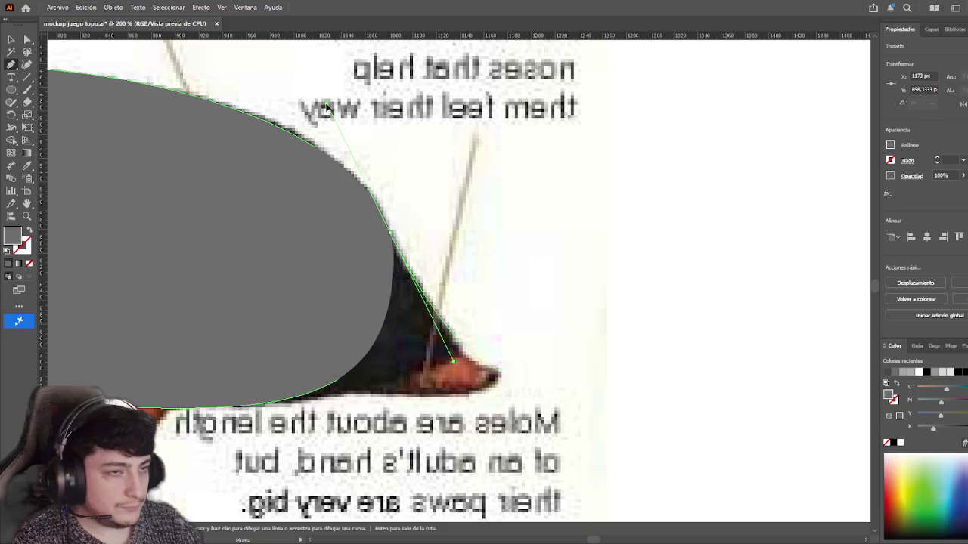
pyautogui.click(391, 234)
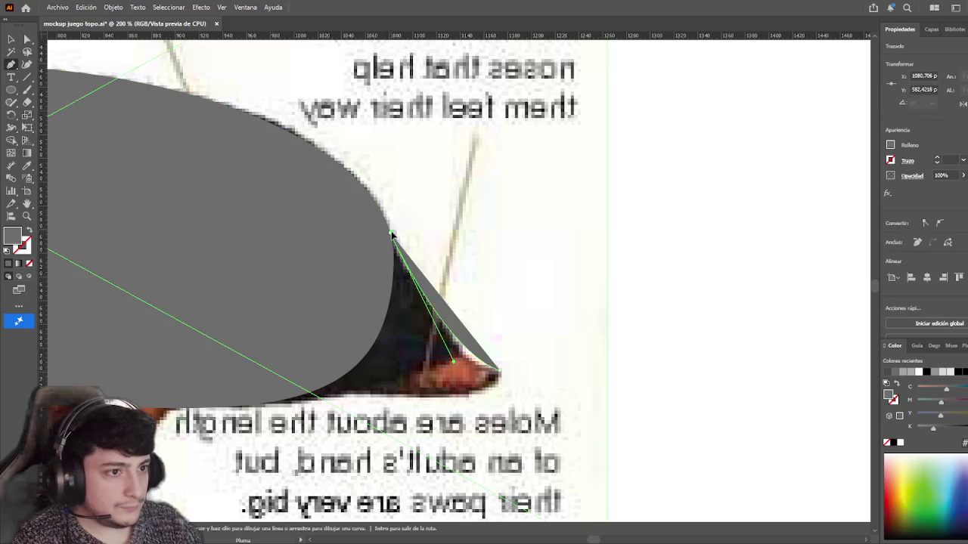
pyautogui.keyDown('ctrl'); pyautogui.click(391, 234); pyautogui.keyUp('ctrl')
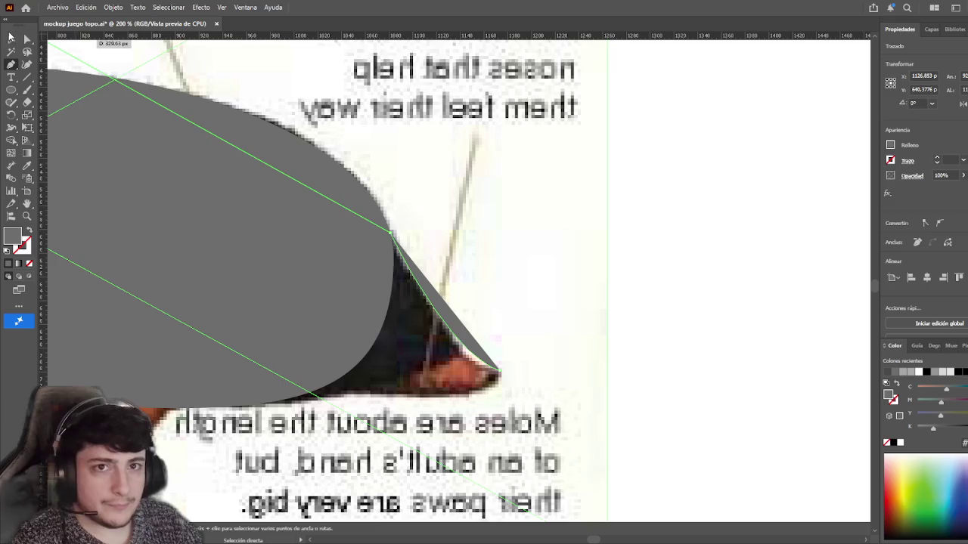
# - Extend the tip path with a curved anchor below the snout and close the outline
pyautogui.click(11, 36)
pyautogui.click(30, 231)
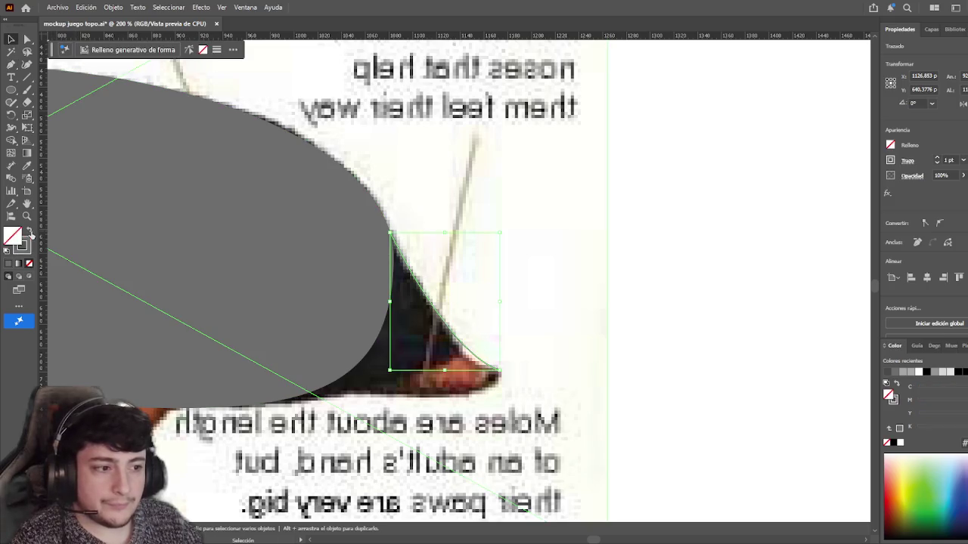
pyautogui.click(10, 65)
pyautogui.click(499, 370)
pyautogui.moveTo(419, 396); pyautogui.dragTo(322, 398)
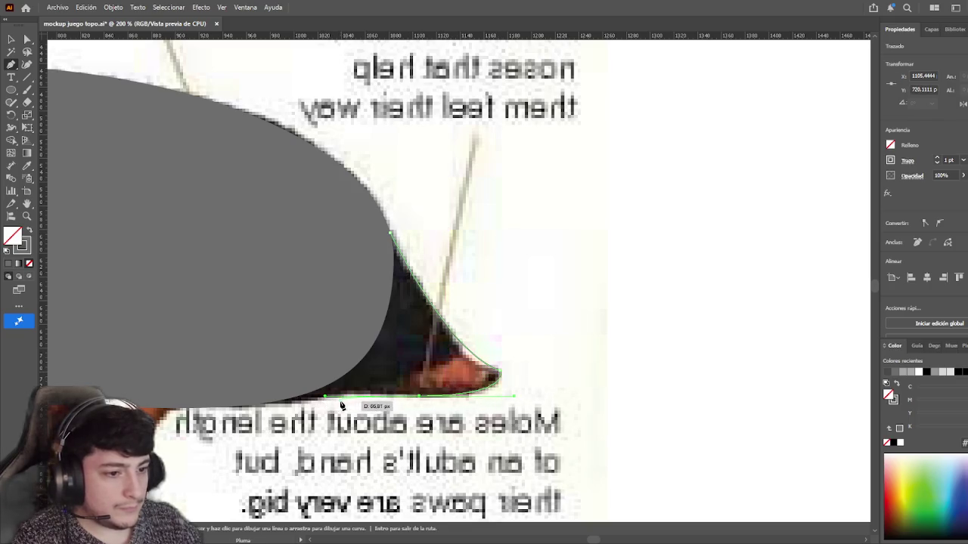
pyautogui.click(232, 410)
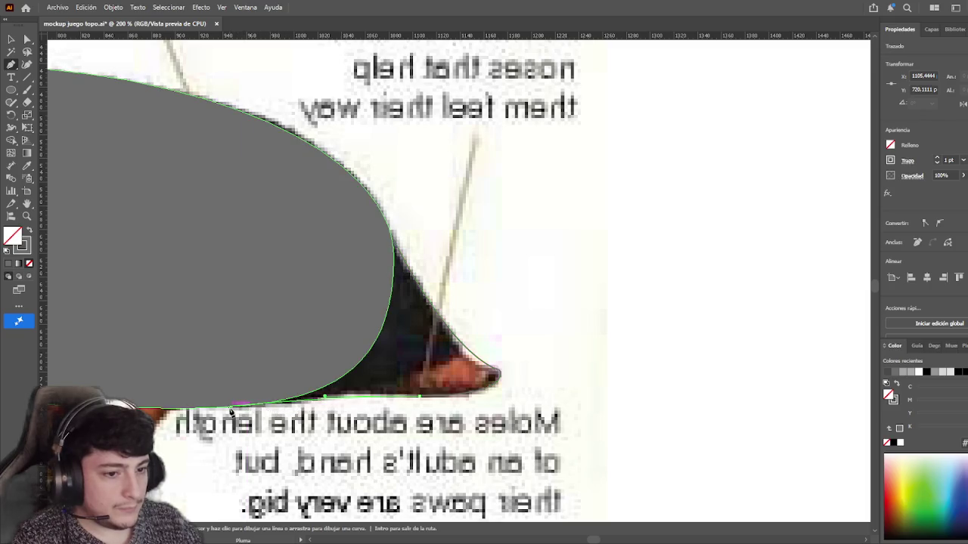
# - Restore the snout tip's grey fill and select it together with the grey body
pyautogui.press('v')
pyautogui.click(622, 363)
pyautogui.scroll(1, 622, 363)
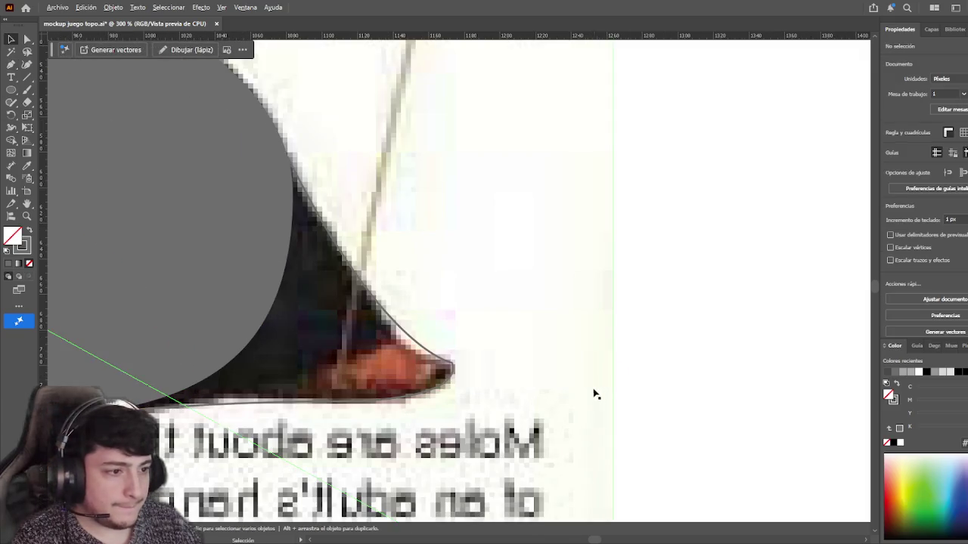
pyautogui.click(228, 298)
pyautogui.hotkey('shift', 'x')
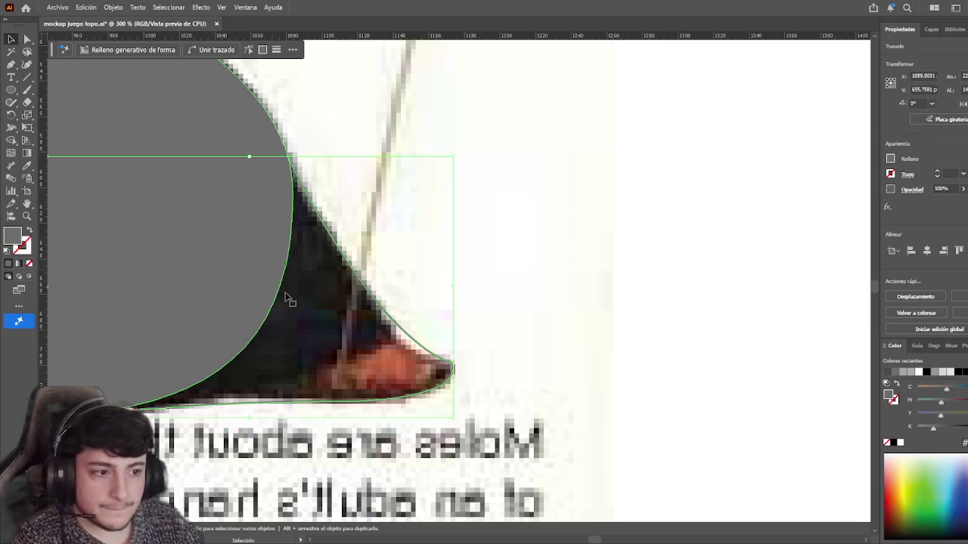
pyautogui.click(632, 323)
pyautogui.scroll(-5, 633, 323)
pyautogui.scroll(2, 627, 328)
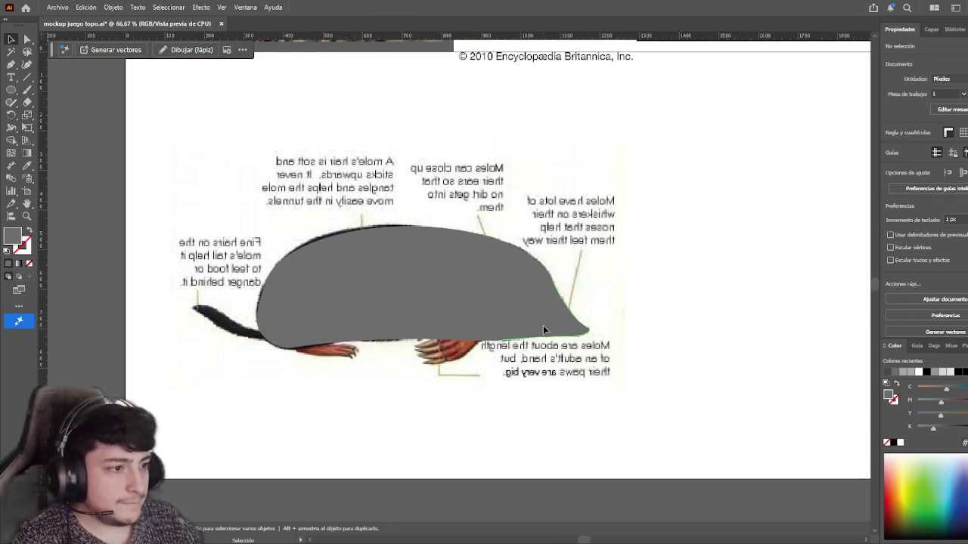
pyautogui.scroll(-1, 543, 325)
pyautogui.click(460, 294)
pyautogui.keyDown('shift'); pyautogui.click(460, 293); pyautogui.keyUp('shift')
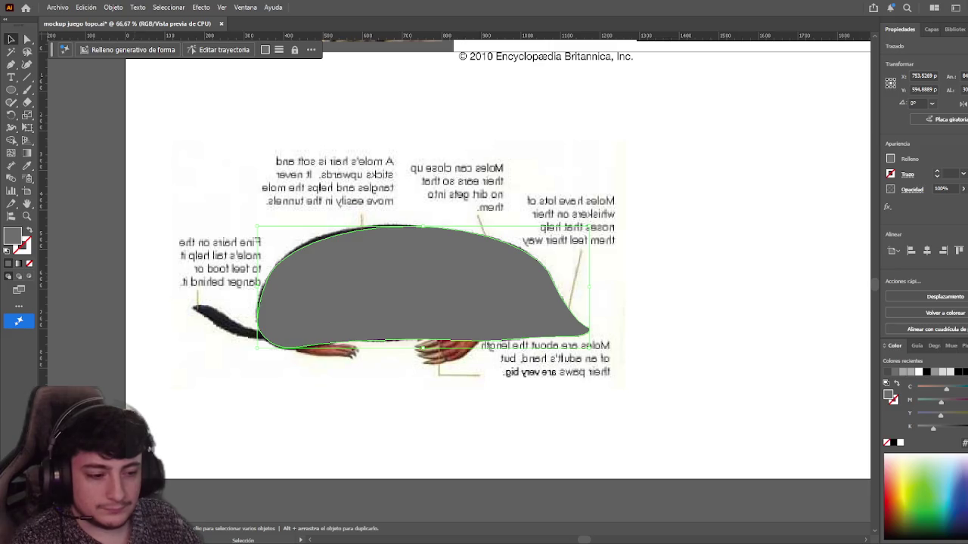
# - Select the combined grey mole shape together with the reference image
pyautogui.click(389, 426)
pyautogui.hscroll(-3, 400, 417)
pyautogui.click(395, 276)
pyautogui.keyDown('shift'); pyautogui.click(253, 352); pyautogui.keyUp('shift')
# - Pan to the reference mole illustration to compare it with the grey shape
pyautogui.moveTo(181, 321); pyautogui.dragTo(198, 469)
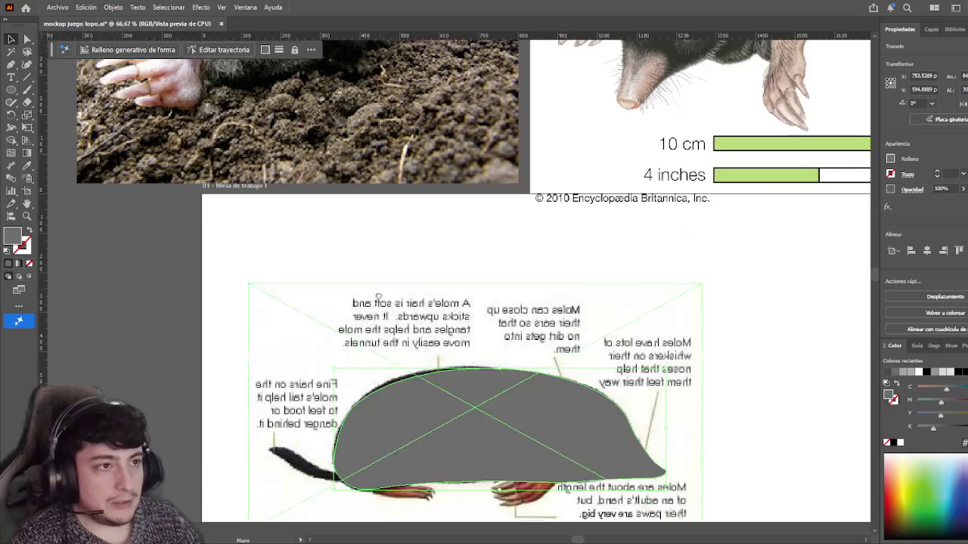
pyautogui.moveTo(529, 227); pyautogui.dragTo(475, 384)
pyautogui.moveTo(610, 263)
pyautogui.mouseDown()
pyautogui.moveTo(449, 386)
pyautogui.moveTo(206, 415)
pyautogui.mouseUp()
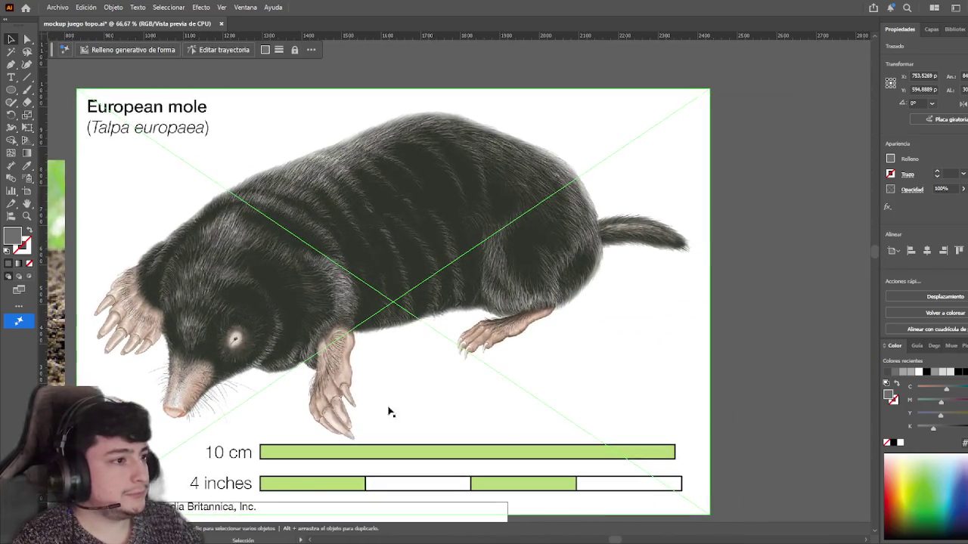
pyautogui.scroll(-10, 308, 412)
pyautogui.hscroll(-8, 308, 412)
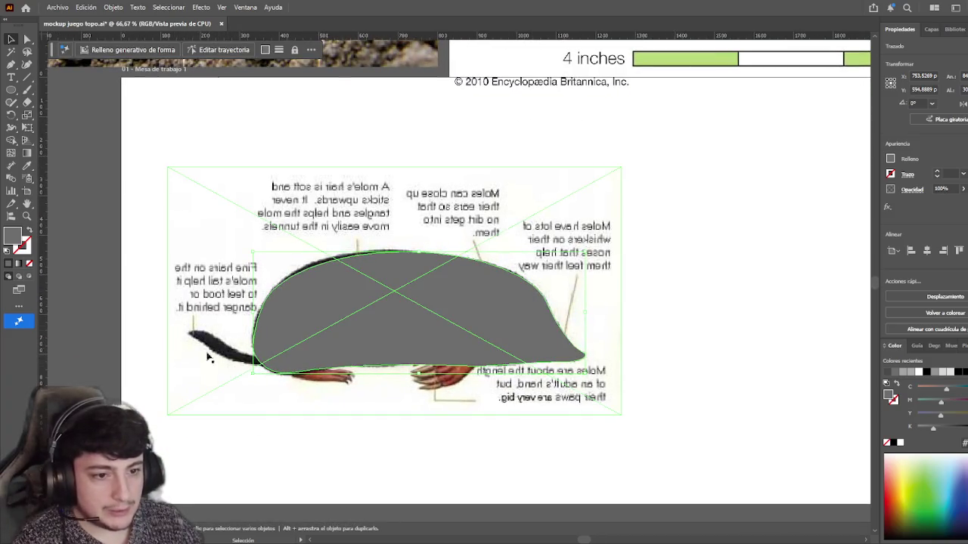
pyautogui.scroll(4, 529, 280)
pyautogui.hscroll(4, 529, 280)
pyautogui.scroll(6, 567, 321)
pyautogui.hscroll(7, 567, 321)
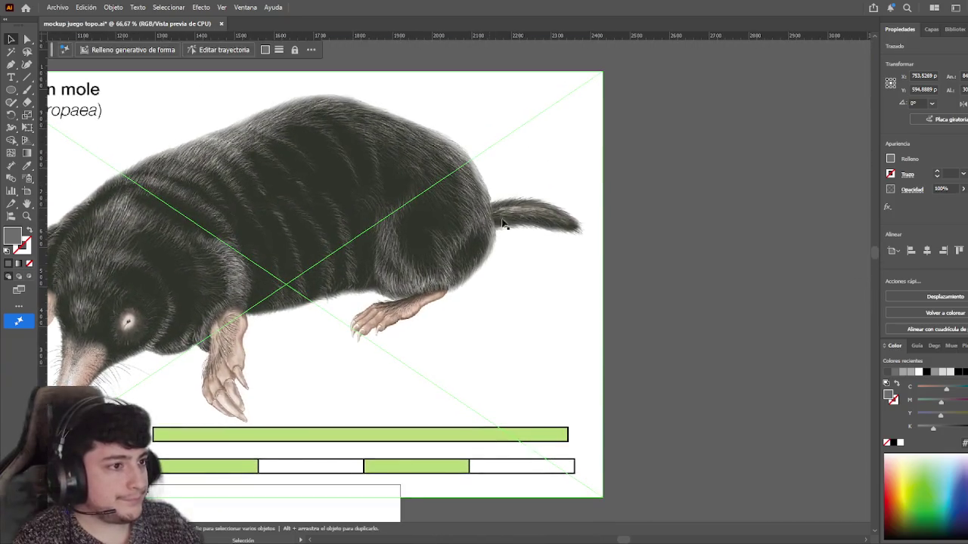
pyautogui.scroll(-2, 555, 217)
pyautogui.hscroll(-6, 555, 217)
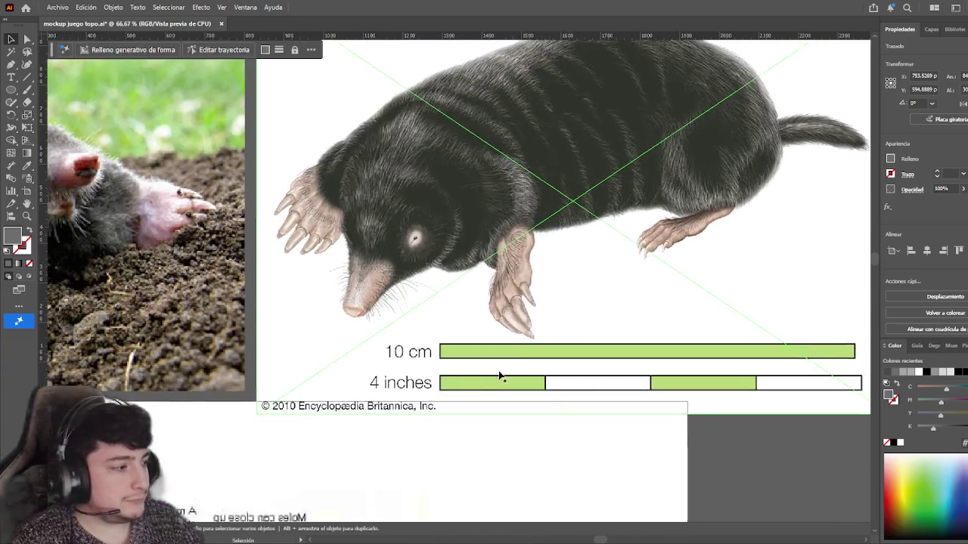
pyautogui.scroll(-6, 582, 261)
pyautogui.scroll(-2, 610, 304)
pyautogui.hscroll(-3, 611, 305)
pyautogui.click(10, 90)
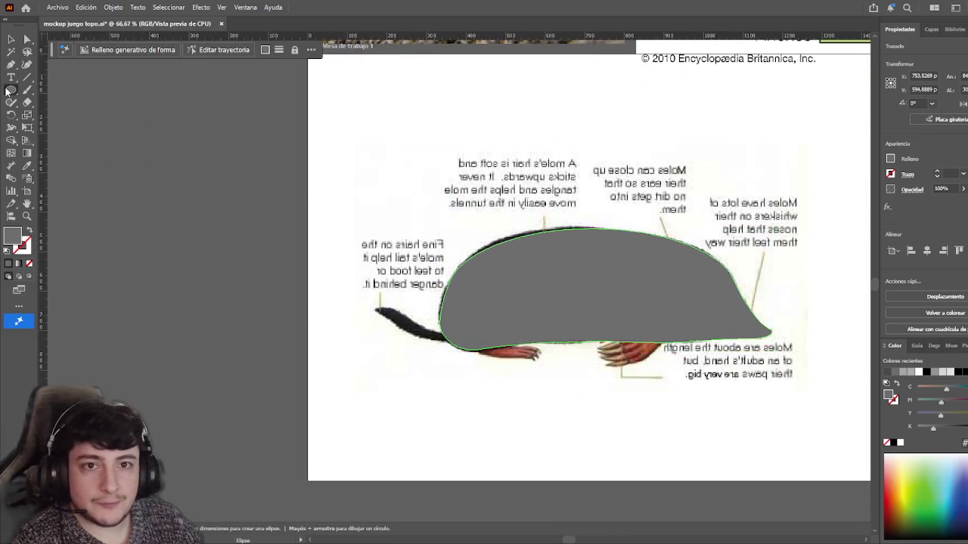
# - Trace a closed grey tail outline from the photo's tail tip into the body
pyautogui.click(11, 64)
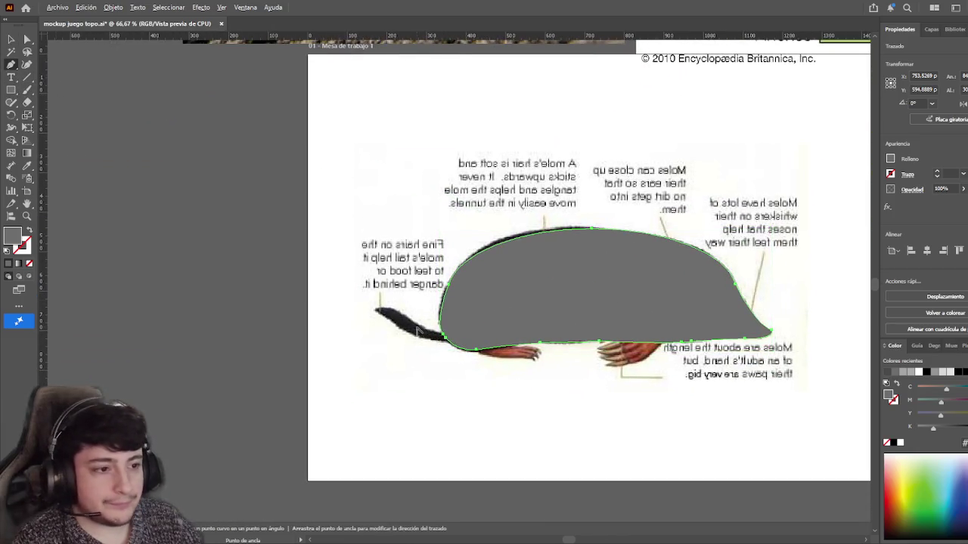
pyautogui.scroll(3, 431, 338)
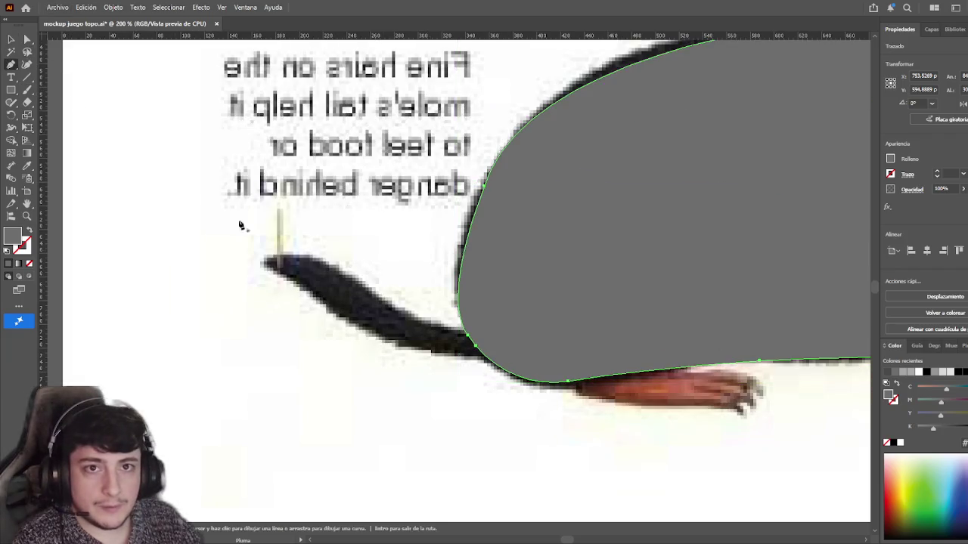
pyautogui.click(321, 305)
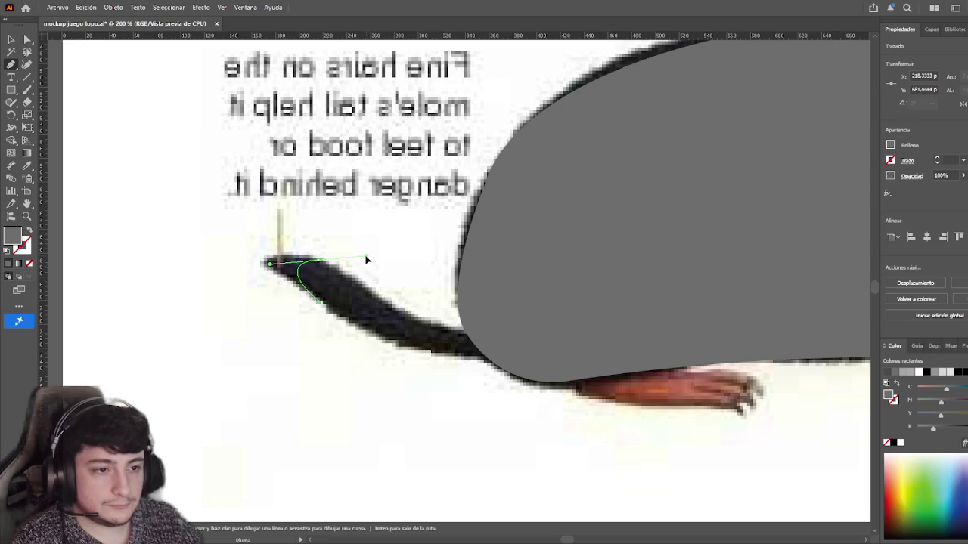
pyautogui.scroll(-3, 361, 245)
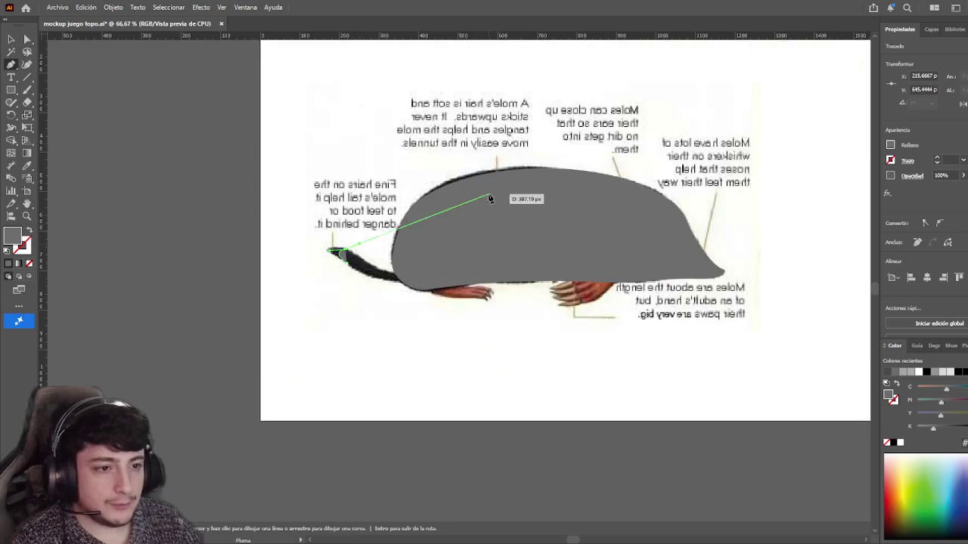
pyautogui.moveTo(378, 227)
pyautogui.mouseDown()
pyautogui.moveTo(455, 425)
pyautogui.moveTo(454, 198)
pyautogui.mouseUp()
pyautogui.scroll(-3, 326, 235)
pyautogui.scroll(5, 344, 184)
pyautogui.moveTo(344, 184); pyautogui.dragTo(359, 274)
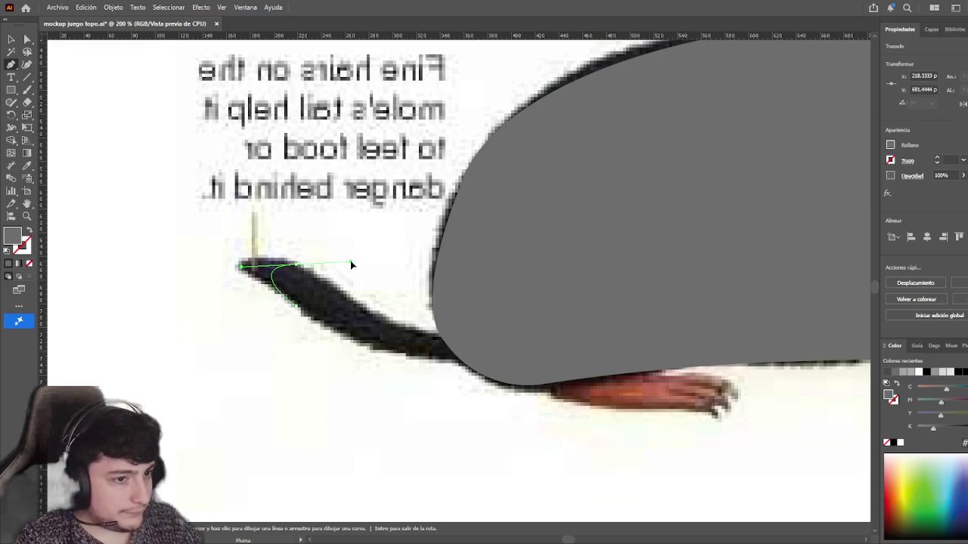
pyautogui.click(333, 292)
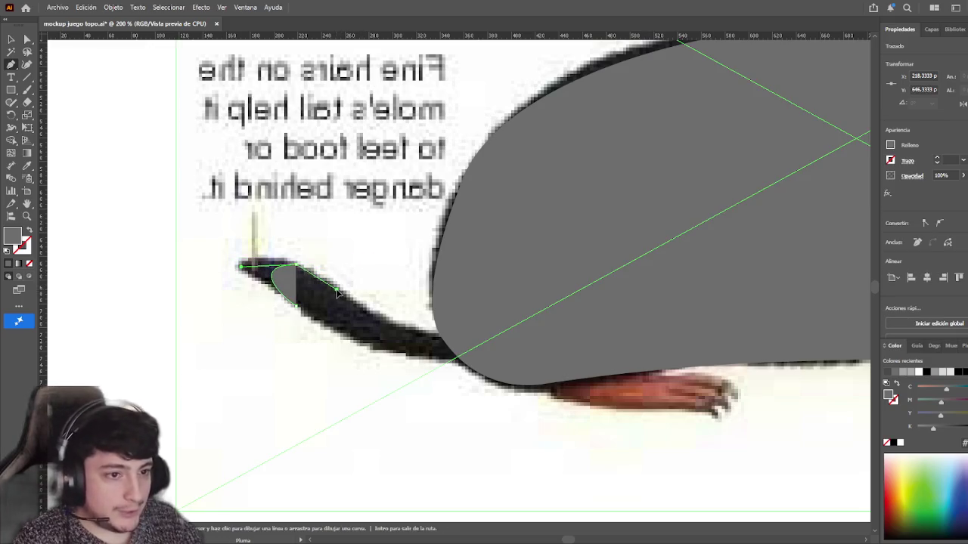
pyautogui.moveTo(437, 333); pyautogui.dragTo(439, 339)
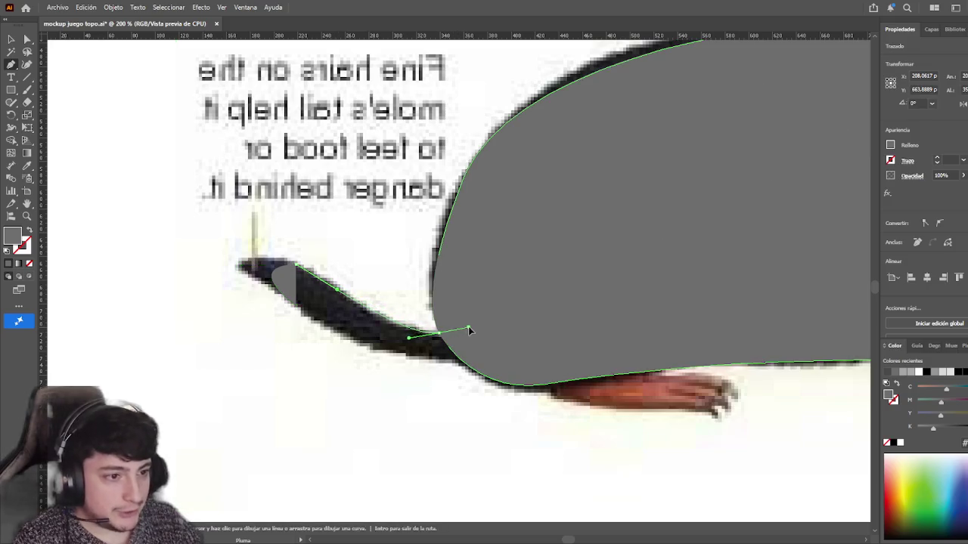
pyautogui.click(467, 368)
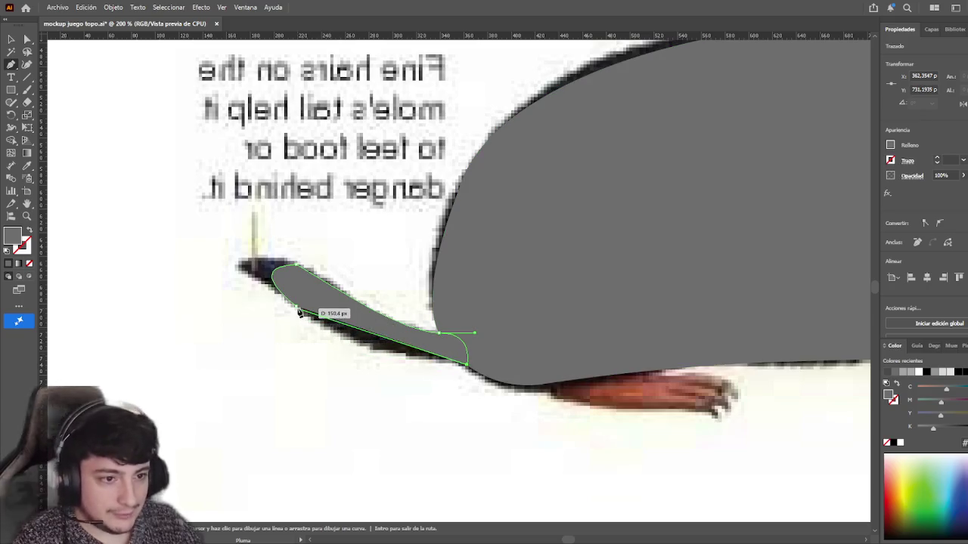
pyautogui.click(229, 257)
# - Reshape the tail's curve near where it joins the body
pyautogui.press('a')
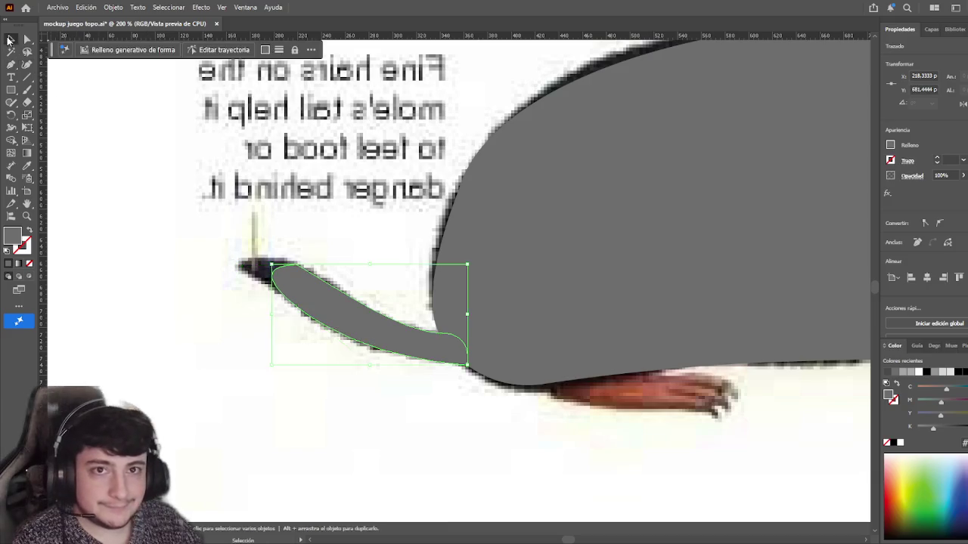
pyautogui.moveTo(443, 341); pyautogui.dragTo(463, 349)
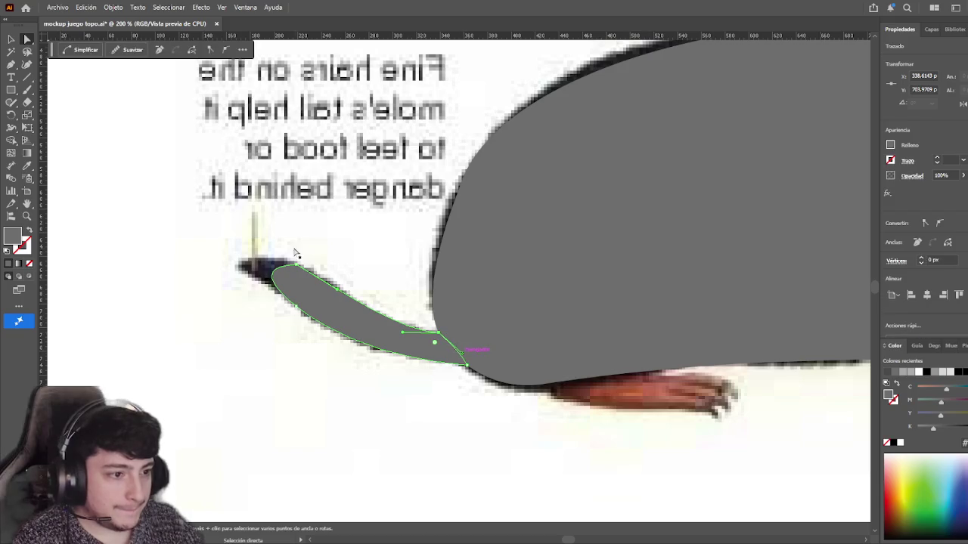
pyautogui.press('v')
pyautogui.click(129, 226)
pyautogui.click(308, 321)
# - Display the tail path's anchors and inspect the tail against the photo
pyautogui.press('a')
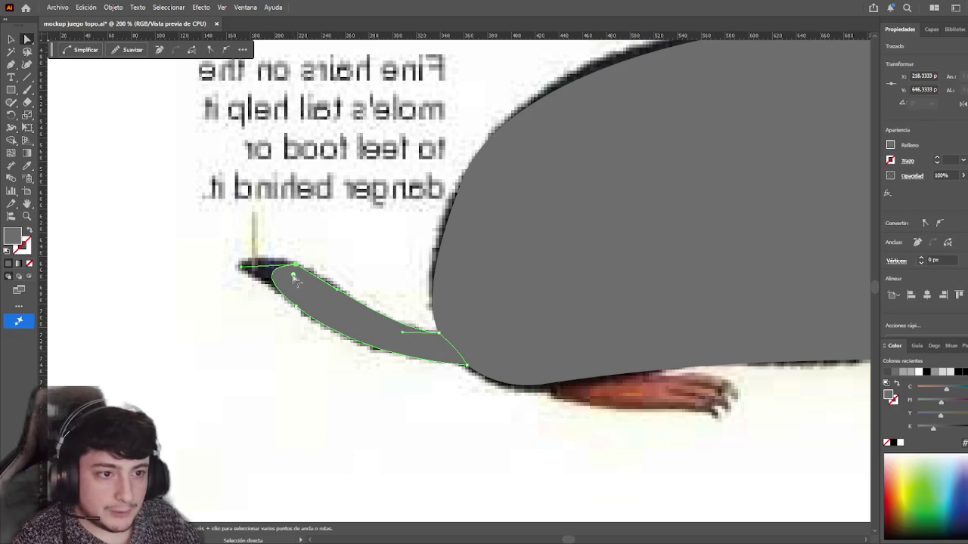
pyautogui.click(188, 236)
pyautogui.click(295, 302)
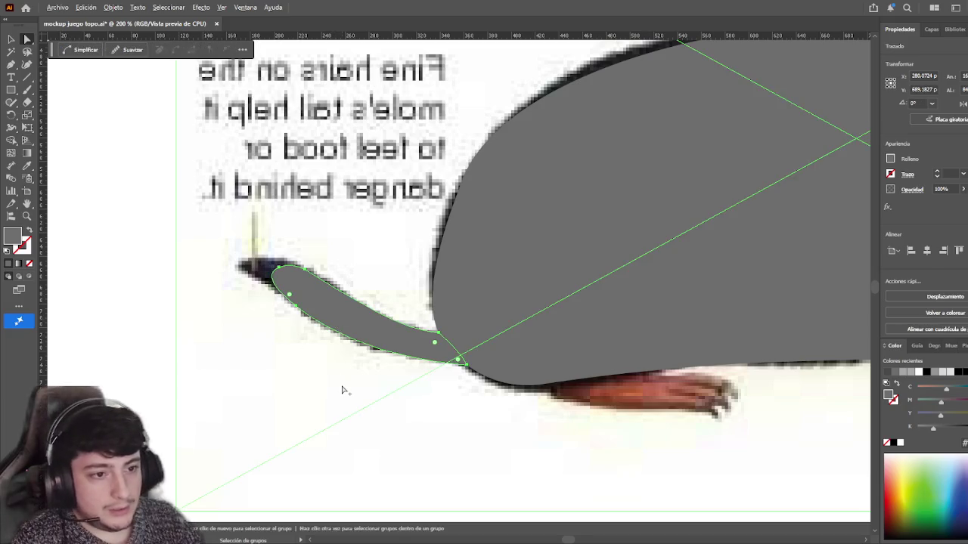
pyautogui.scroll(-5, 342, 390)
pyautogui.scroll(-2, 342, 390)
pyautogui.scroll(3, 380, 475)
pyautogui.scroll(5, 546, 345)
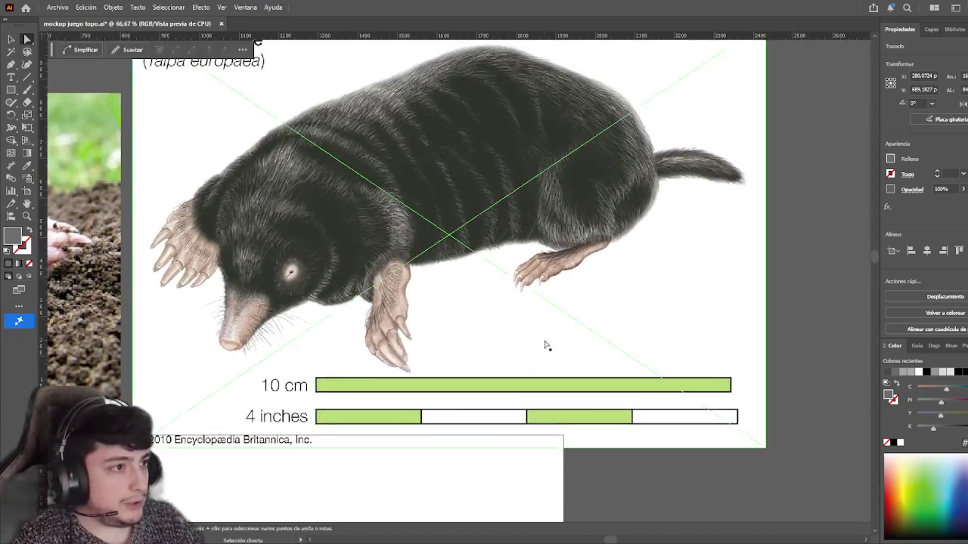
pyautogui.scroll(1, 546, 345)
pyautogui.scroll(-5, 429, 407)
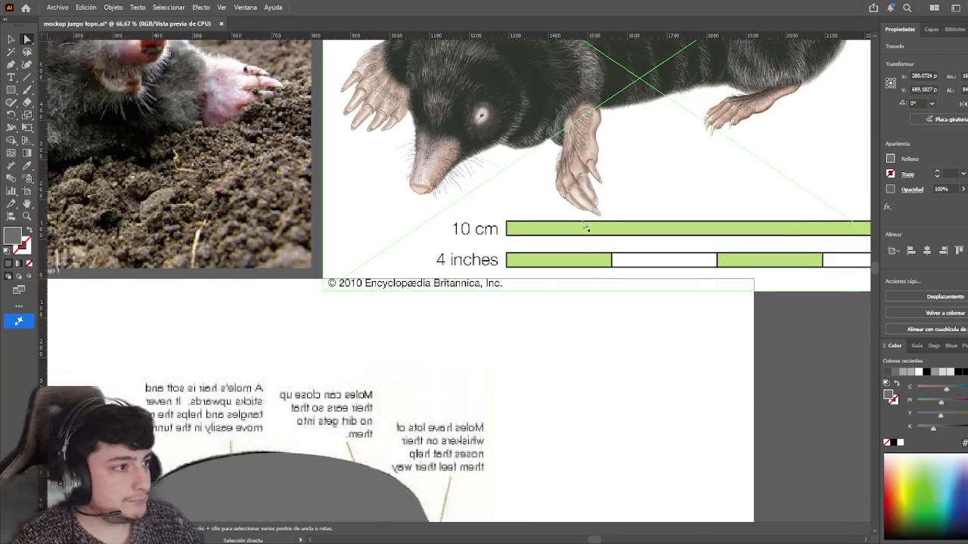
pyautogui.scroll(-6, 431, 406)
pyautogui.scroll(-1, 433, 408)
pyautogui.click(435, 408)
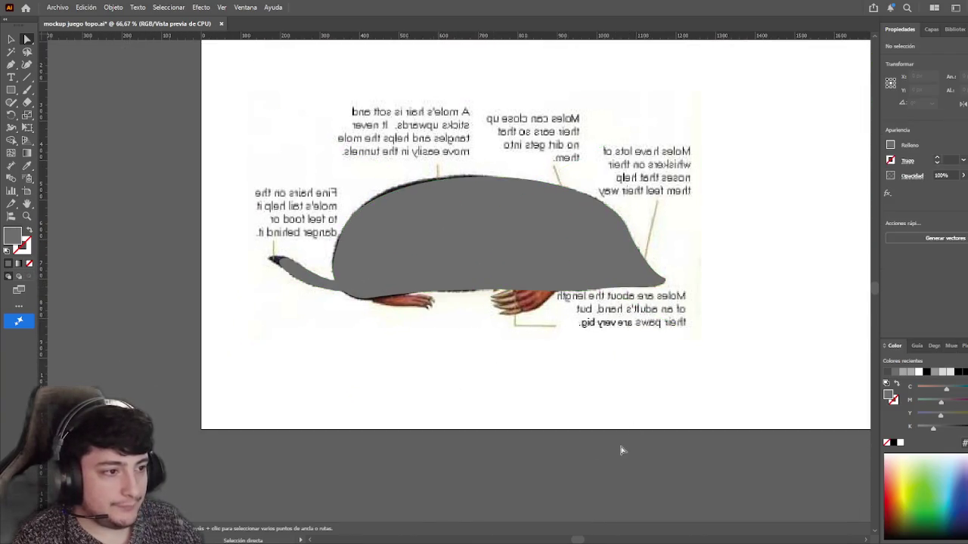
# - Frame the grey tail over the mole photo for editing
pyautogui.moveTo(627, 439); pyautogui.dragTo(583, 460)
pyautogui.click(252, 301)
pyautogui.click(121, 299)
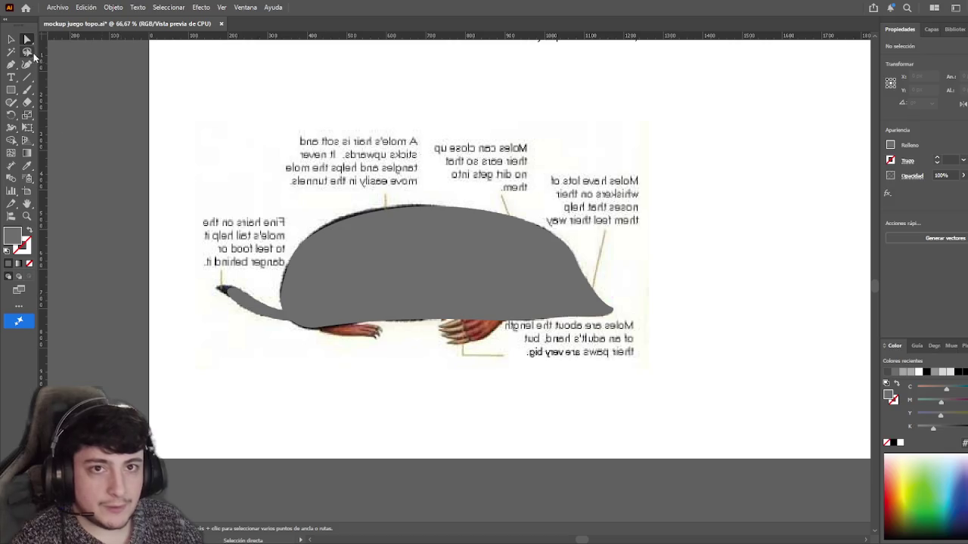
pyautogui.scroll(1, 223, 309)
pyautogui.scroll(-2, 223, 308)
pyautogui.scroll(1, 223, 309)
pyautogui.scroll(-1, 223, 309)
pyautogui.scroll(1, 224, 309)
pyautogui.scroll(2, 223, 309)
pyautogui.scroll(-1, 252, 296)
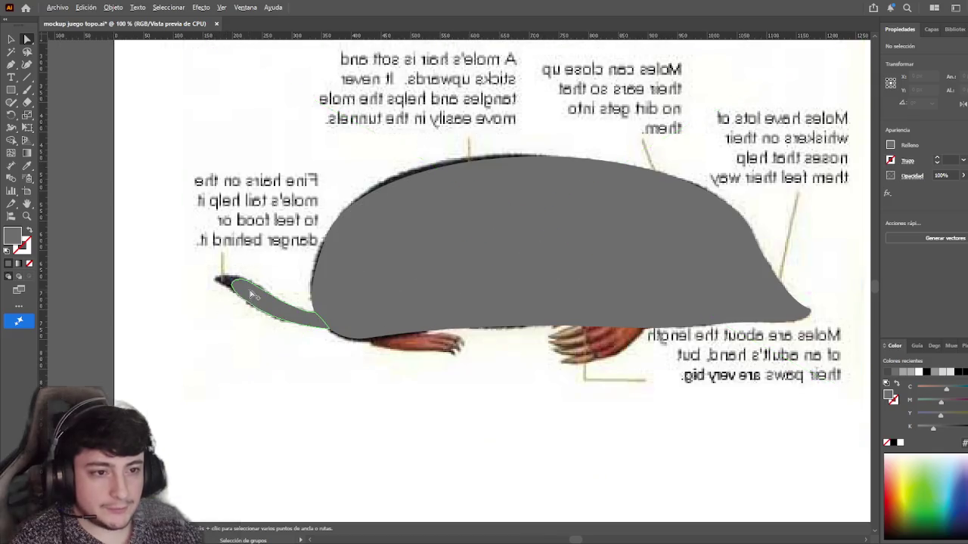
pyautogui.scroll(2, 227, 272)
pyautogui.scroll(3, 226, 273)
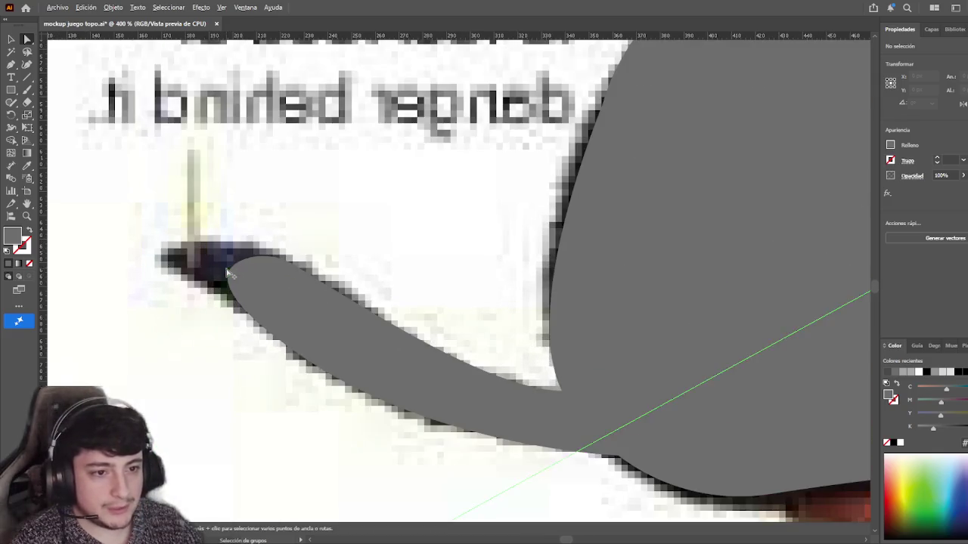
# - Drag the tail tip's direction handles so its rounded curve fits the photo
pyautogui.keyDown('alt'); pyautogui.click(227, 272); pyautogui.keyUp('alt')
pyautogui.click(259, 261)
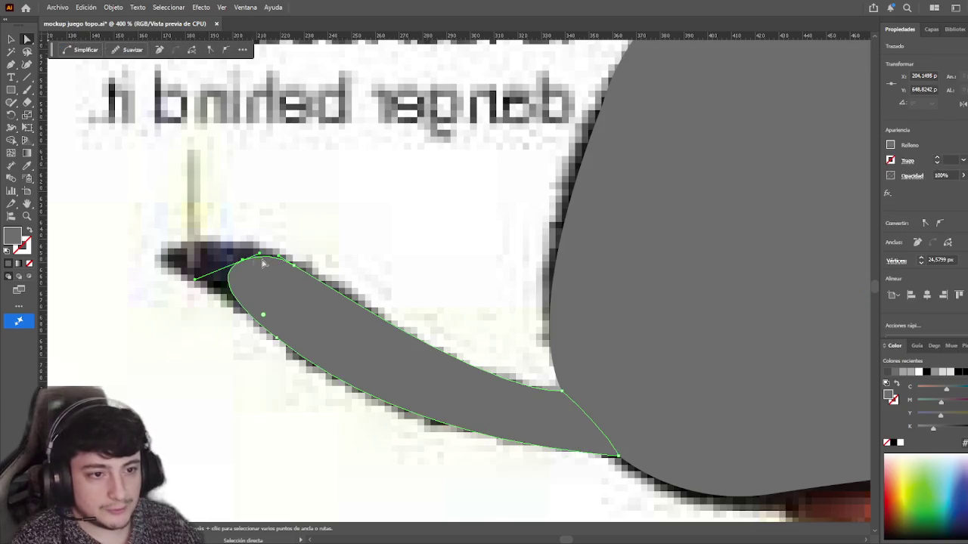
pyautogui.moveTo(195, 280)
pyautogui.mouseDown()
pyautogui.moveTo(191, 264)
pyautogui.moveTo(196, 284)
pyautogui.moveTo(249, 313)
pyautogui.moveTo(195, 282)
pyautogui.moveTo(237, 303)
pyautogui.mouseUp()
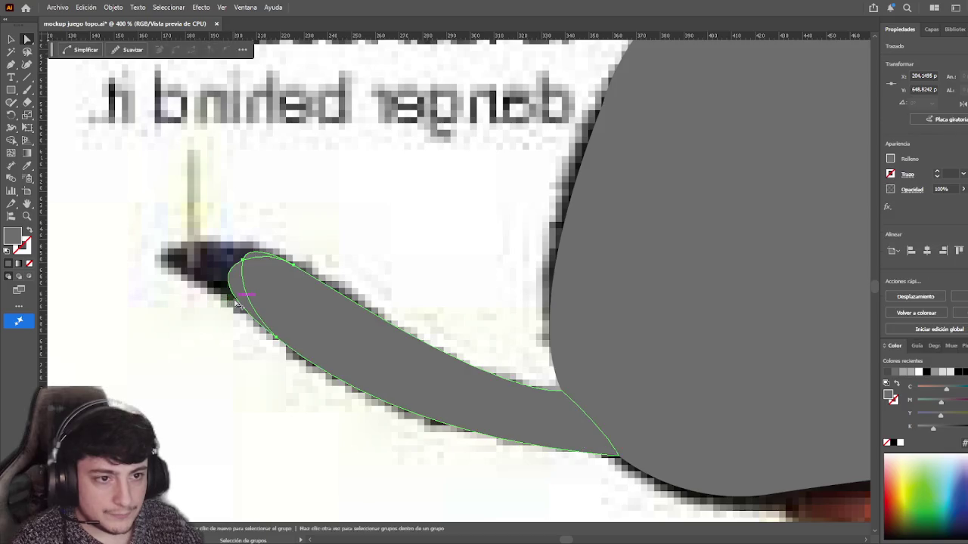
pyautogui.click(263, 278)
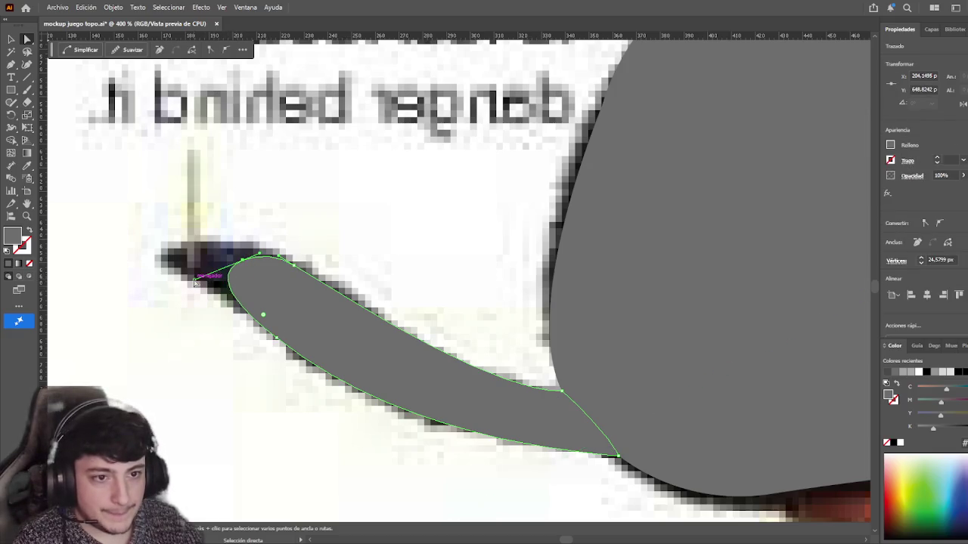
pyautogui.moveTo(263, 314); pyautogui.dragTo(226, 306)
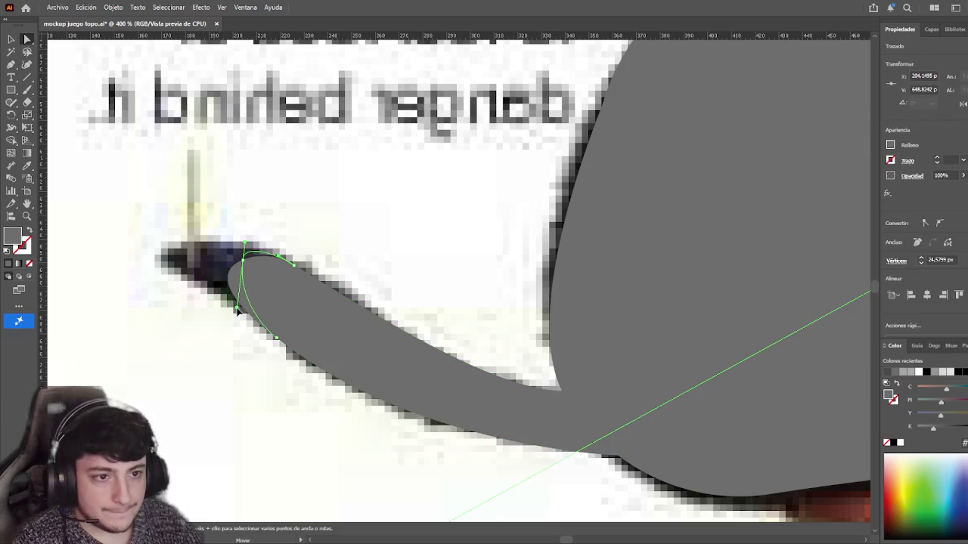
pyautogui.moveTo(229, 311); pyautogui.dragTo(230, 310)
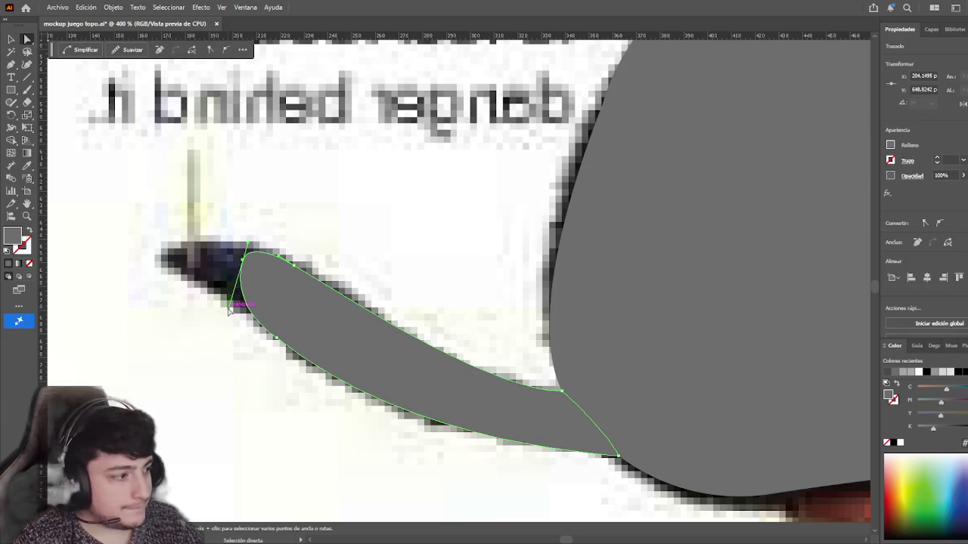
# - Move the tail tip's top anchor to match the photo's tail outline
pyautogui.press('v')
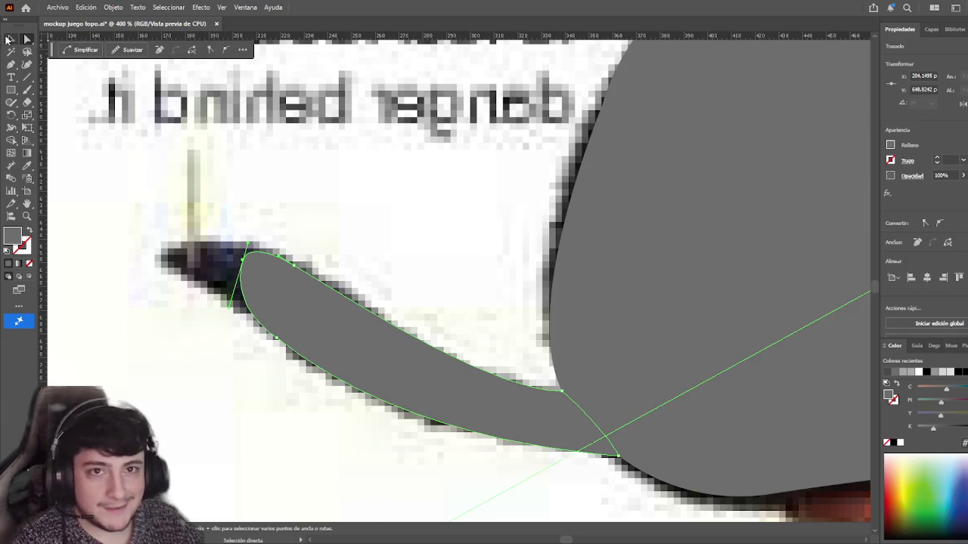
pyautogui.click(233, 317)
pyautogui.click(290, 312)
pyautogui.click(28, 40)
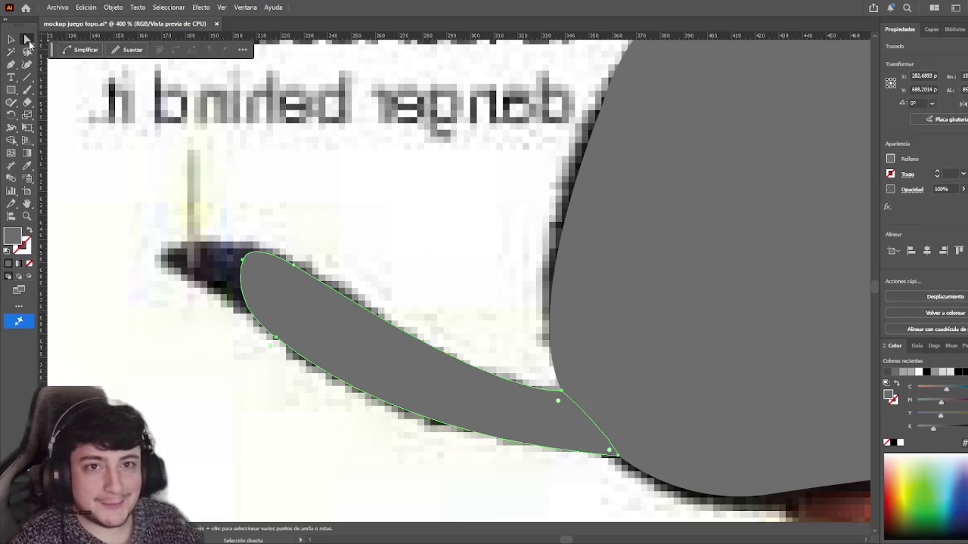
pyautogui.click(244, 260)
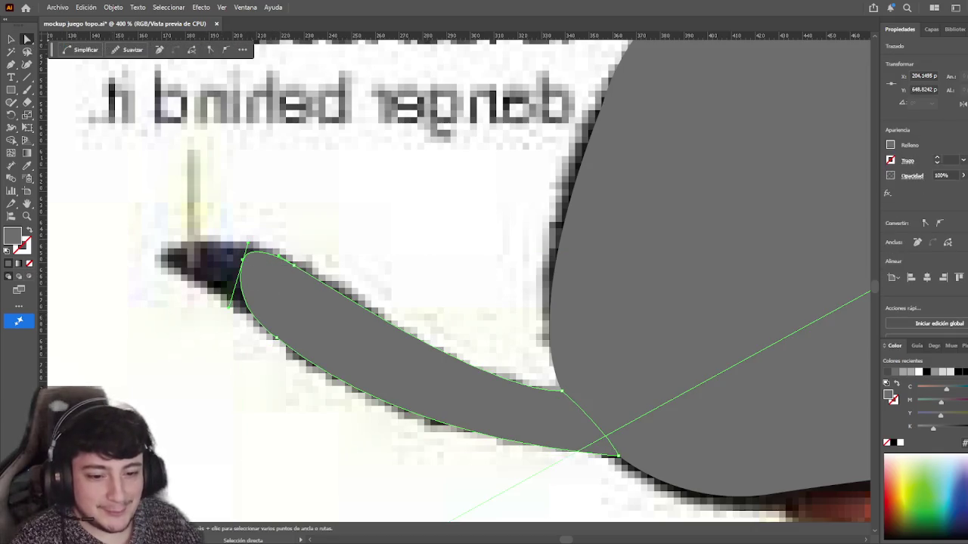
pyautogui.moveTo(251, 251); pyautogui.dragTo(240, 240)
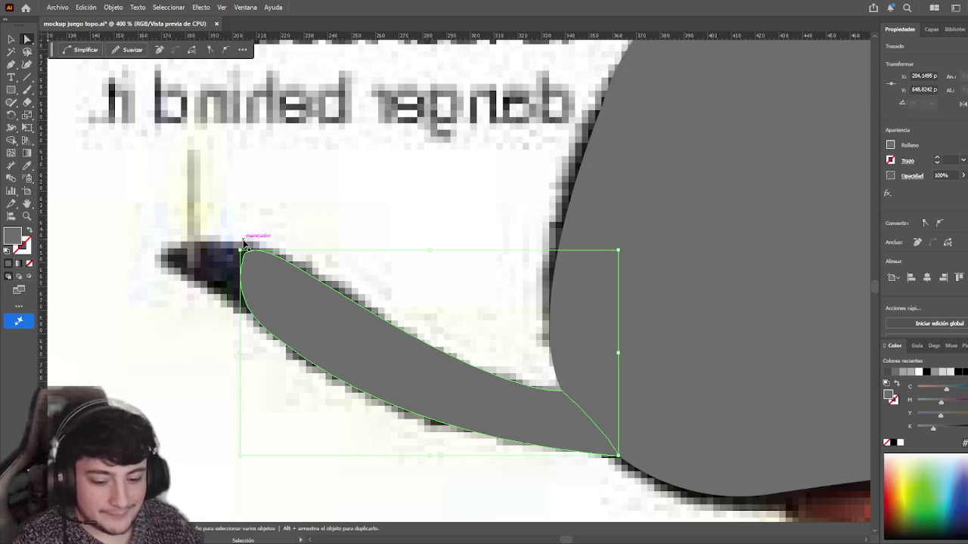
pyautogui.click(11, 40)
pyautogui.click(159, 343)
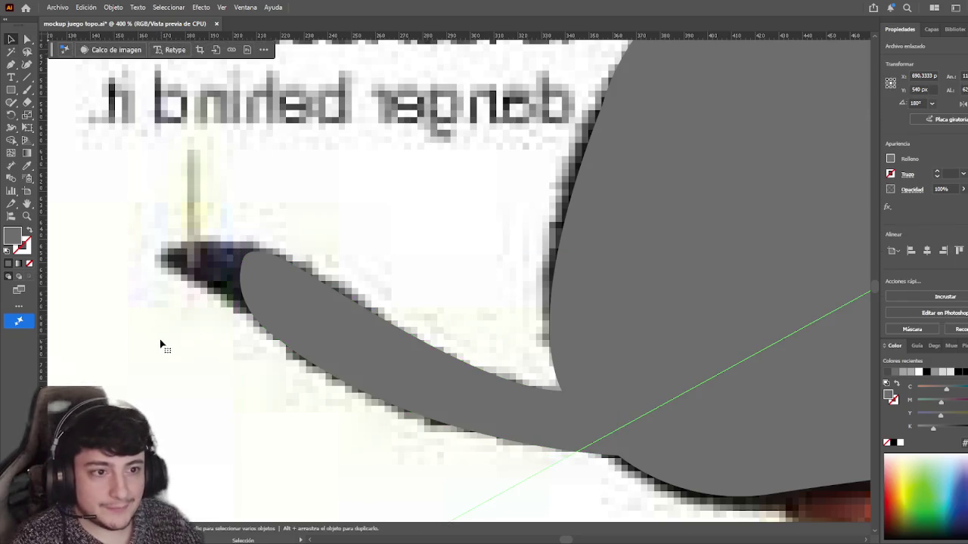
pyautogui.scroll(-1, 213, 337)
pyautogui.scroll(-2, 214, 339)
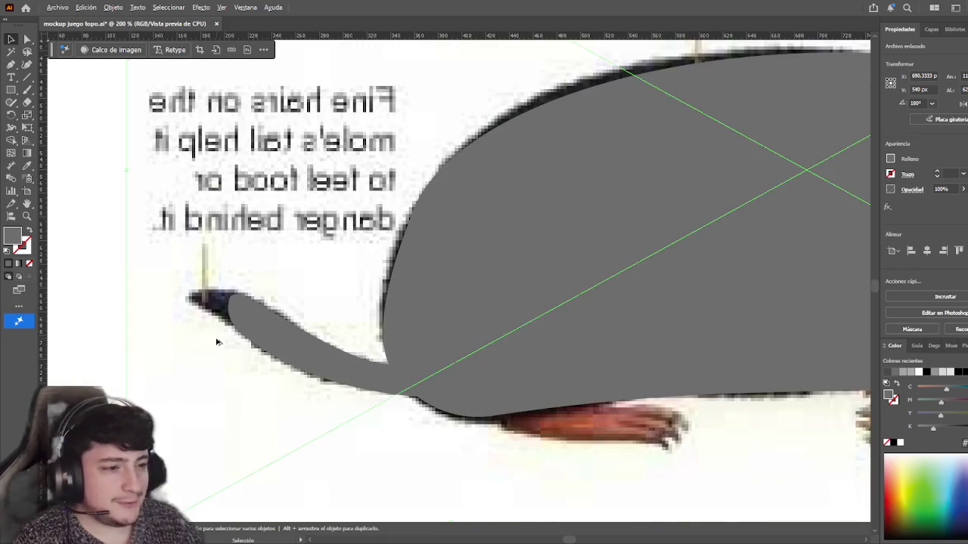
pyautogui.scroll(-2, 219, 343)
pyautogui.hscroll(1, 721, 343)
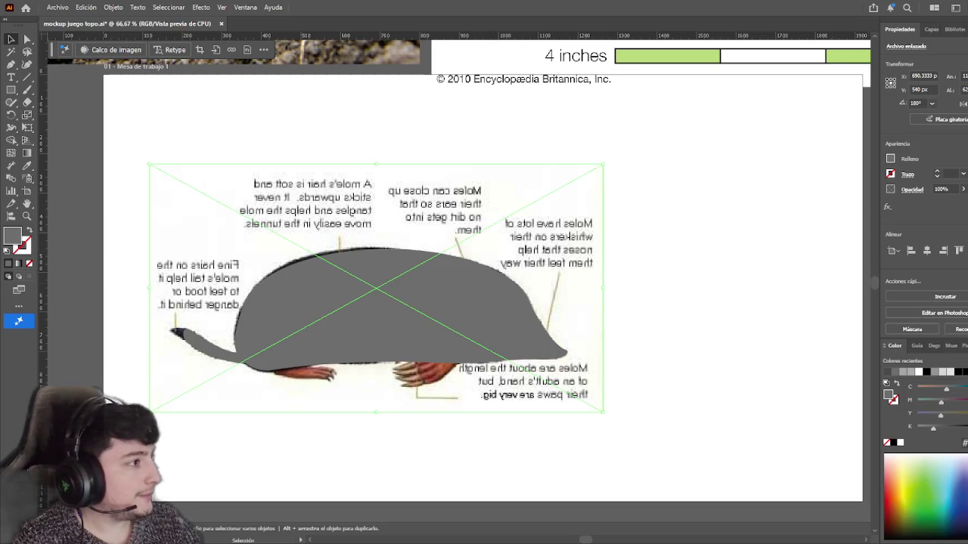
pyautogui.write('50')
pyautogui.press('Return')
pyautogui.write('25')
pyautogui.press('Return')
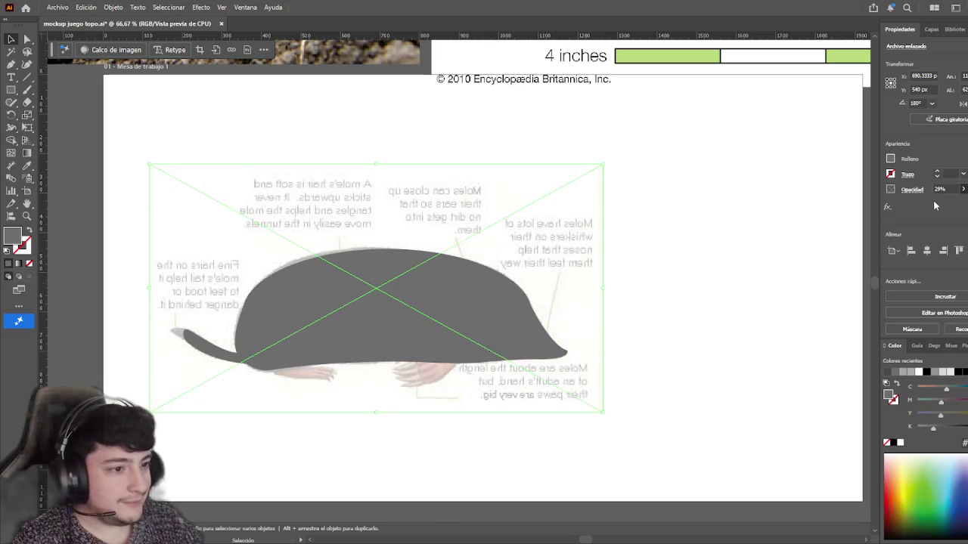
pyautogui.write('11')
pyautogui.press('Return')
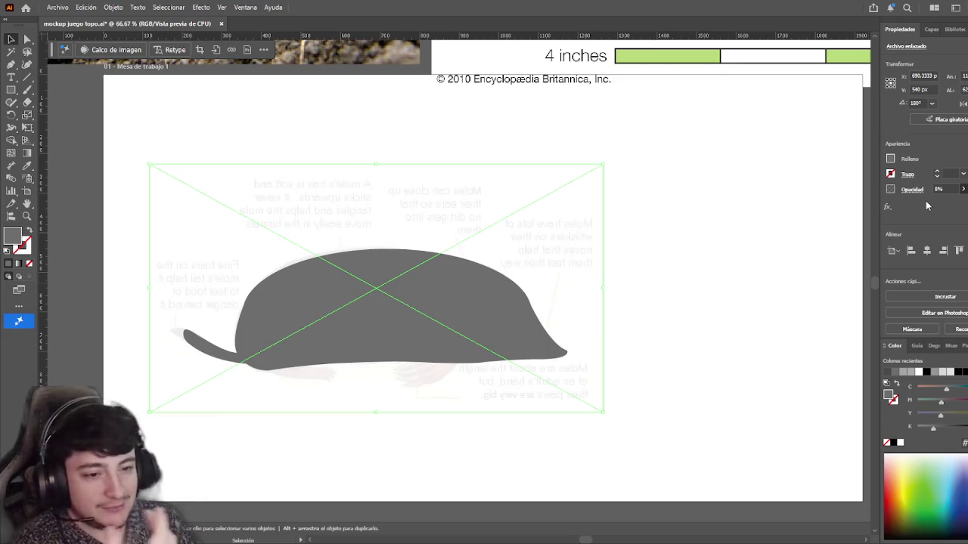
pyautogui.write('100')
pyautogui.press('Return')
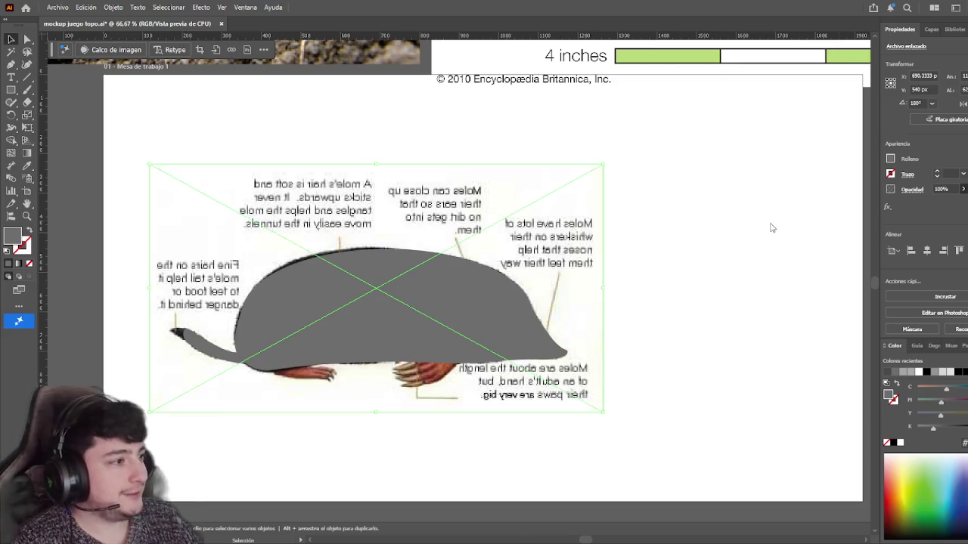
pyautogui.click(663, 272)
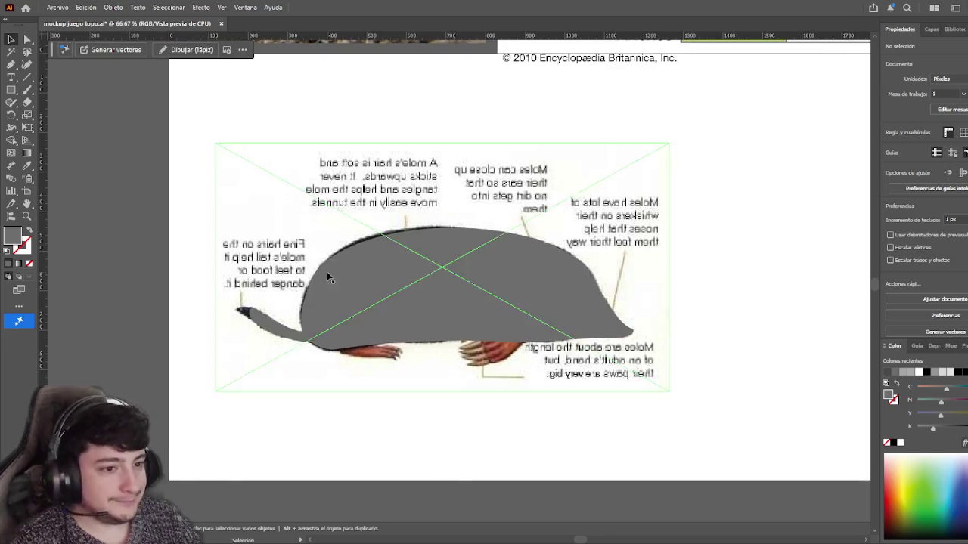
# - Delete the extra anchor on the grey tail's upper edge
pyautogui.click(26, 39)
pyautogui.click(289, 309)
pyautogui.scroll(3, 290, 310)
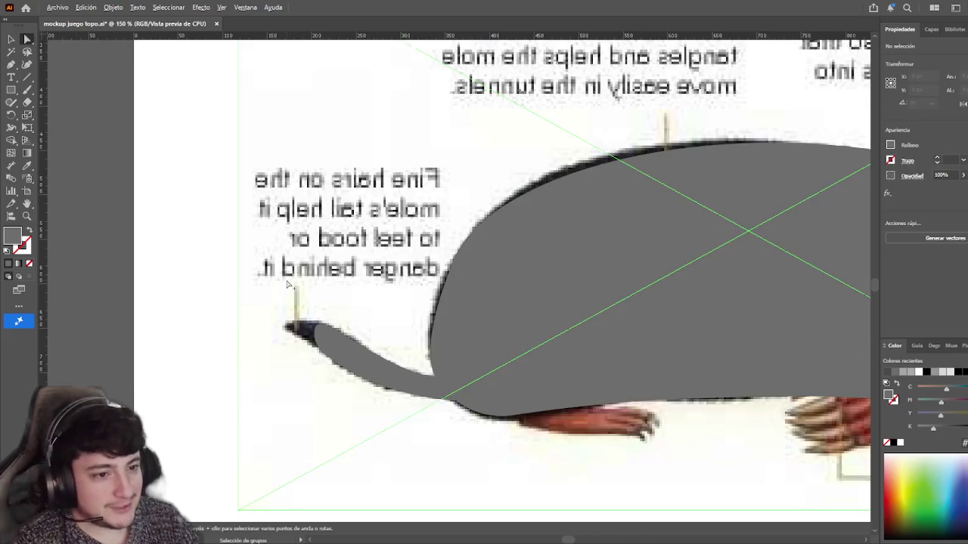
pyautogui.scroll(2, 323, 320)
pyautogui.scroll(1, 326, 323)
pyautogui.click(326, 323)
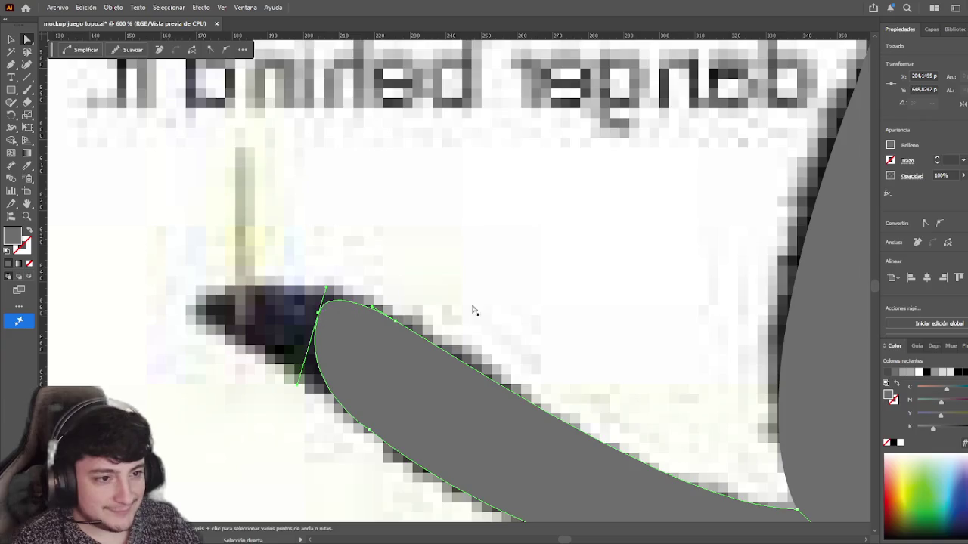
pyautogui.scroll(-3, 434, 268)
pyautogui.hscroll(1, 435, 268)
pyautogui.click(344, 225)
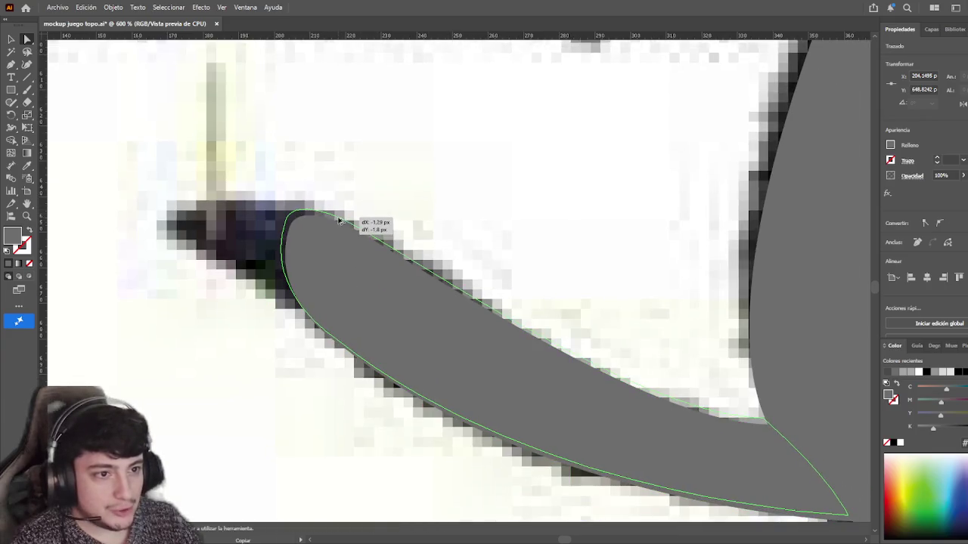
pyautogui.press('a')
pyautogui.click(366, 237)
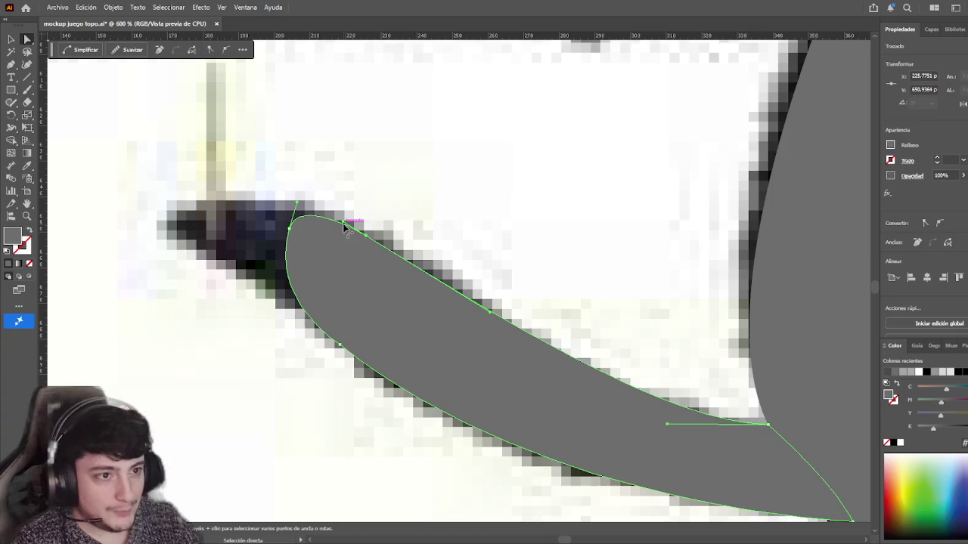
pyautogui.press('Delete')
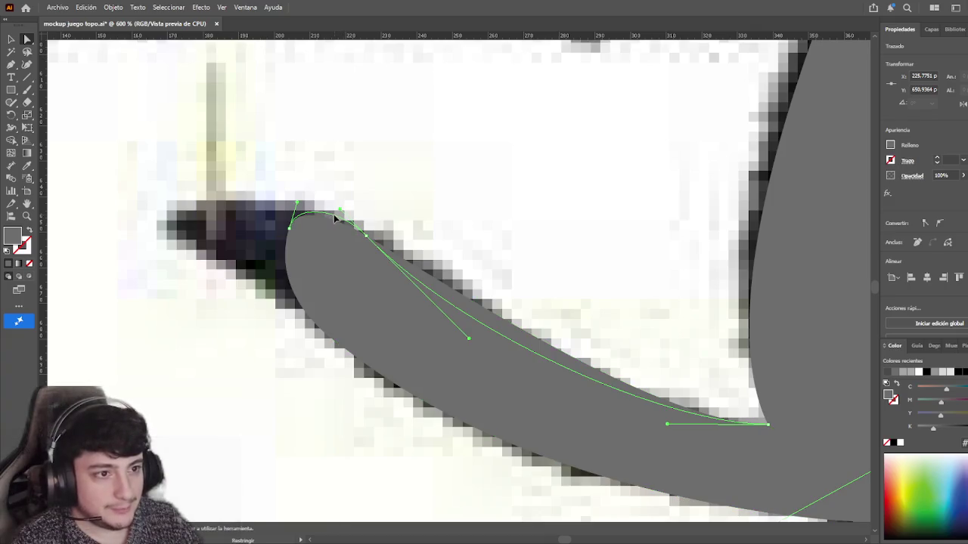
# - Pull the tail's curve segment down to hug the photo's tail edge
pyautogui.click(406, 189)
pyautogui.hotkey('ctrl', '-')
pyautogui.click(323, 279)
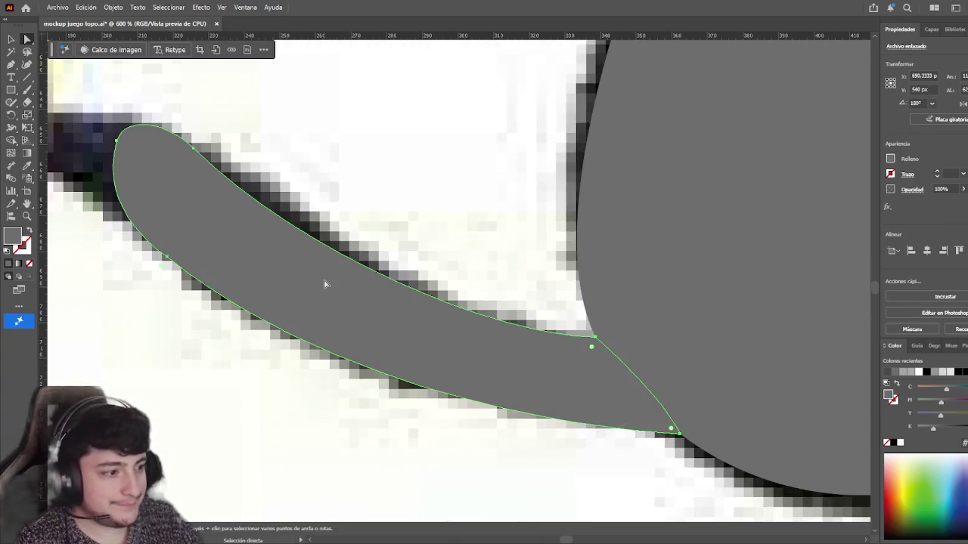
pyautogui.hotkey('ctrl', '-')
pyautogui.moveTo(350, 270); pyautogui.dragTo(350, 332)
# - Check the whole grey silhouette at actual size and start moving the placed mole image
pyautogui.press('v')
pyautogui.click(272, 380)
pyautogui.hotkey('ctrl', '1')
pyautogui.click(462, 346)
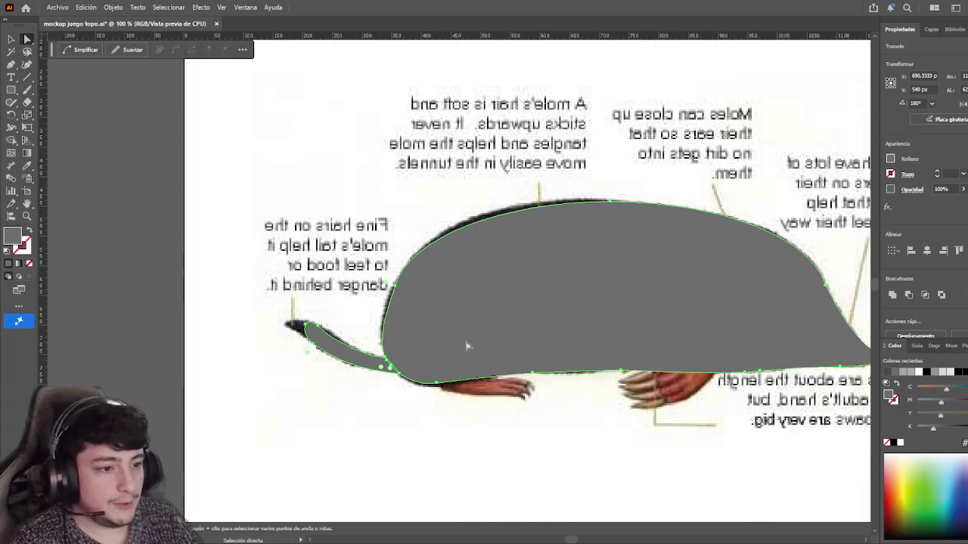
pyautogui.press('h')
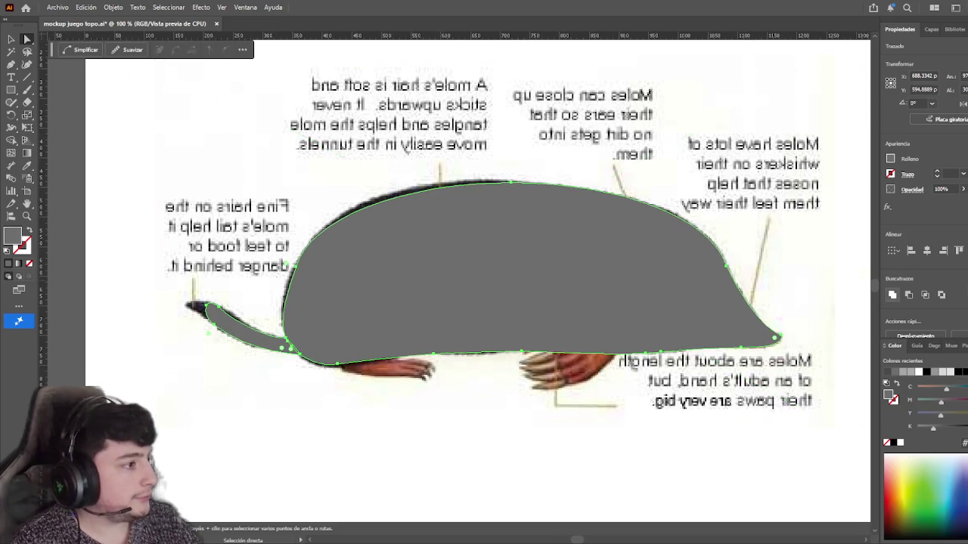
pyautogui.click(666, 213)
pyautogui.click(750, 149)
pyautogui.moveTo(750, 149); pyautogui.dragTo(601, 179)
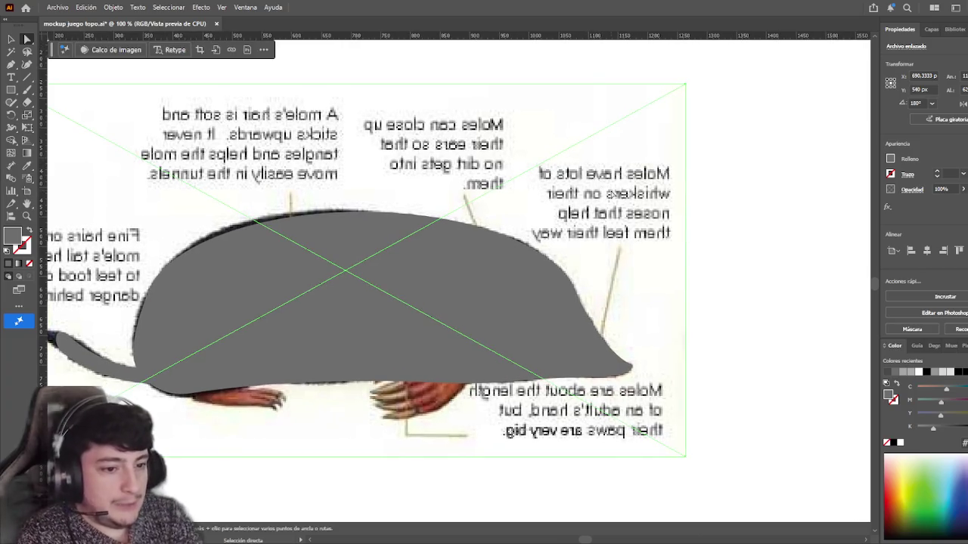
# - Frame the artboard and drag the flipped mole photo off its left side
pyautogui.keyDown('alt'); pyautogui.scroll(-1, 608, 181); pyautogui.keyUp('alt')
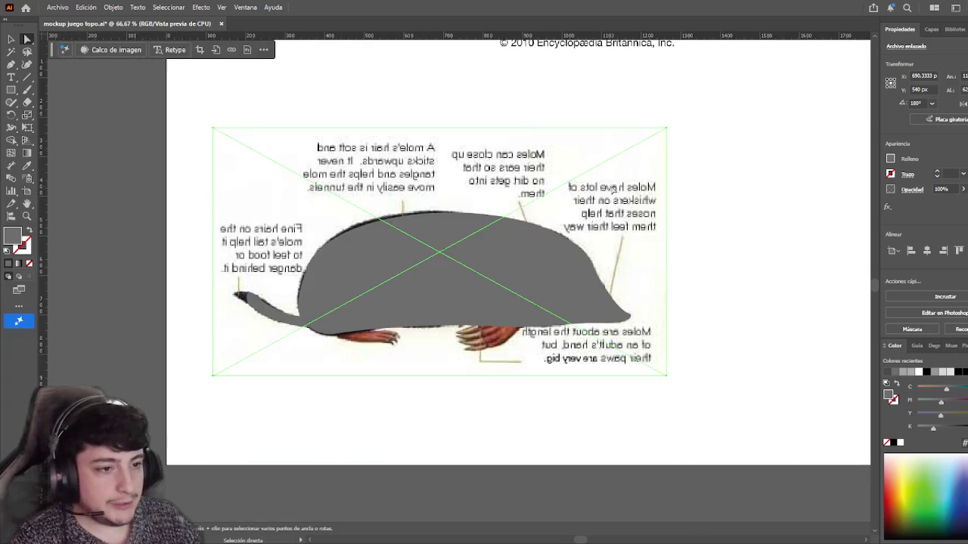
pyautogui.moveTo(611, 172)
pyautogui.mouseDown()
pyautogui.moveTo(561, 383)
pyautogui.moveTo(526, 467)
pyautogui.moveTo(446, 513)
pyautogui.moveTo(354, 529)
pyautogui.mouseUp()
pyautogui.moveTo(482, 380); pyautogui.dragTo(457, 422)
pyautogui.keyDown('alt'); pyautogui.scroll(-2, 401, 456); pyautogui.keyUp('alt')
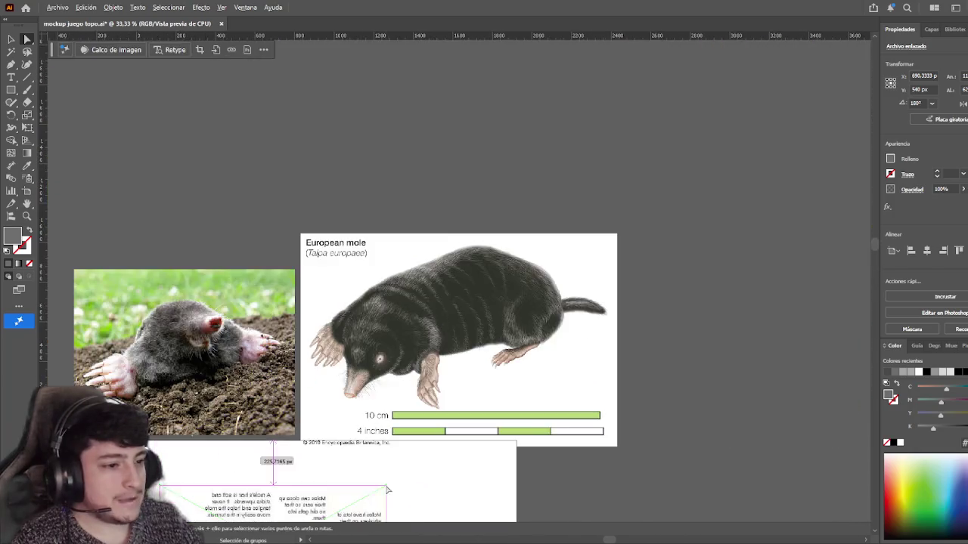
pyautogui.moveTo(401, 455); pyautogui.dragTo(490, 235)
pyautogui.moveTo(448, 298)
pyautogui.mouseDown()
pyautogui.moveTo(242, 298)
pyautogui.moveTo(447, 267)
pyautogui.moveTo(353, 267)
pyautogui.mouseUp()
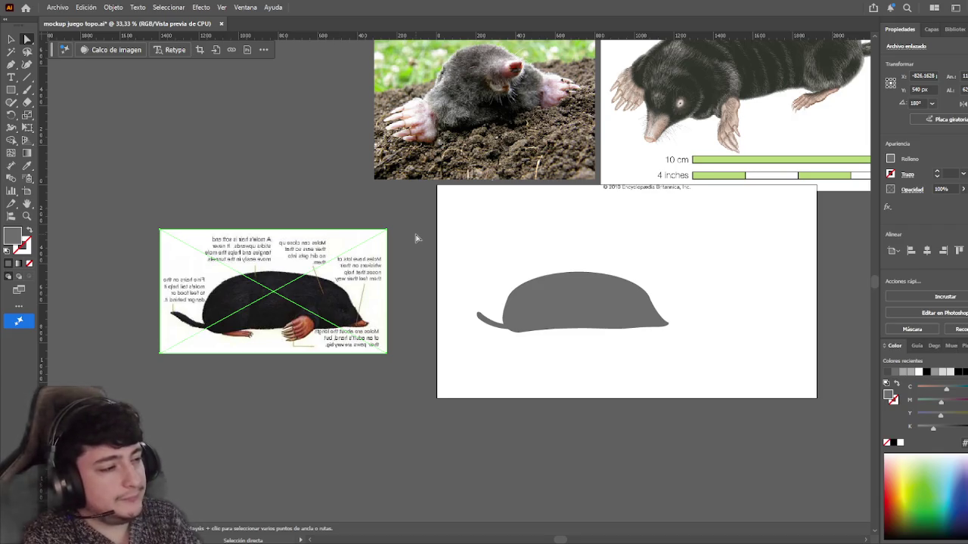
pyautogui.moveTo(468, 227); pyautogui.dragTo(425, 222)
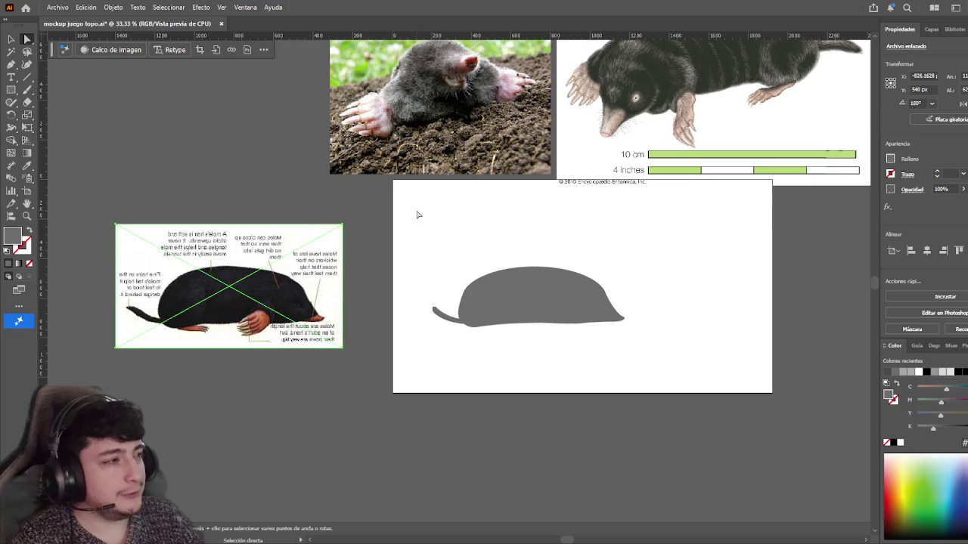
# - Show the taladro-plug layer again and move the grey mole shape to the artboard's top-left
pyautogui.click(931, 29)
pyautogui.click(864, 77)
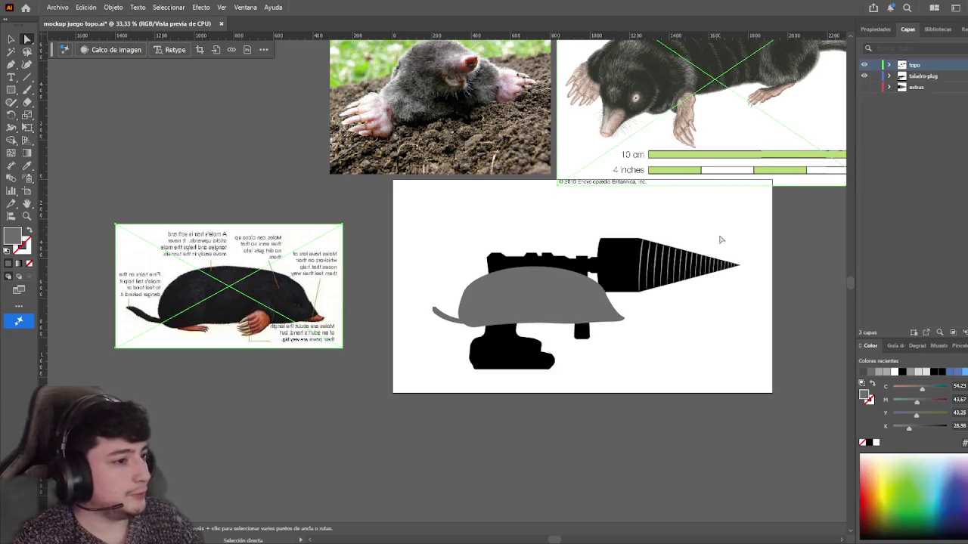
pyautogui.click(619, 363)
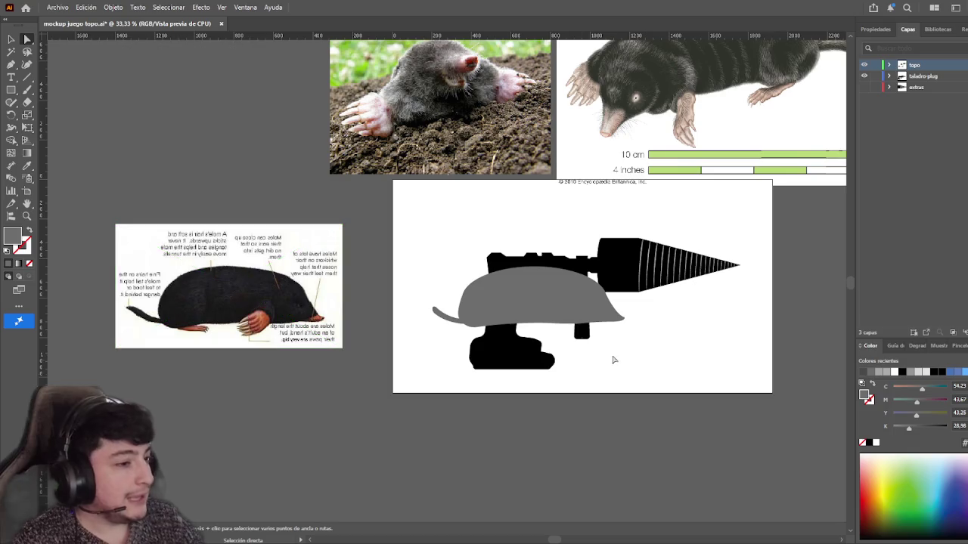
pyautogui.click(550, 314)
pyautogui.scroll(1, 499, 210)
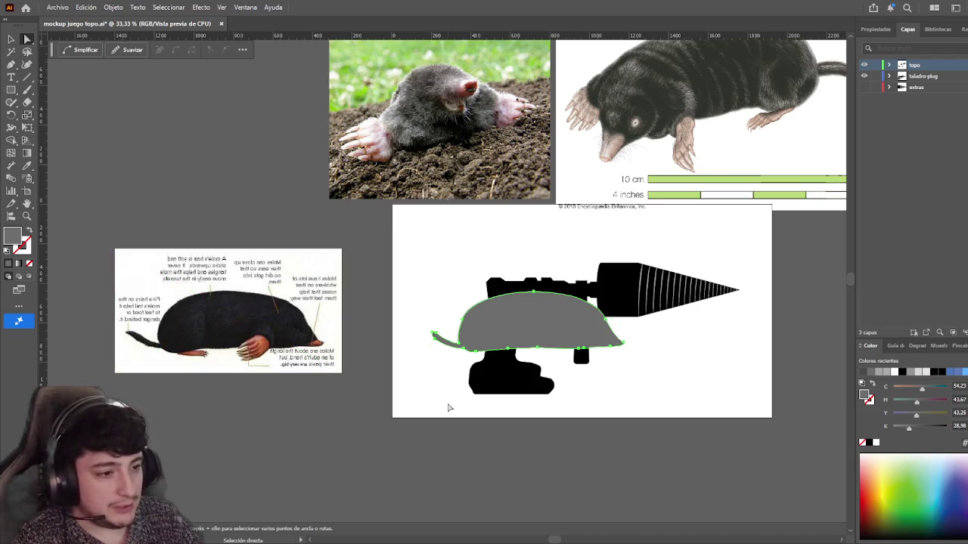
pyautogui.press('v')
pyautogui.moveTo(555, 329); pyautogui.dragTo(479, 271)
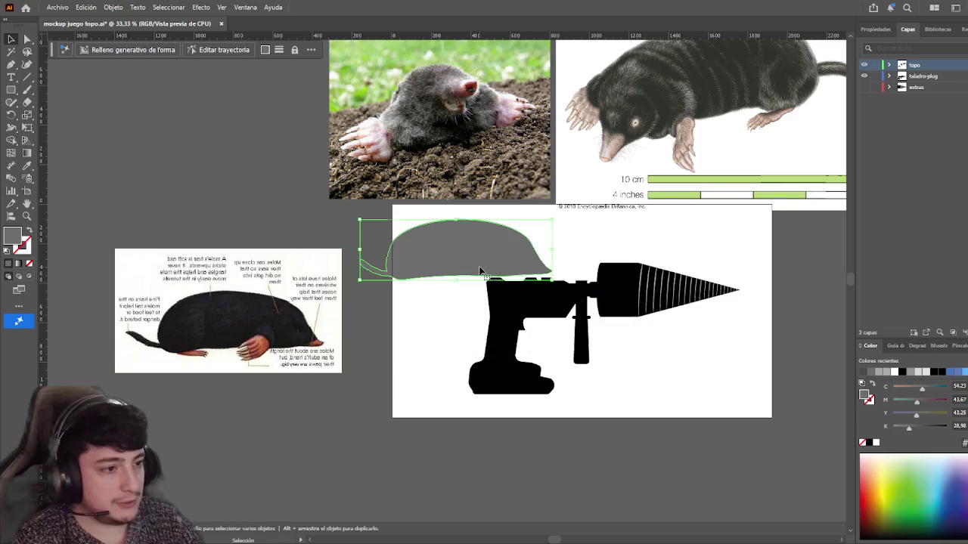
pyautogui.click(684, 375)
# - Try rotating and shifting the grey mole shape, then undo the shift and the rotation
pyautogui.hscroll(1, 666, 376)
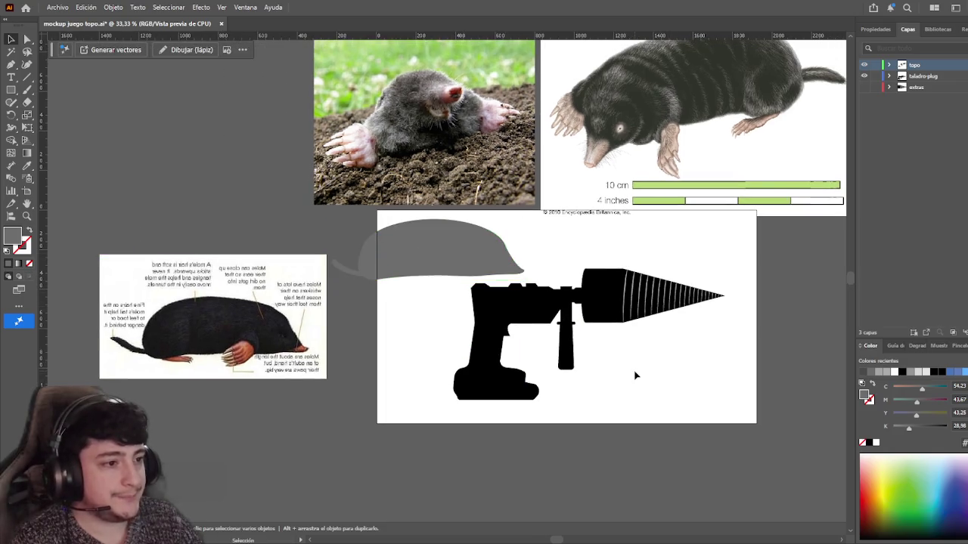
pyautogui.moveTo(451, 264); pyautogui.dragTo(474, 262)
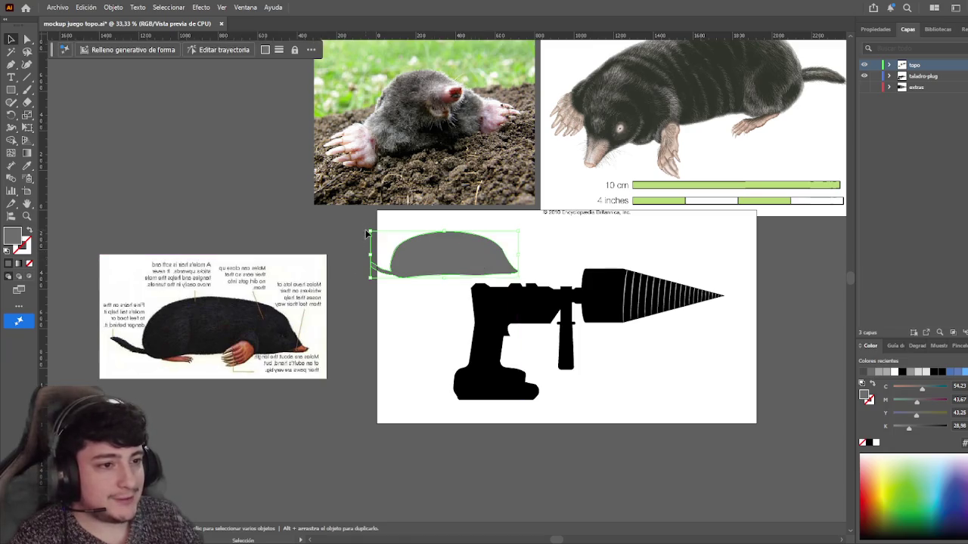
pyautogui.moveTo(367, 230); pyautogui.dragTo(434, 384)
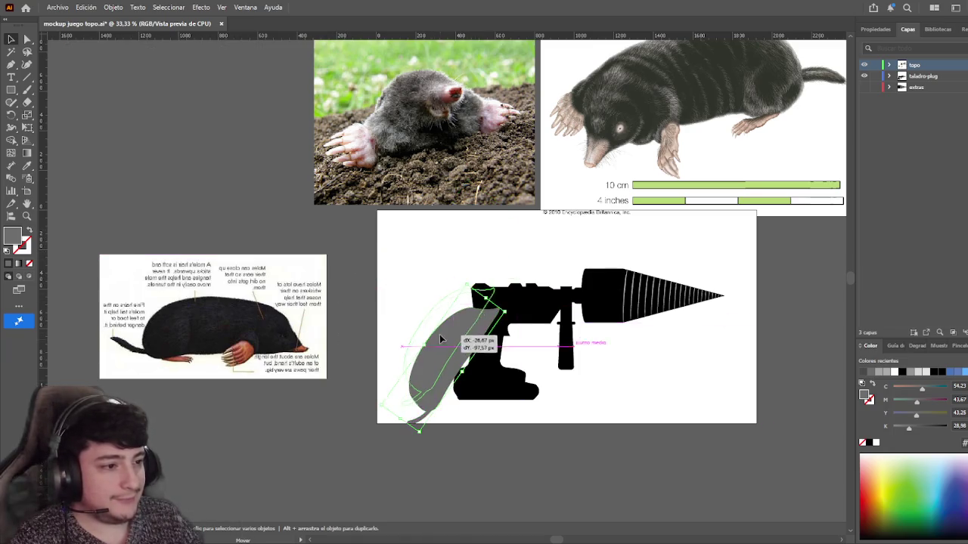
pyautogui.click(634, 437)
pyautogui.moveTo(452, 333); pyautogui.dragTo(468, 332)
pyautogui.click(652, 421)
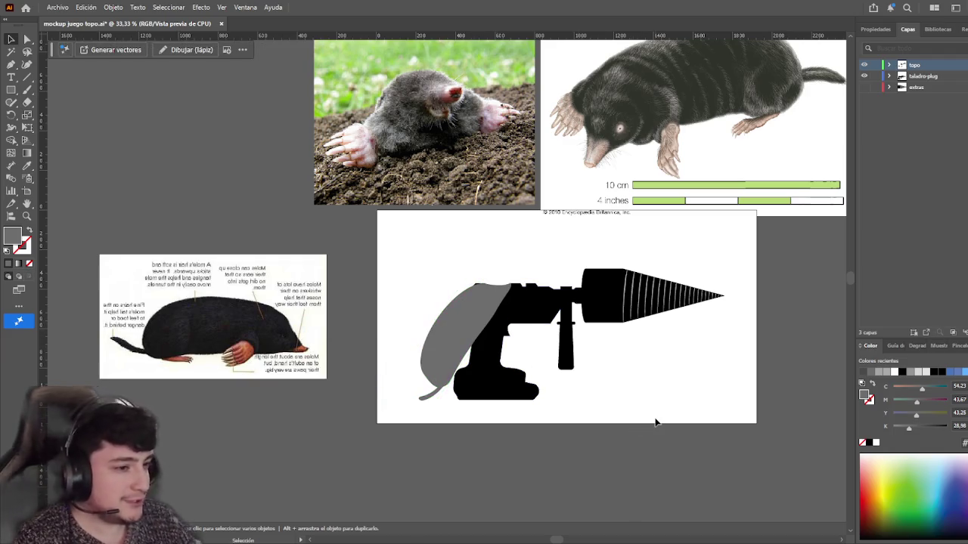
pyautogui.hotkey('ctrl', 'z')
pyautogui.hotkey('ctrl', 'z')
pyautogui.hotkey('ctrl', 'z')
pyautogui.hotkey('ctrl', 'z')
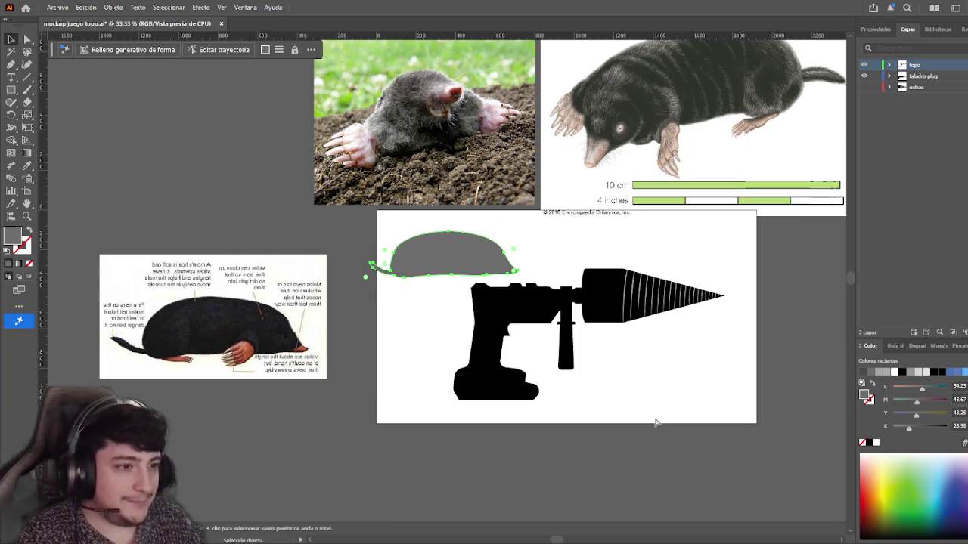
pyautogui.hotkey('ctrl', 'z')
# - Nudge the upright grey mole shape slightly up-right and reselect it
pyautogui.moveTo(453, 258); pyautogui.dragTo(463, 251)
pyautogui.click(609, 263)
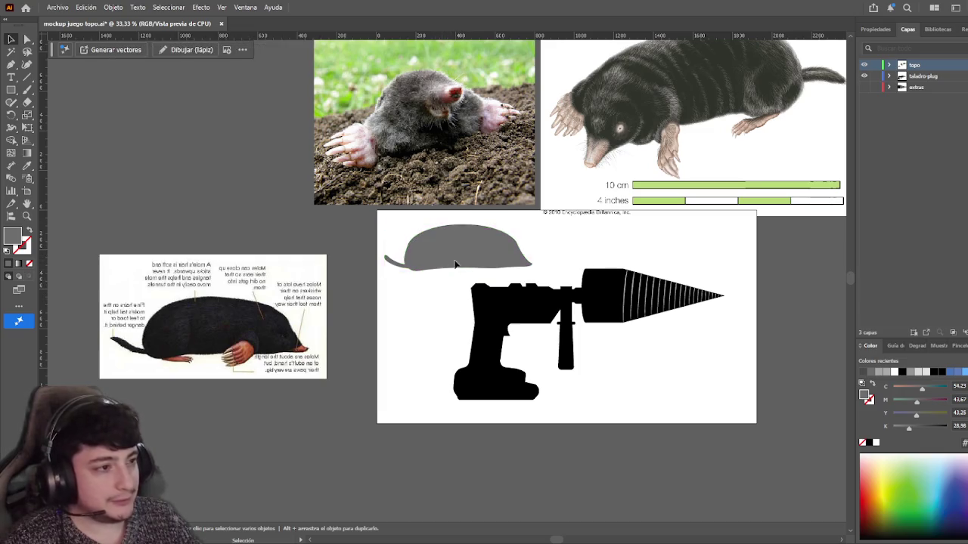
pyautogui.click(464, 245)
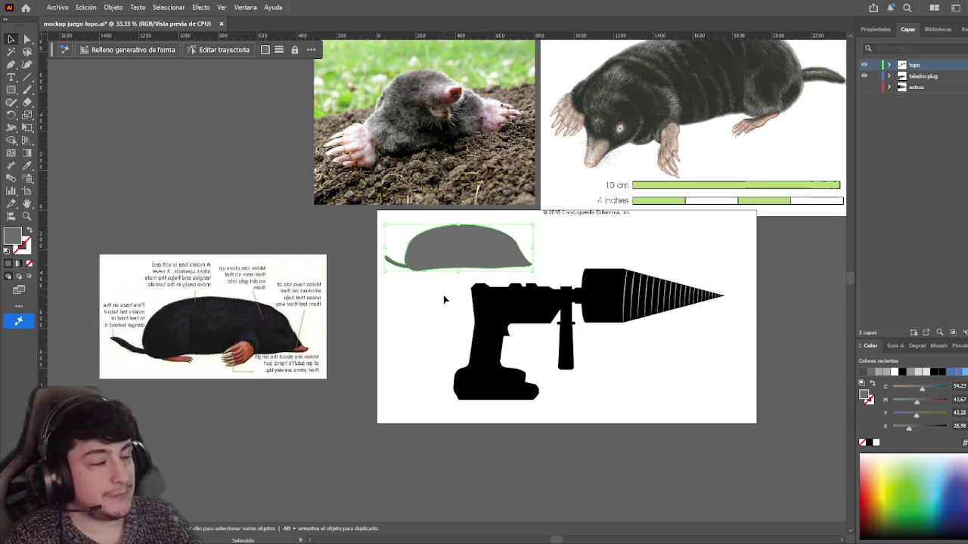
# - Shift the grey mole shape a few pixels down-right, deselect, and marquee-select it again
pyautogui.moveTo(431, 259)
pyautogui.mouseDown()
pyautogui.moveTo(435, 268)
pyautogui.moveTo(442, 260)
pyautogui.mouseUp()
pyautogui.click(426, 287)
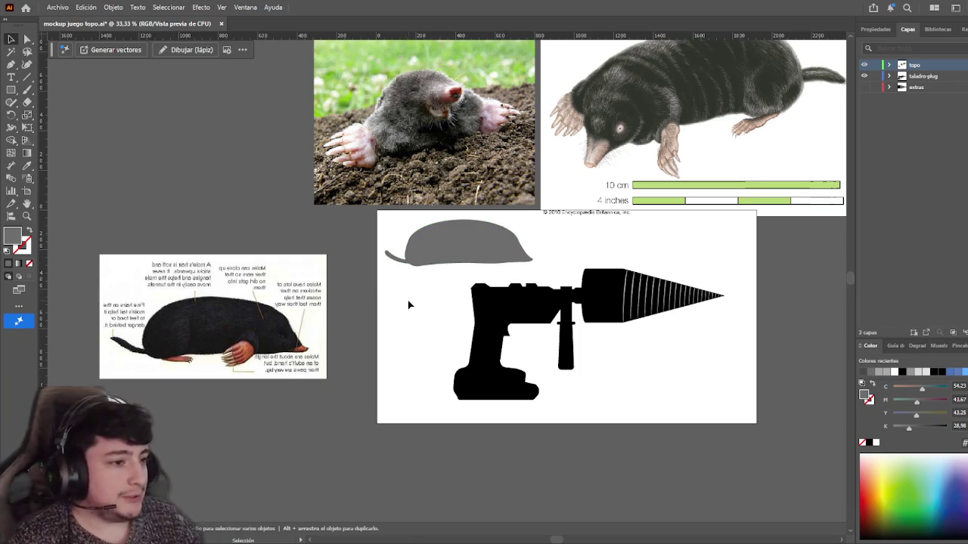
pyautogui.moveTo(390, 287)
pyautogui.mouseDown()
pyautogui.moveTo(442, 260)
pyautogui.moveTo(452, 280)
pyautogui.mouseUp()
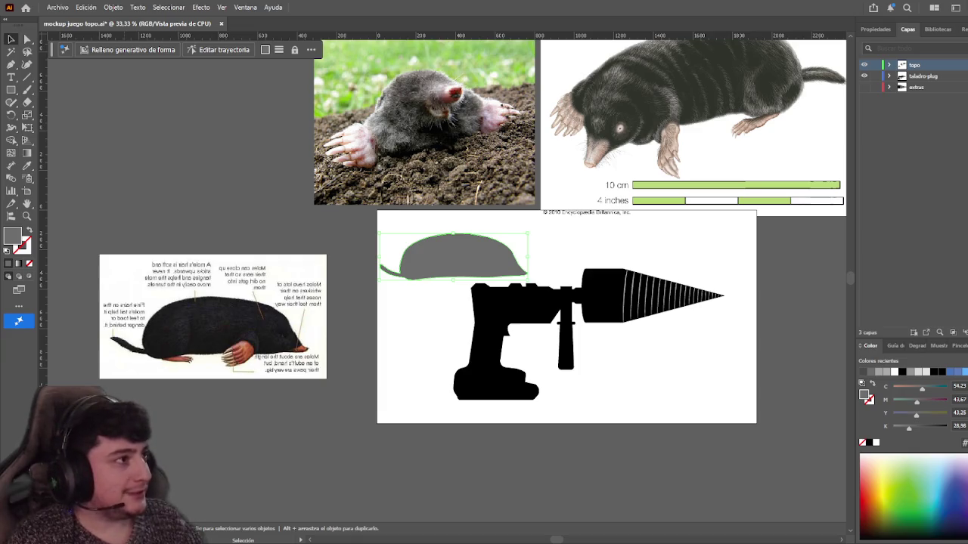
# - Drag the grey mole shape left onto empty canvas and fill it with pink
pyautogui.moveTo(433, 261); pyautogui.dragTo(452, 256)
pyautogui.click(437, 313)
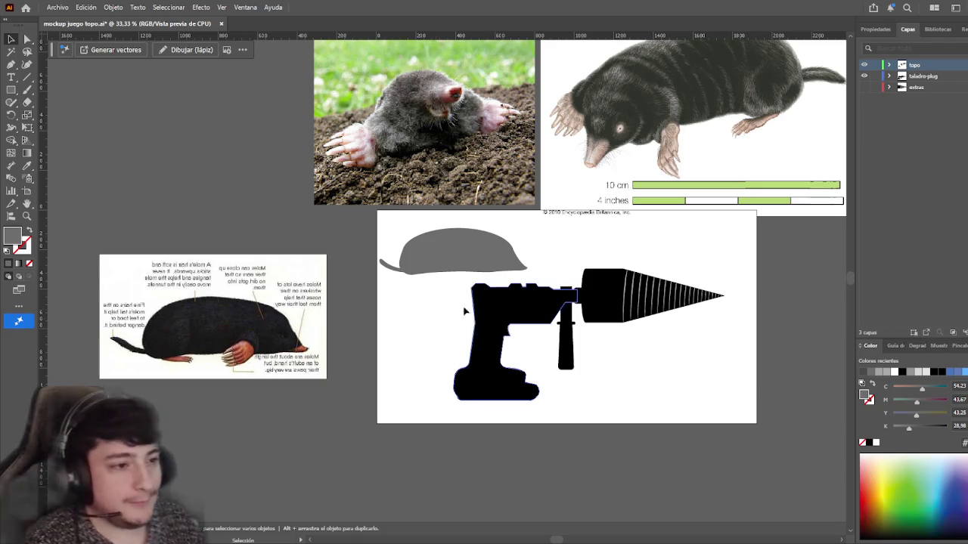
pyautogui.hscroll(-1, 436, 313)
pyautogui.click(474, 247)
pyautogui.moveTo(473, 242); pyautogui.dragTo(248, 175)
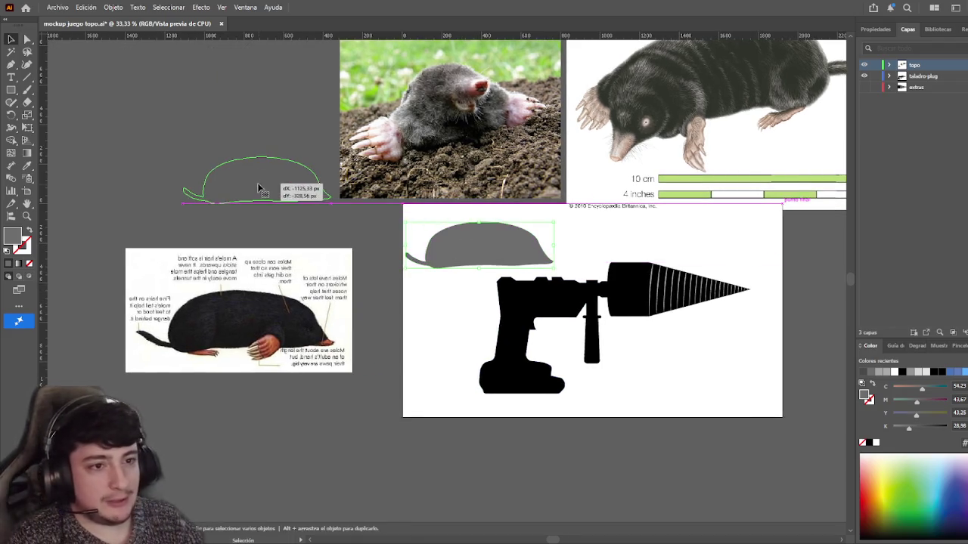
pyautogui.scroll(1, 438, 328)
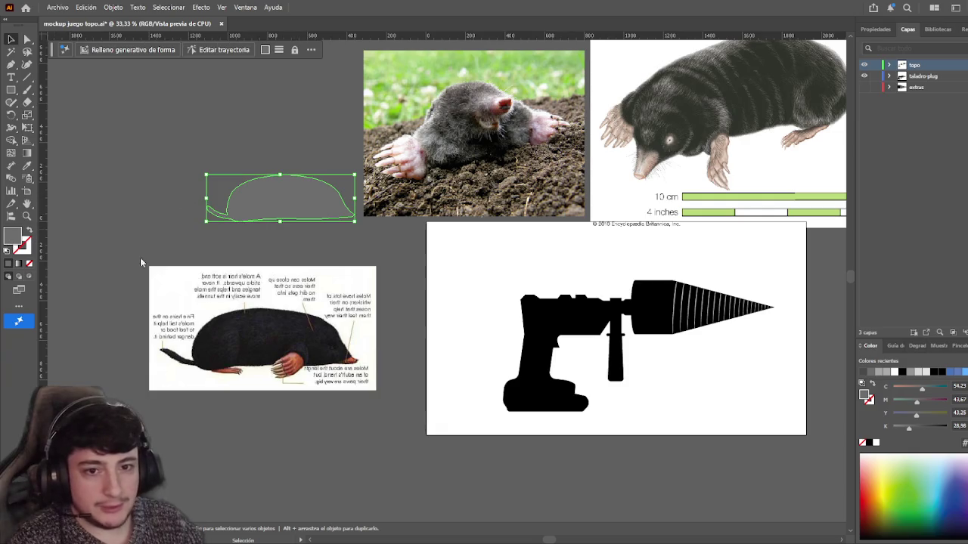
pyautogui.click(363, 258)
# - Select the pink mole shape and the mole reference images in turn, then deselect all
pyautogui.moveTo(435, 255); pyautogui.dragTo(400, 224)
pyautogui.click(270, 150)
pyautogui.click(355, 219)
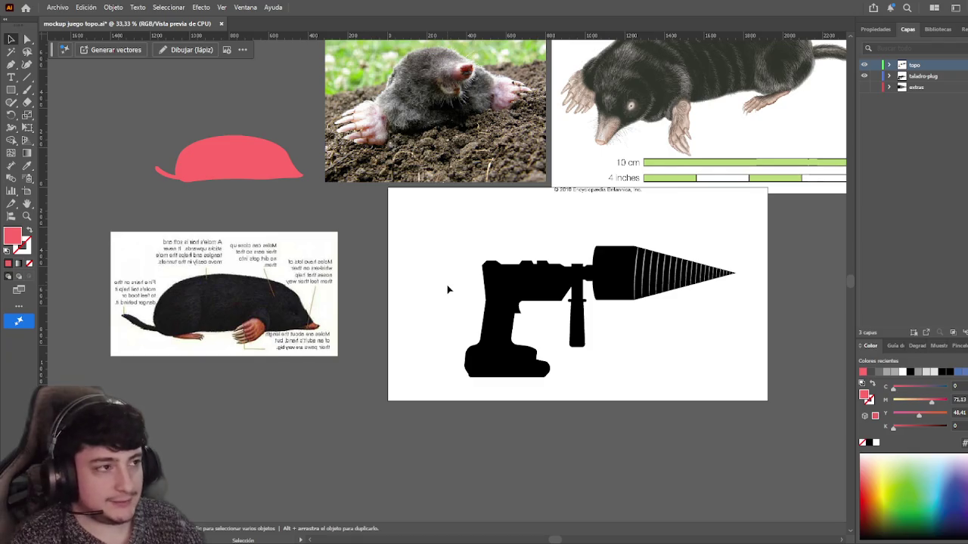
pyautogui.scroll(1, 446, 302)
pyautogui.scroll(1, 469, 287)
pyautogui.click(456, 143)
pyautogui.click(652, 182)
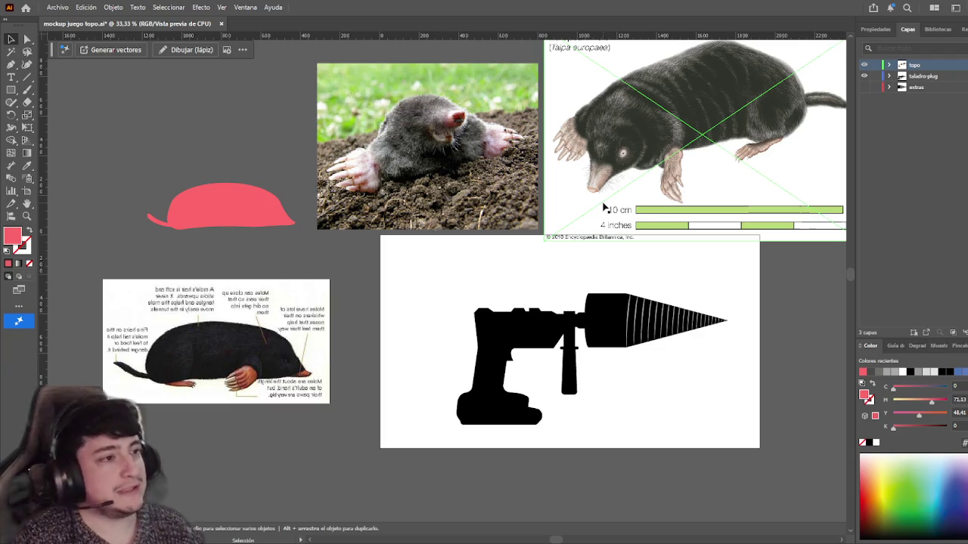
pyautogui.hotkey('ctrl', 'shift', 'a')
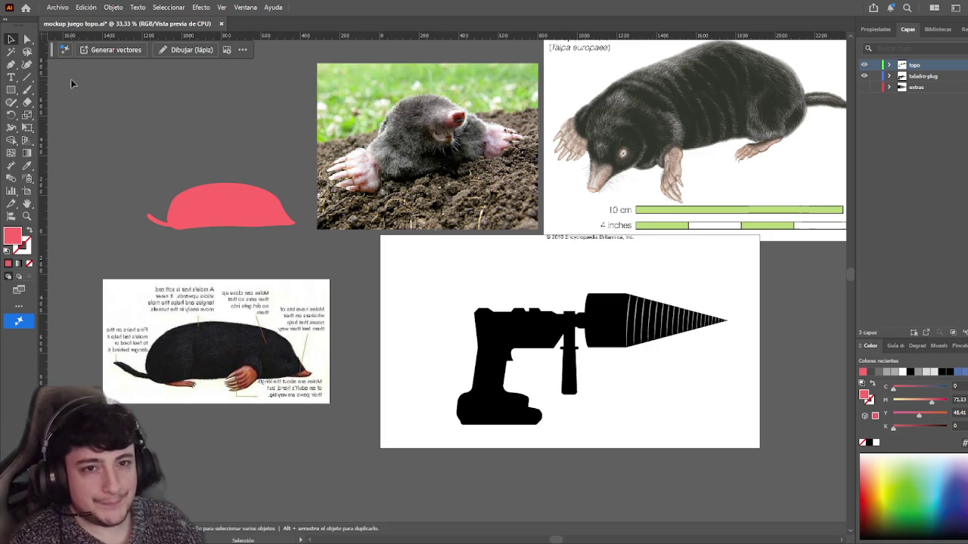
pyautogui.click(248, 210)
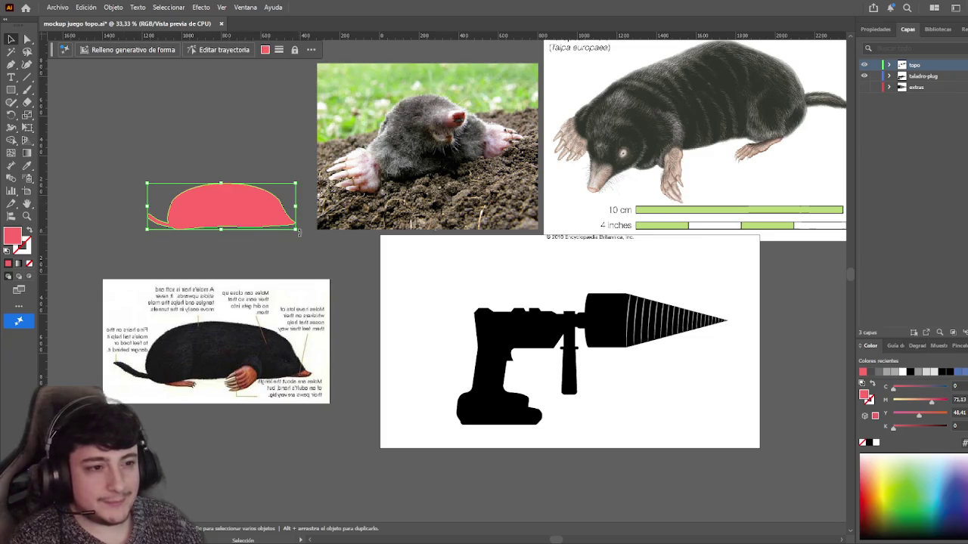
pyautogui.click(322, 251)
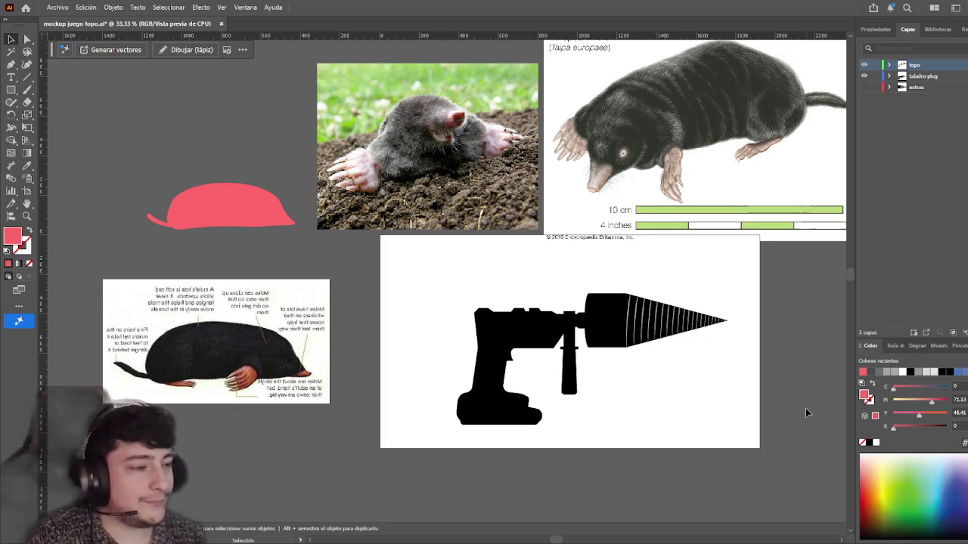
pyautogui.moveTo(344, 279); pyautogui.dragTo(415, 282)
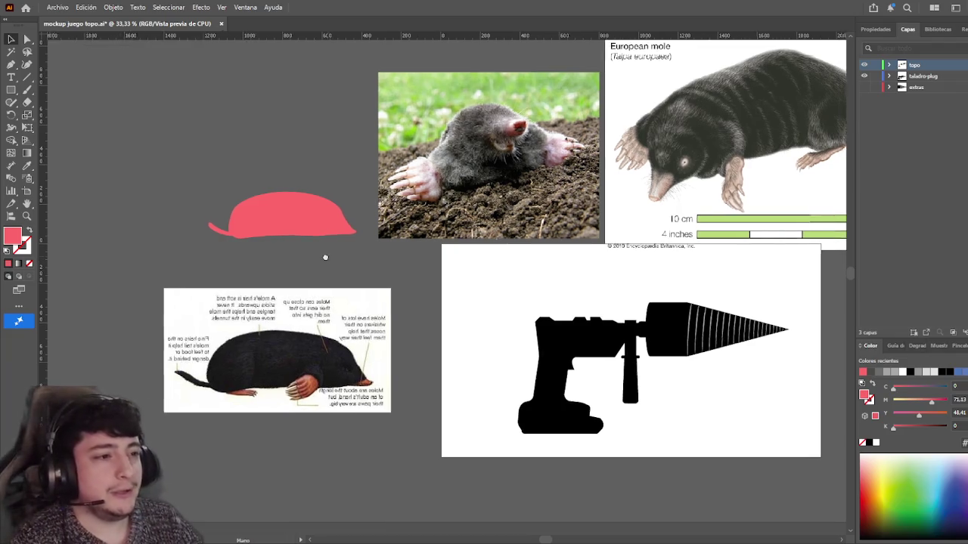
# - Raise the European mole illustration slightly to align it with the mole photo
pyautogui.moveTo(336, 258); pyautogui.dragTo(246, 254)
pyautogui.scroll(1, 306, 269)
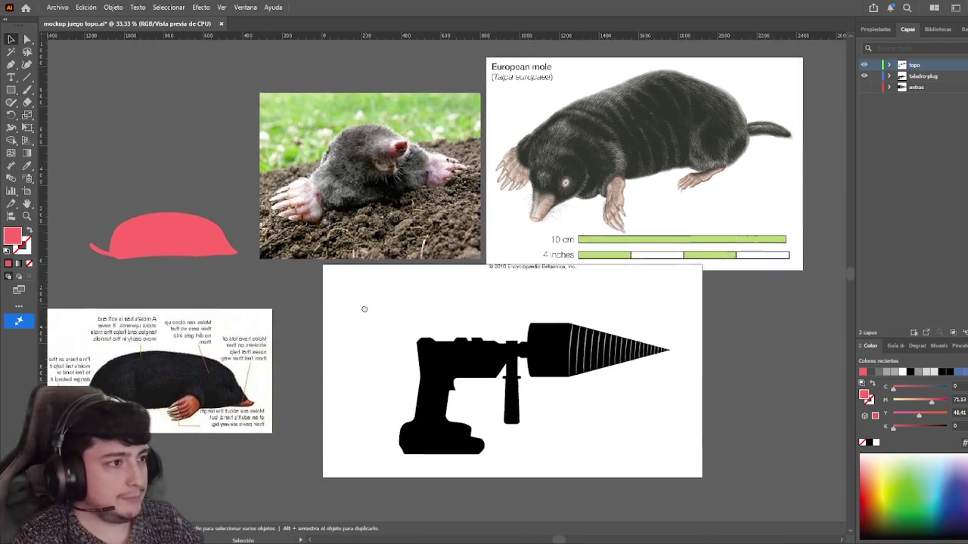
pyautogui.click(602, 246)
pyautogui.moveTo(603, 246); pyautogui.dragTo(602, 235)
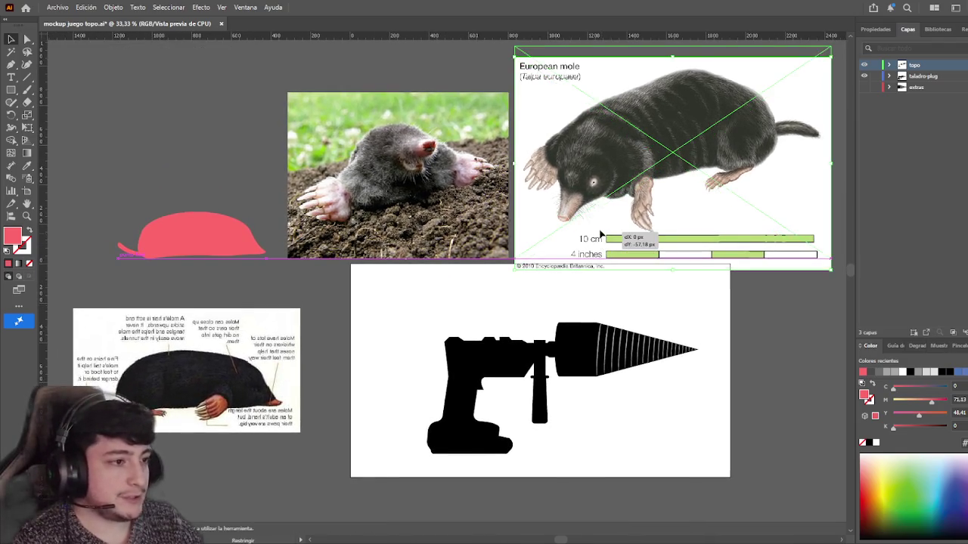
pyautogui.click(443, 296)
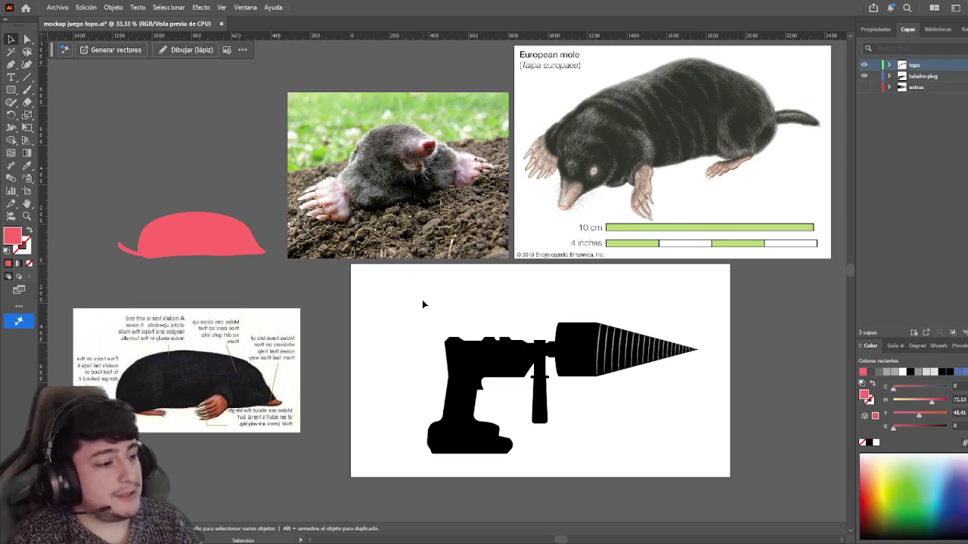
# - Move the pink mole shape slightly down-right toward the drill artboard, then pick the Rectangle tool
pyautogui.scroll(-1, 620, 389)
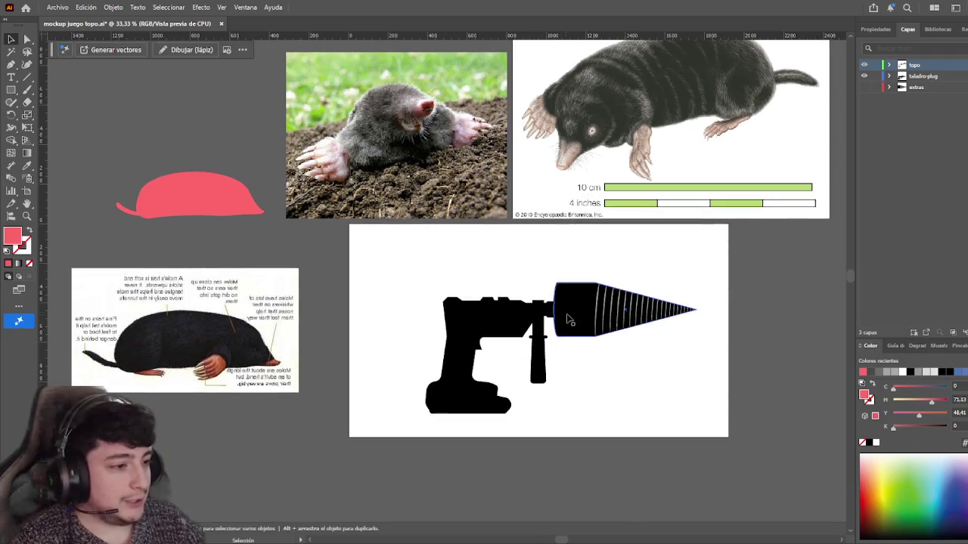
pyautogui.hscroll(-1, 583, 378)
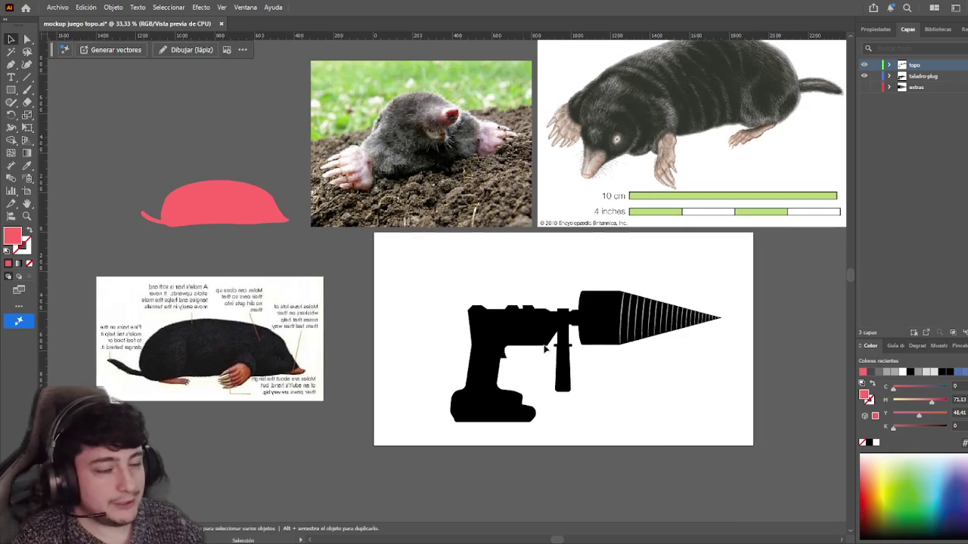
pyautogui.scroll(1, 583, 378)
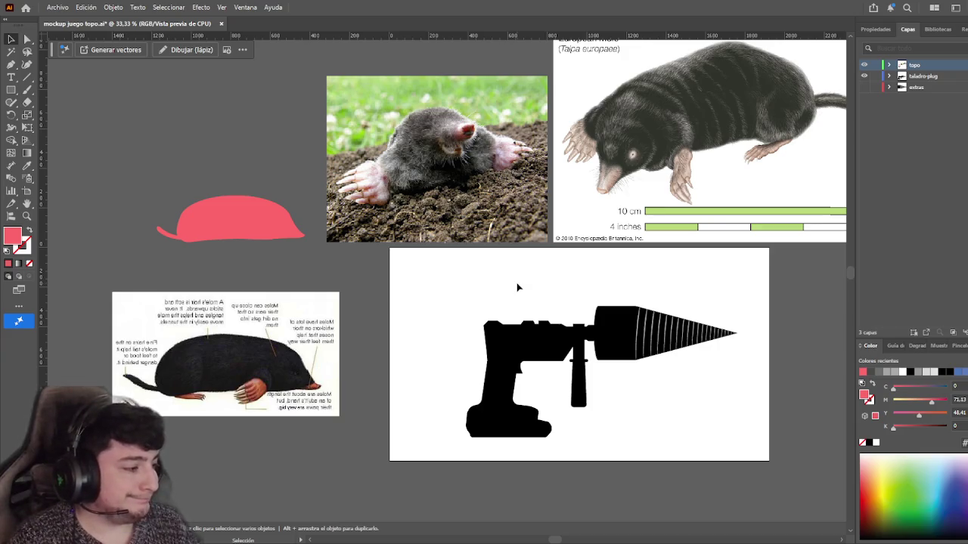
pyautogui.moveTo(518, 287); pyautogui.dragTo(502, 303)
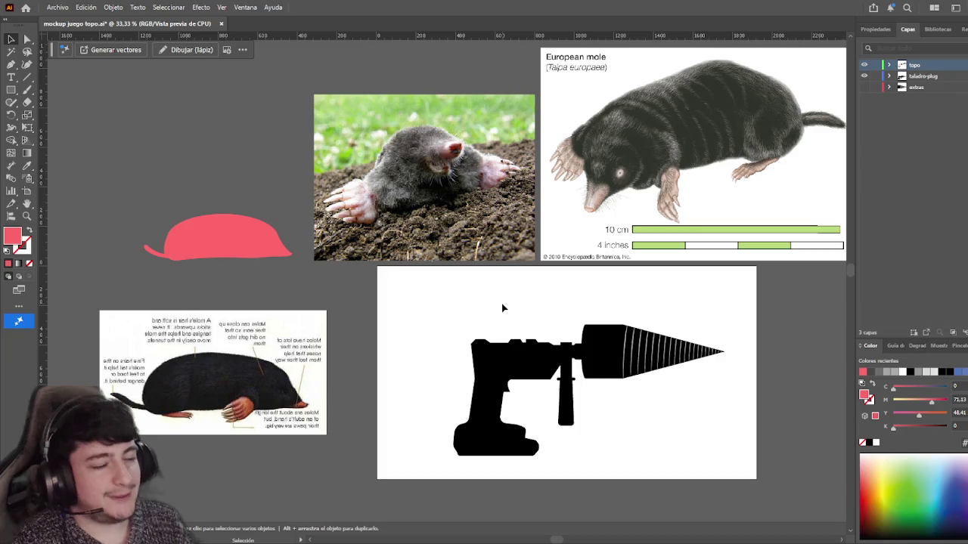
pyautogui.moveTo(502, 307); pyautogui.dragTo(458, 295)
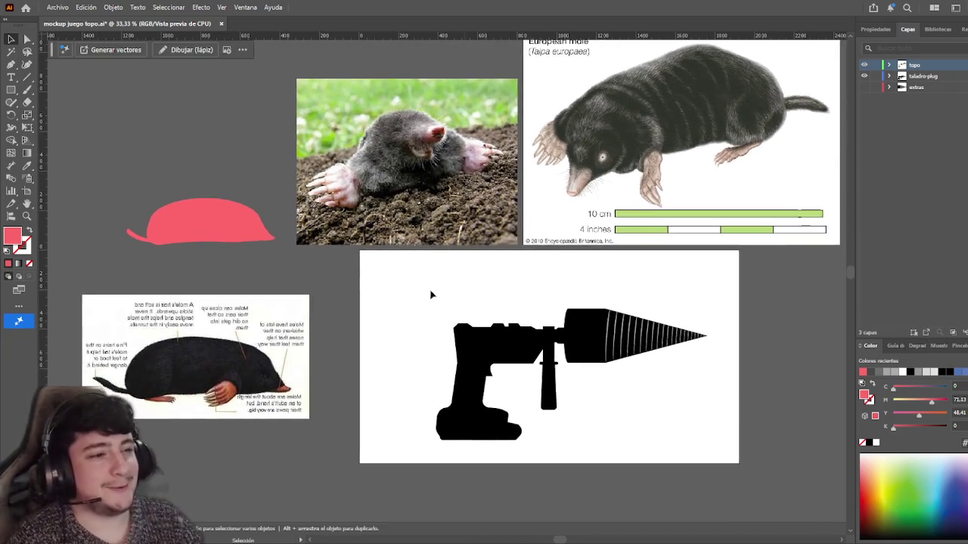
pyautogui.moveTo(200, 223); pyautogui.dragTo(223, 252)
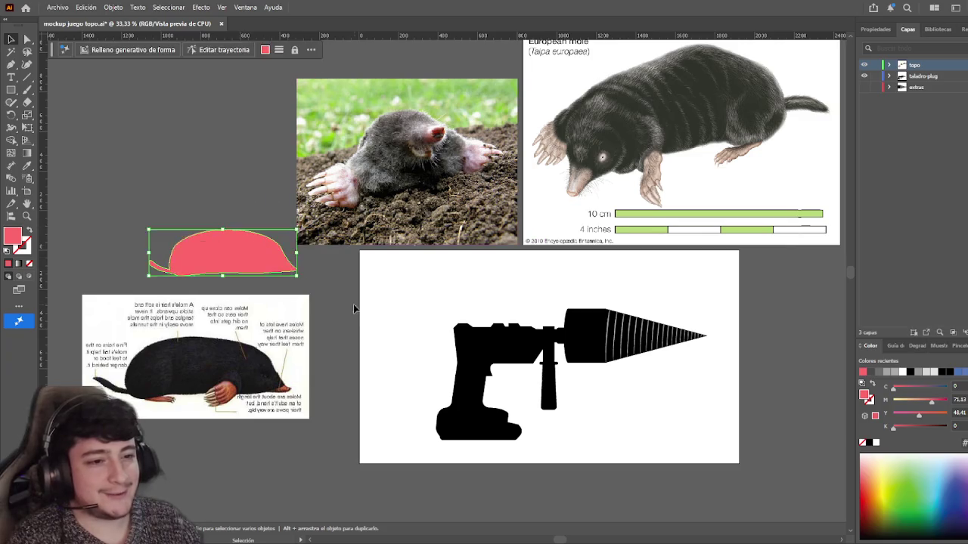
pyautogui.click(353, 304)
pyautogui.scroll(3, 354, 304)
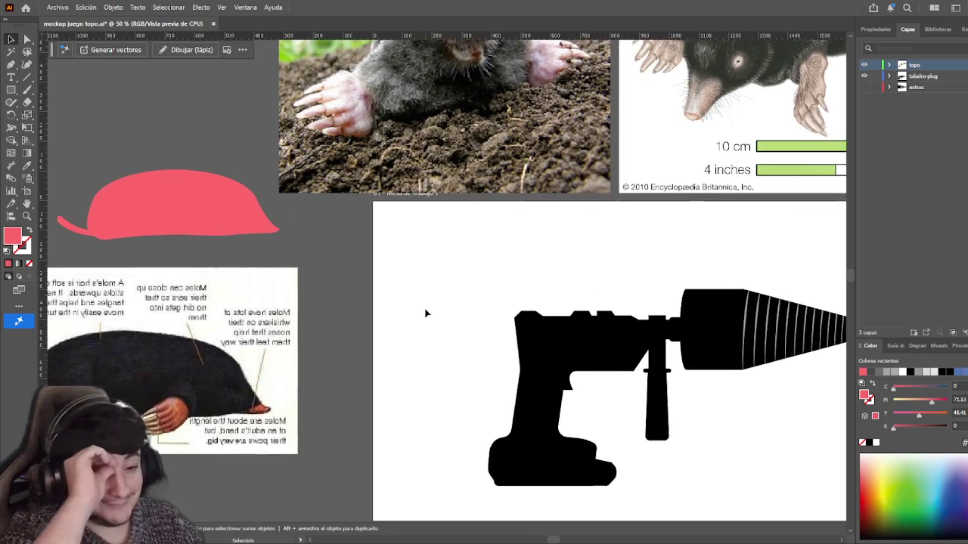
pyautogui.hscroll(-2, 425, 303)
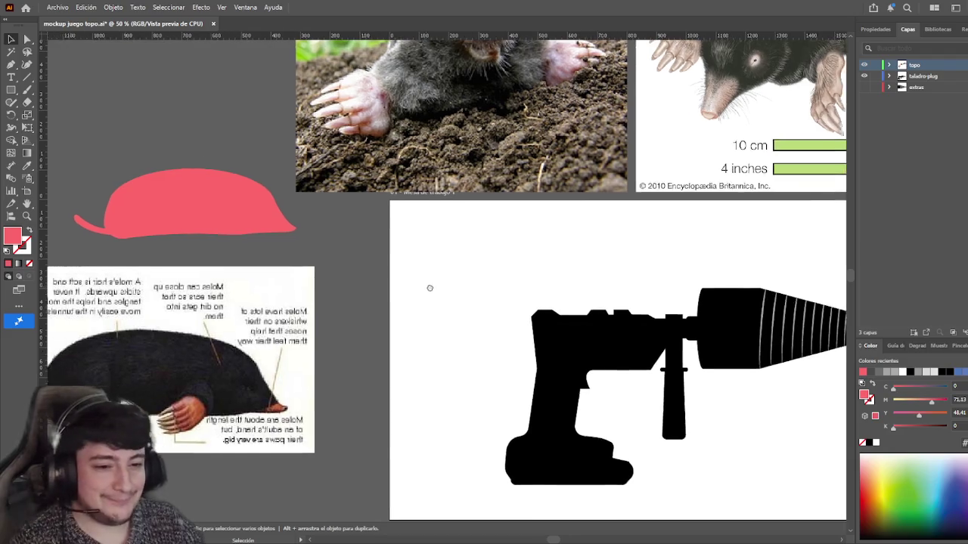
pyautogui.click(10, 90)
# - Draw a thin pink rectangle on the drill artboard, move it left, and tilt it about 15° clockwise
pyautogui.hscroll(2, 408, 257)
pyautogui.moveTo(370, 236)
pyautogui.mouseDown()
pyautogui.moveTo(371, 276)
pyautogui.moveTo(438, 350)
pyautogui.mouseUp()
pyautogui.press('v')
pyautogui.moveTo(404, 270); pyautogui.dragTo(374, 269)
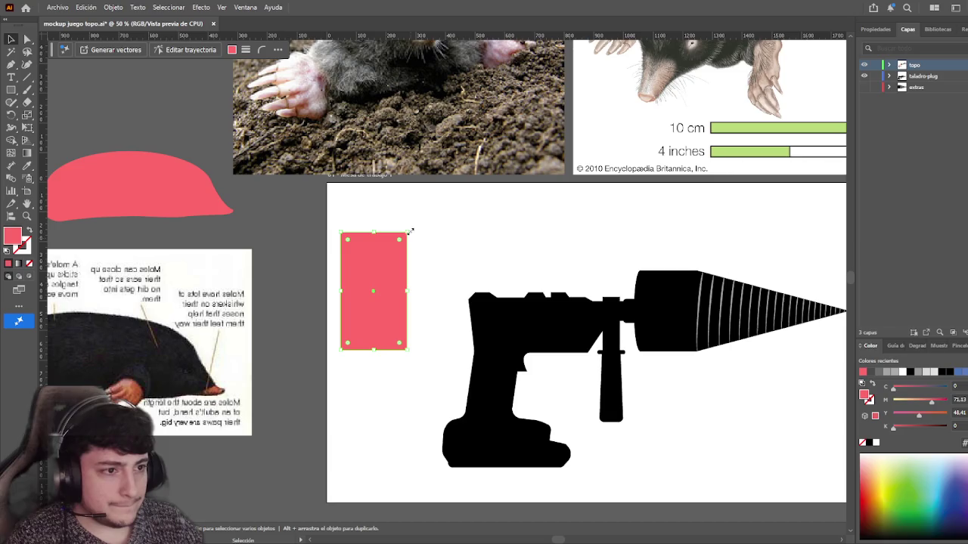
pyautogui.moveTo(410, 231)
pyautogui.mouseDown()
pyautogui.moveTo(494, 237)
pyautogui.moveTo(373, 390)
pyautogui.mouseUp()
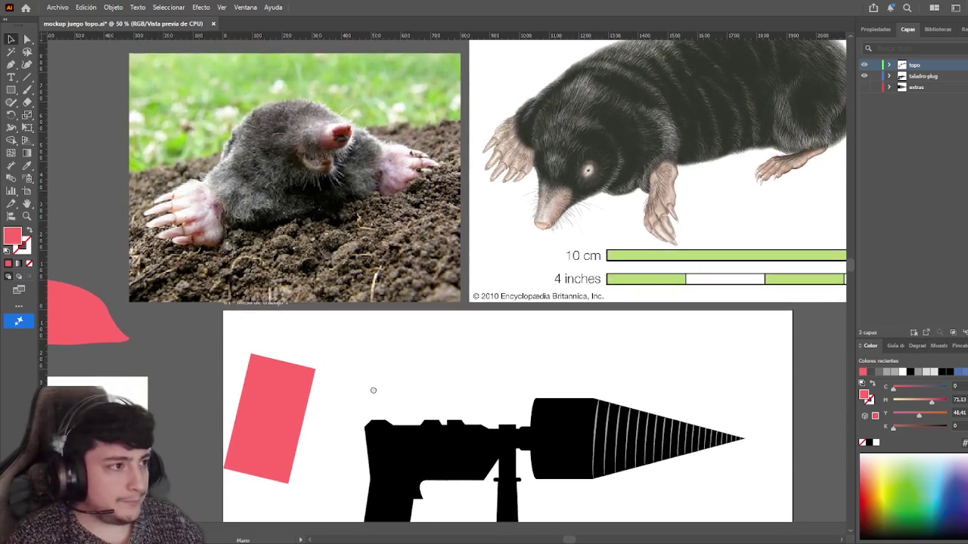
pyautogui.click(295, 413)
pyautogui.moveTo(431, 381); pyautogui.dragTo(462, 309)
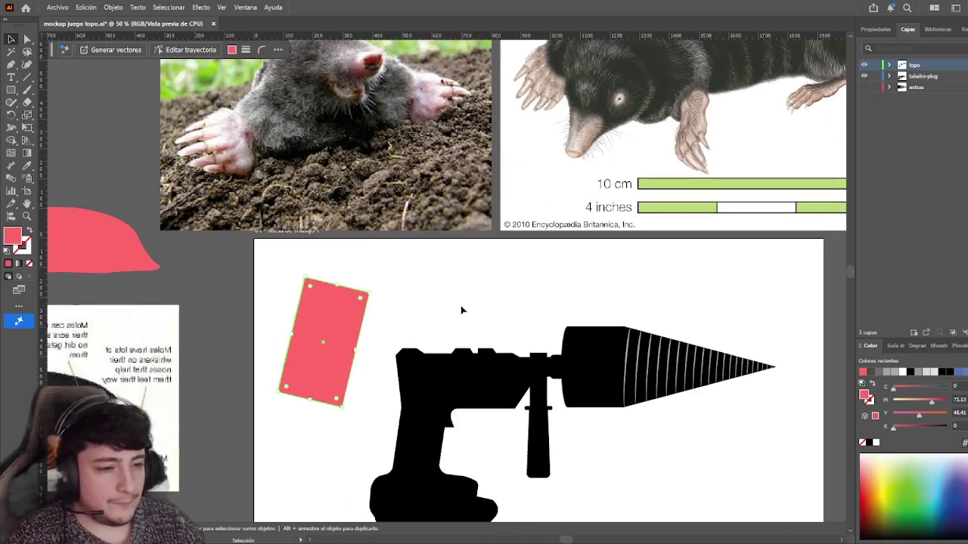
pyautogui.click(462, 309)
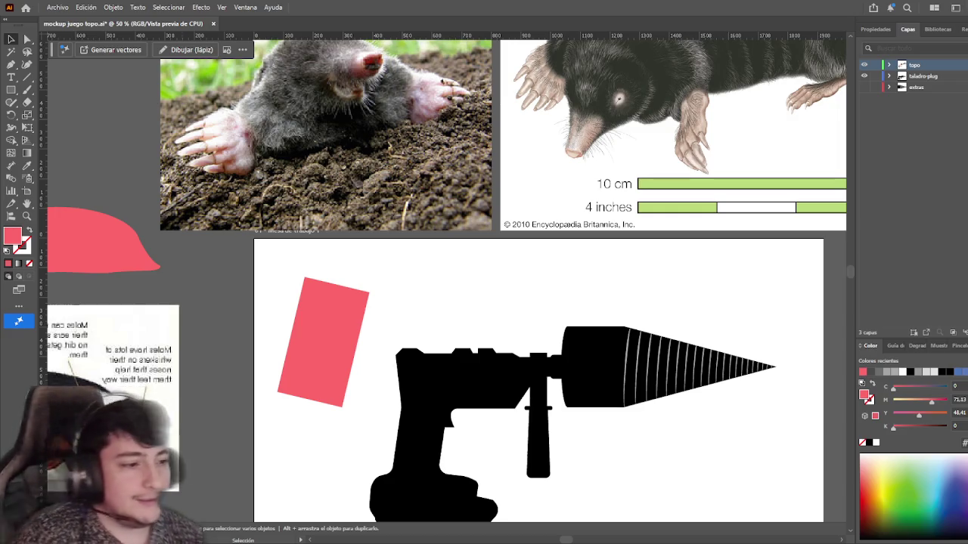
pyautogui.moveTo(266, 460); pyautogui.dragTo(276, 452)
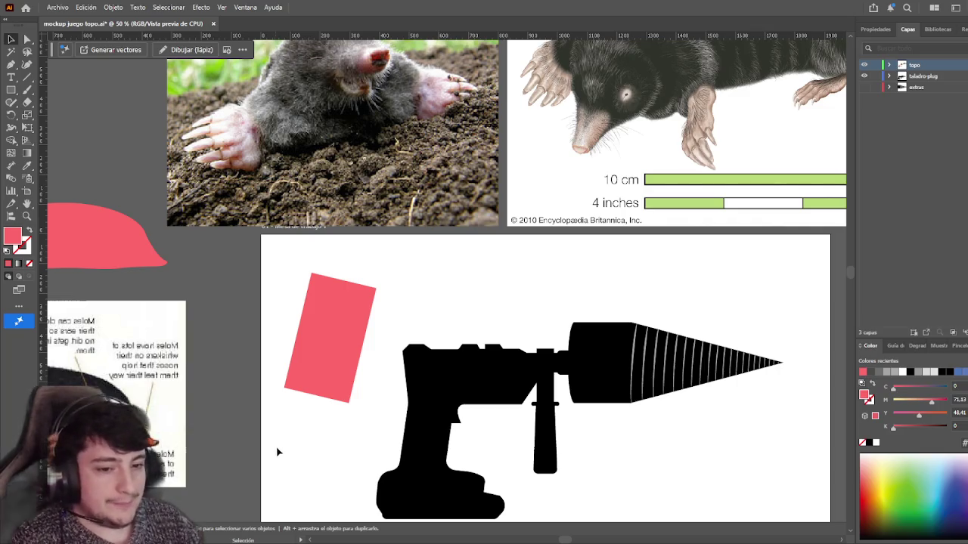
pyautogui.moveTo(276, 452); pyautogui.dragTo(447, 350)
pyautogui.click(133, 370)
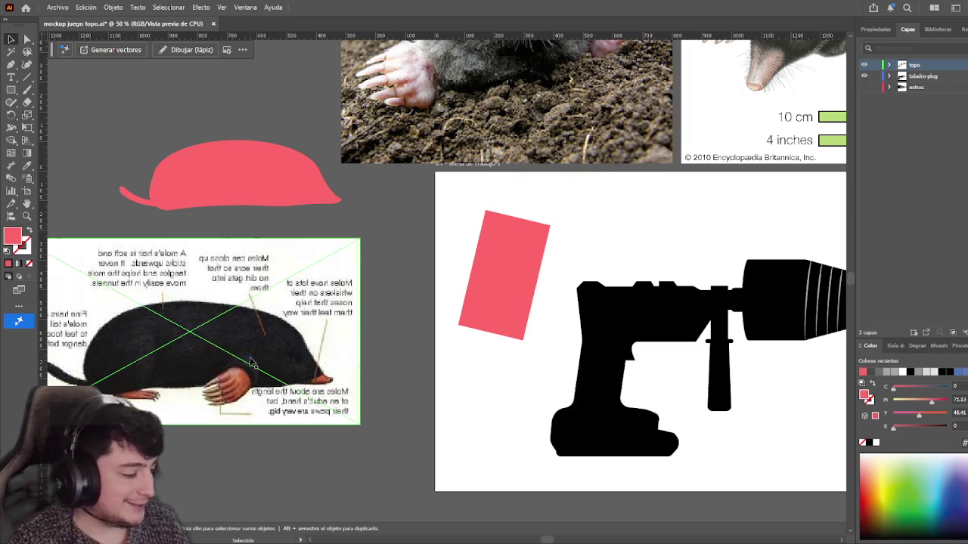
pyautogui.click(416, 349)
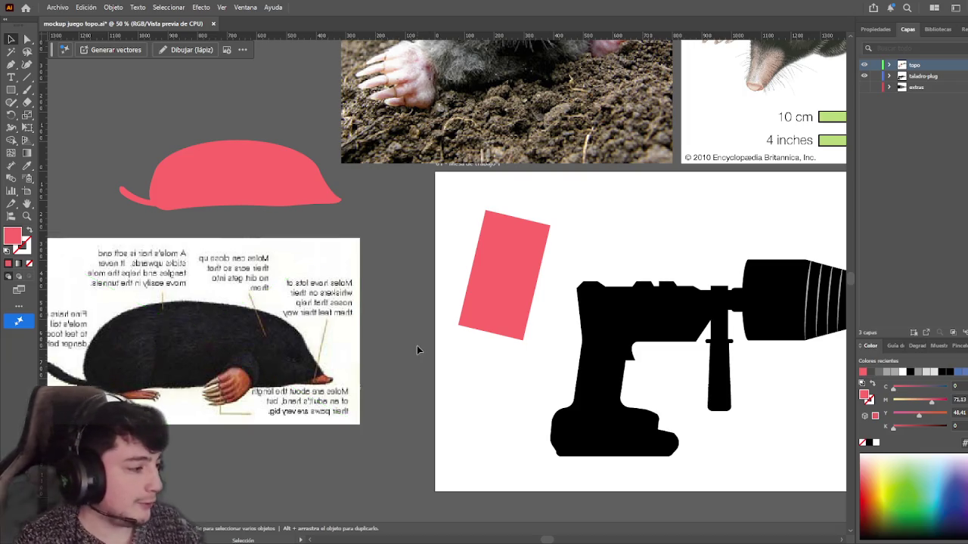
pyautogui.click(534, 282)
pyautogui.hscroll(1, 555, 253)
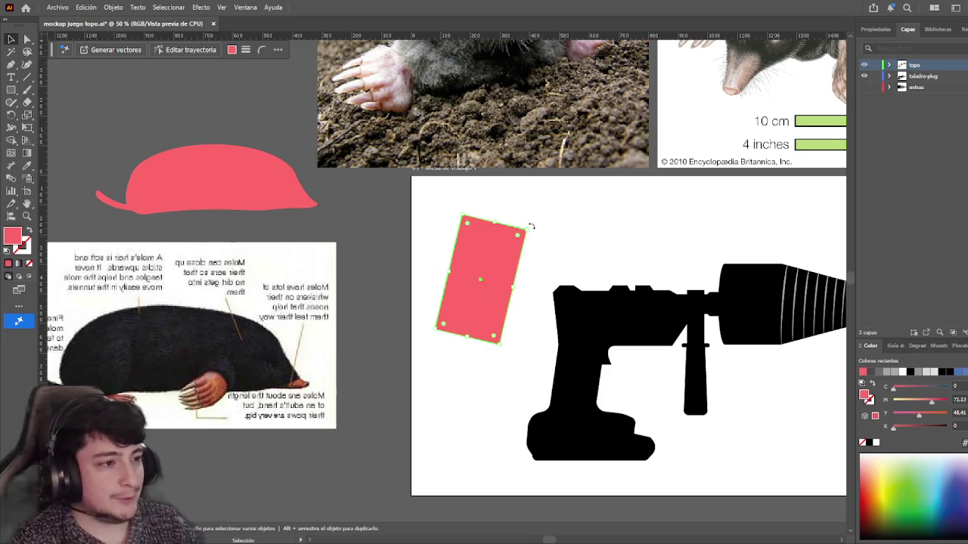
# - Rotate the pink rectangle to about 45° beside the black drill, then deselect it
pyautogui.moveTo(531, 226); pyautogui.dragTo(567, 247)
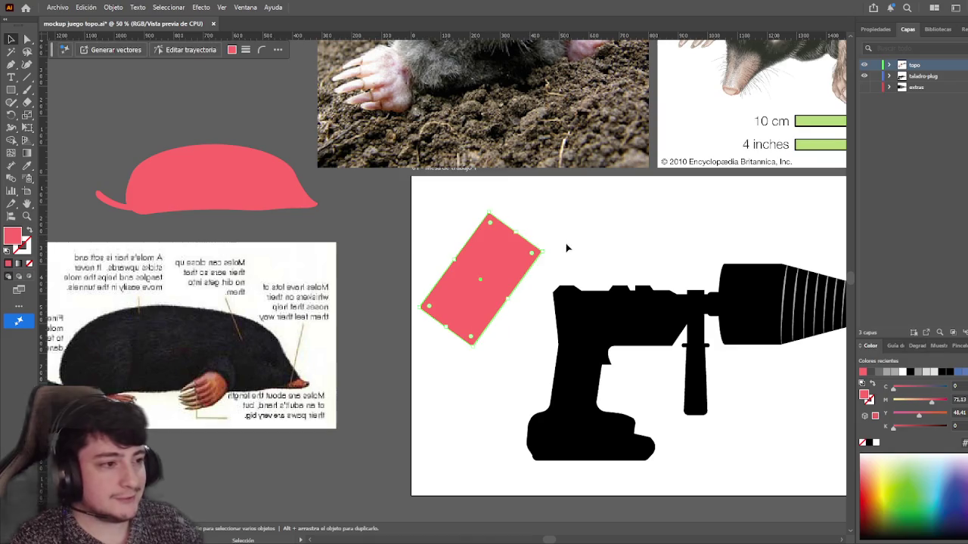
pyautogui.moveTo(615, 227); pyautogui.dragTo(555, 238)
pyautogui.click(575, 237)
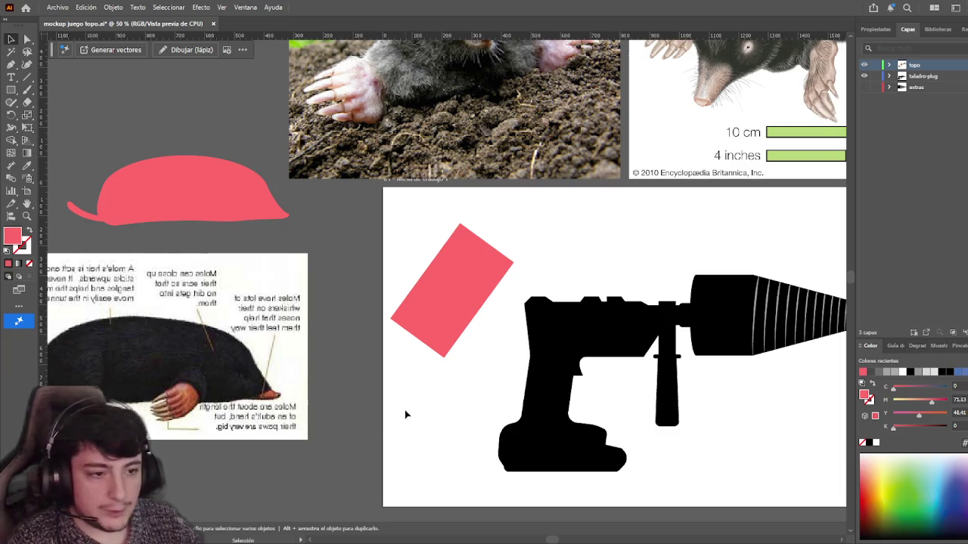
# - Nudge the 45° pink rectangle a few pixels up and to the left
pyautogui.click(427, 292)
pyautogui.click(557, 260)
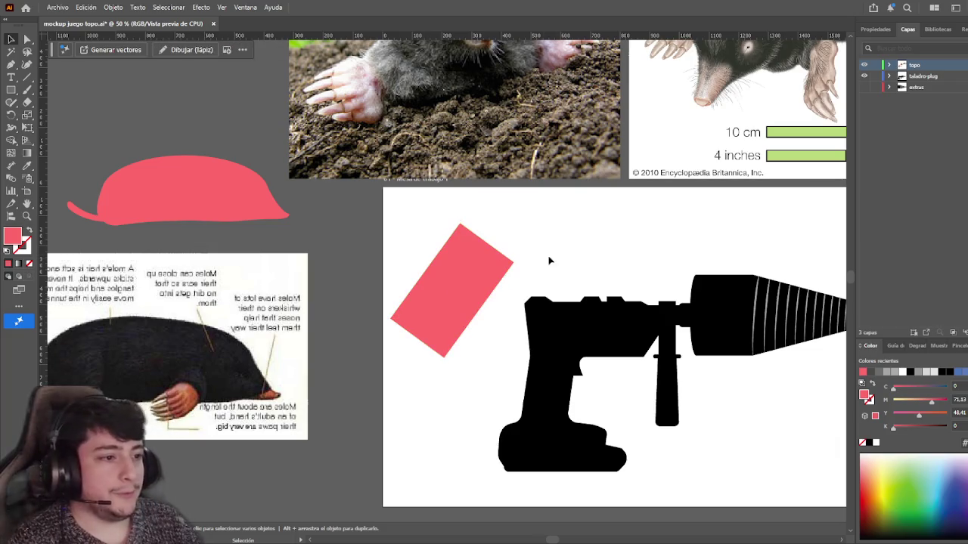
pyautogui.moveTo(615, 289)
pyautogui.mouseDown()
pyautogui.moveTo(596, 295)
pyautogui.moveTo(635, 284)
pyautogui.mouseUp()
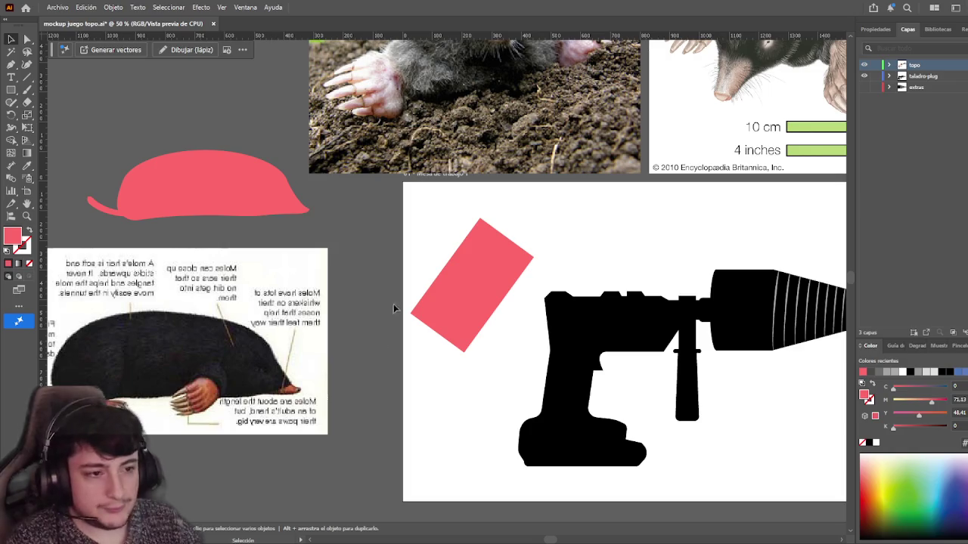
pyautogui.click(462, 287)
pyautogui.moveTo(453, 252); pyautogui.dragTo(450, 249)
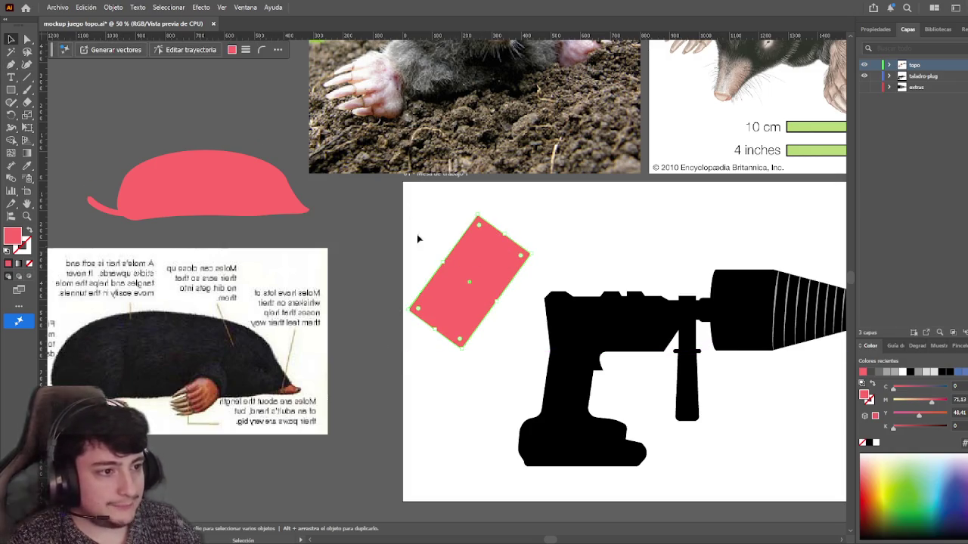
# - Delete the pink rectangle and switch to the Ellipse tool (L)
pyautogui.press('Delete')
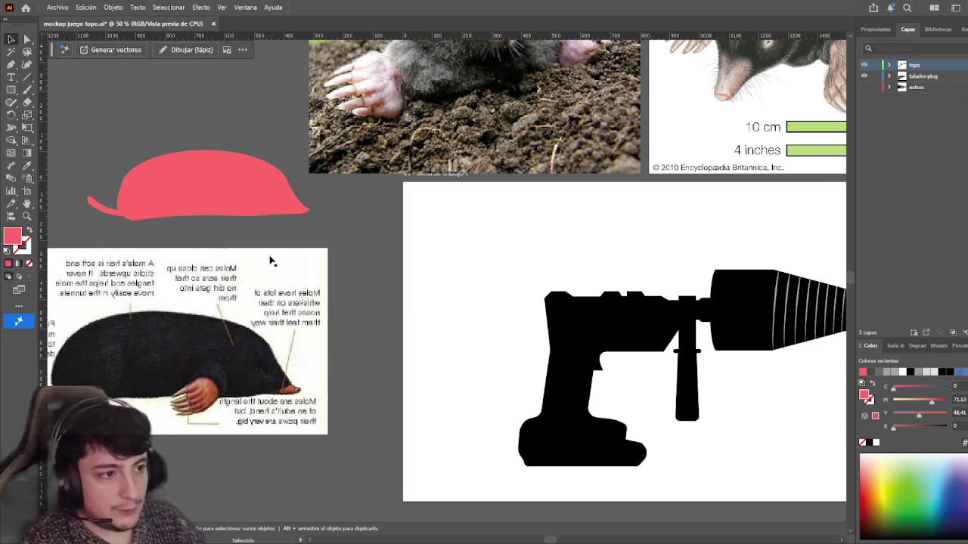
pyautogui.press('l')
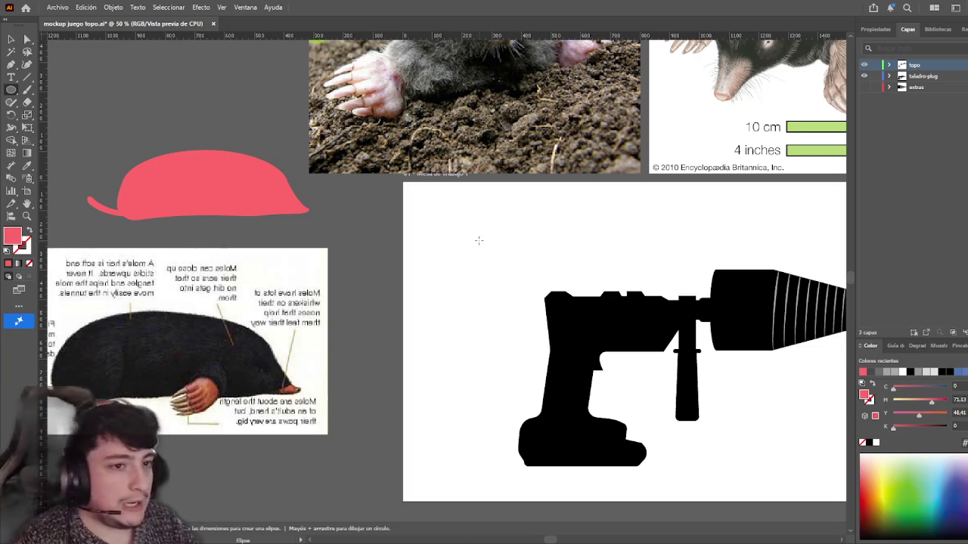
pyautogui.scroll(3, 470, 241)
pyautogui.scroll(-5, 289, 137)
pyautogui.moveTo(289, 136); pyautogui.dragTo(294, 189)
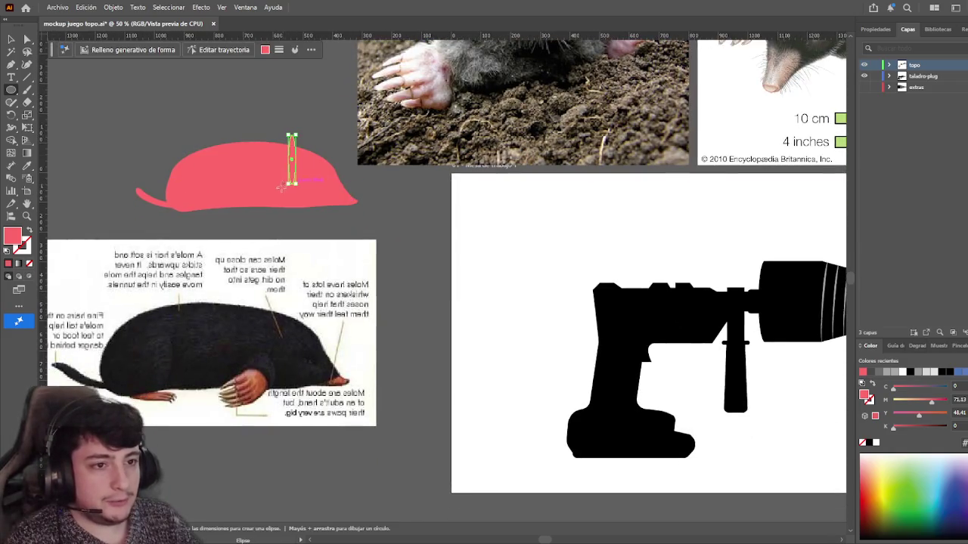
pyautogui.hotkey('ctrl', 'z')
pyautogui.press('v')
pyautogui.moveTo(292, 150)
pyautogui.mouseDown()
pyautogui.moveTo(527, 249)
pyautogui.moveTo(235, 167)
pyautogui.mouseUp()
pyautogui.click(12, 89)
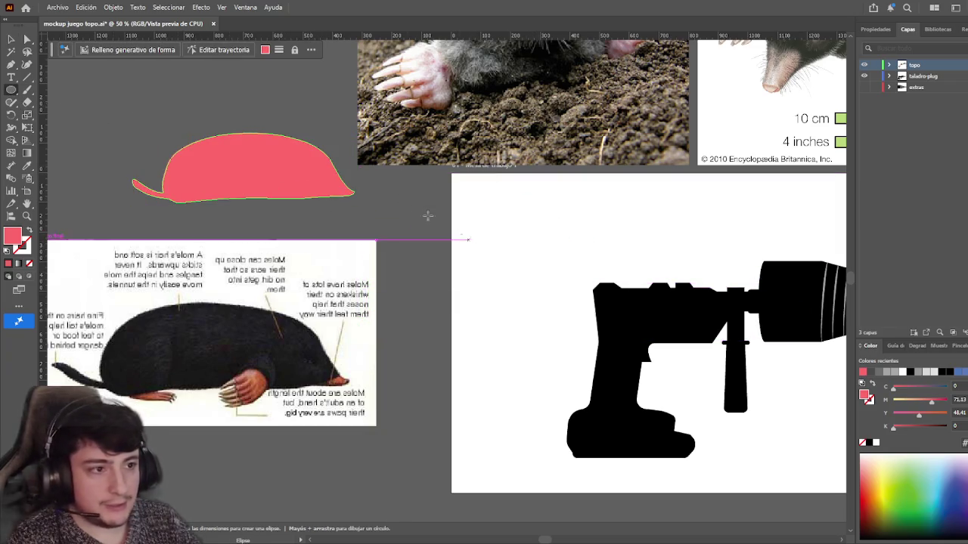
pyautogui.moveTo(404, 206); pyautogui.dragTo(564, 313)
pyautogui.click(12, 39)
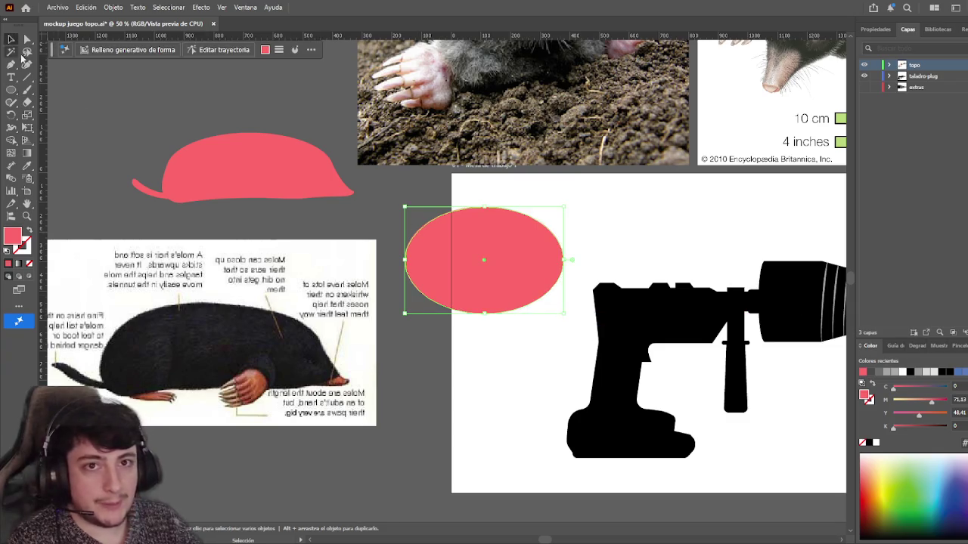
pyautogui.moveTo(509, 236)
pyautogui.mouseDown()
pyautogui.moveTo(446, 330)
pyautogui.moveTo(529, 253)
pyautogui.mouseUp()
pyautogui.press('a')
pyautogui.moveTo(504, 332); pyautogui.dragTo(509, 327)
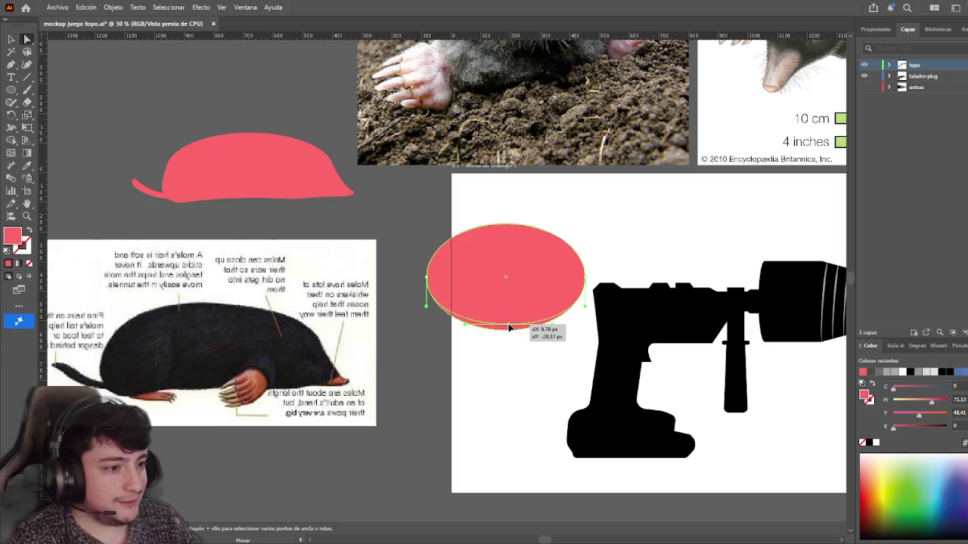
pyautogui.click(12, 39)
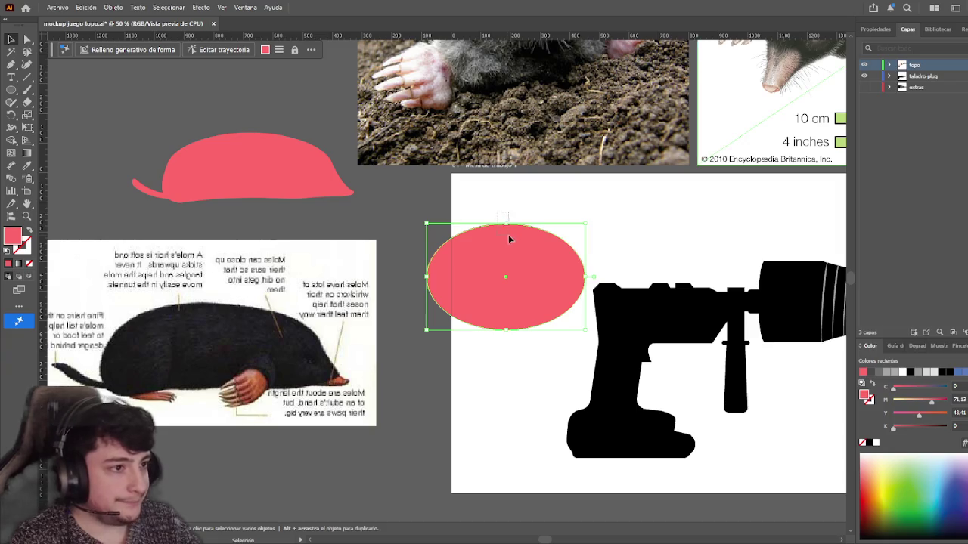
pyautogui.click(520, 208)
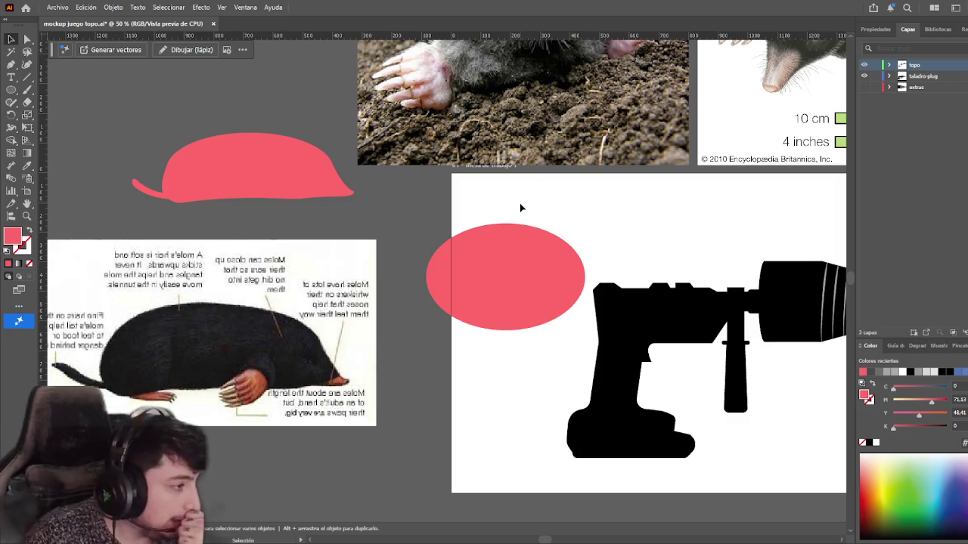
pyautogui.click(530, 302)
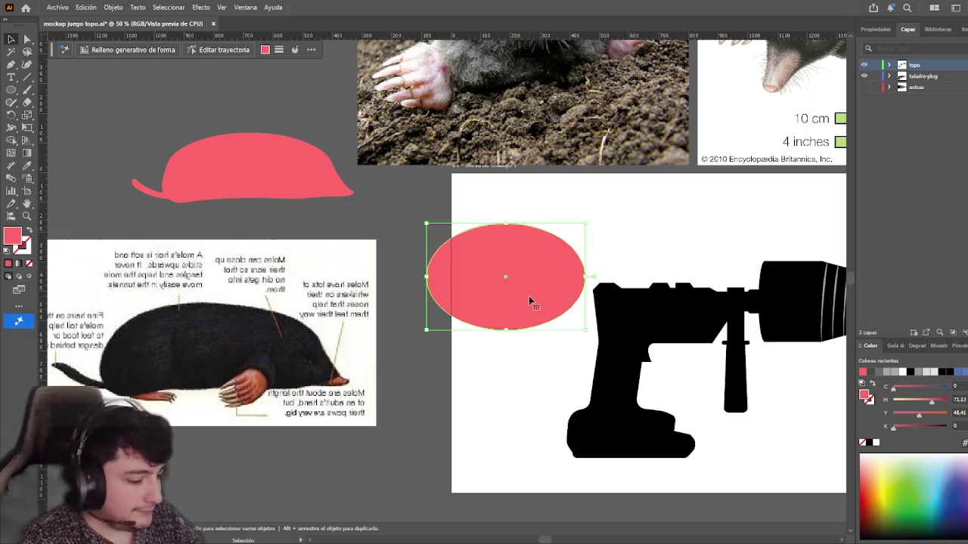
pyautogui.press('Delete')
pyautogui.hscroll(1, 533, 295)
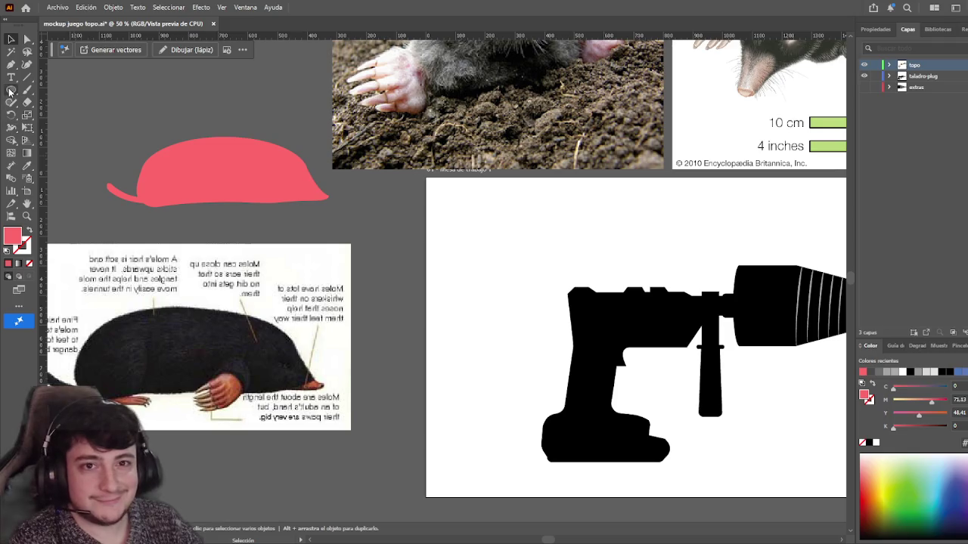
# - Draw a tall pink rectangle on the drill artboard, nudge it up-left and tilt it clockwise
pyautogui.press('l')
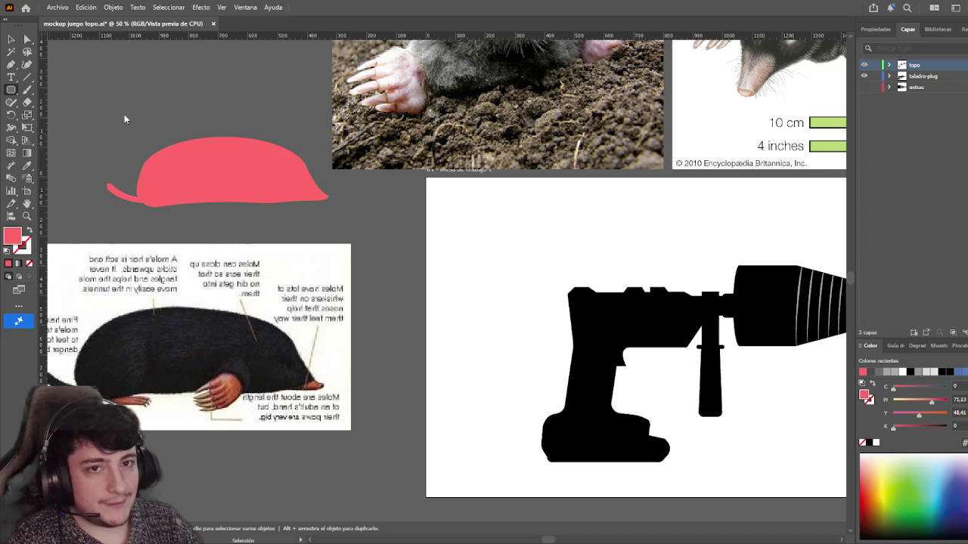
pyautogui.press('m')
pyautogui.moveTo(453, 215)
pyautogui.mouseDown()
pyautogui.moveTo(516, 320)
pyautogui.moveTo(527, 321)
pyautogui.mouseUp()
pyautogui.press('v')
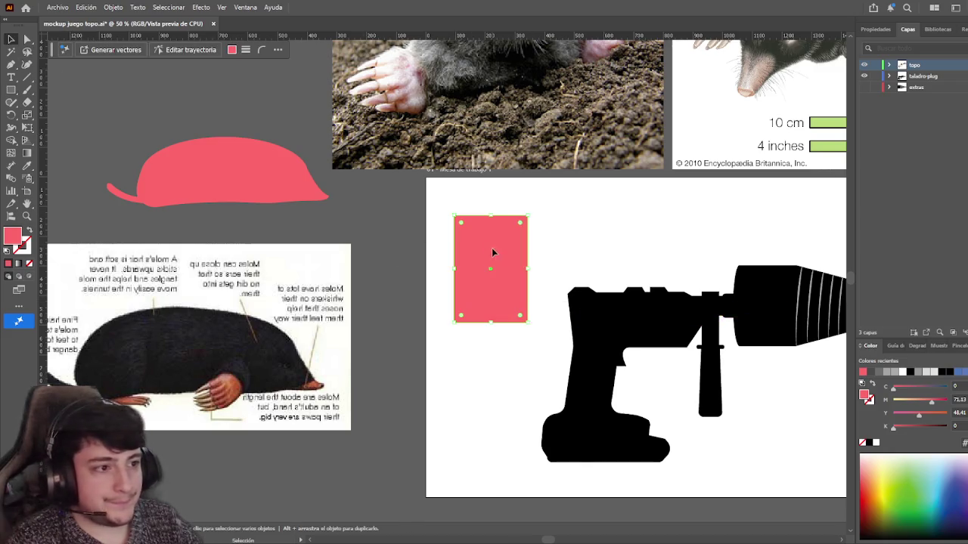
pyautogui.moveTo(492, 255); pyautogui.dragTo(483, 248)
pyautogui.moveTo(513, 204)
pyautogui.mouseDown()
pyautogui.moveTo(531, 214)
pyautogui.moveTo(506, 234)
pyautogui.moveTo(486, 230)
pyautogui.mouseUp()
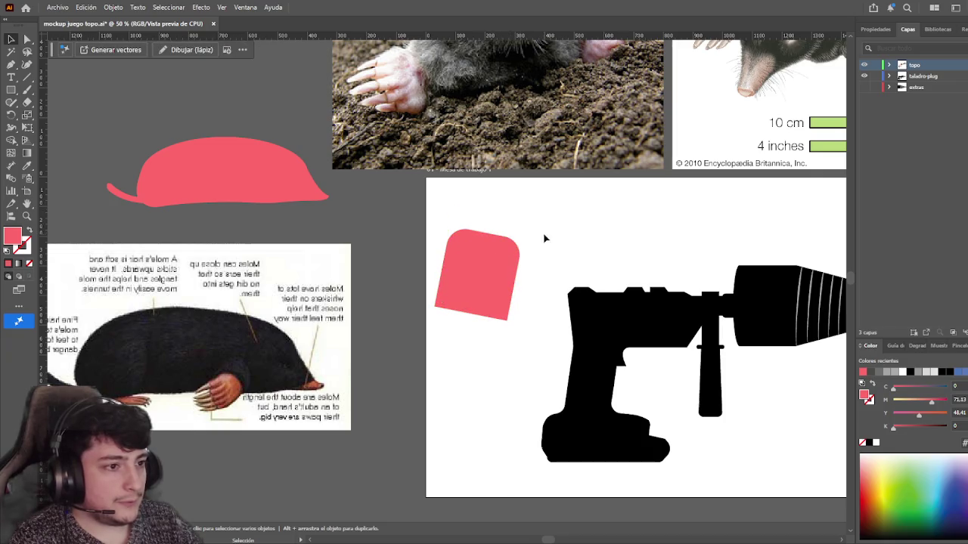
# - Check its anchor points, then select the tilted pink rounded square and delete it
pyautogui.press('a')
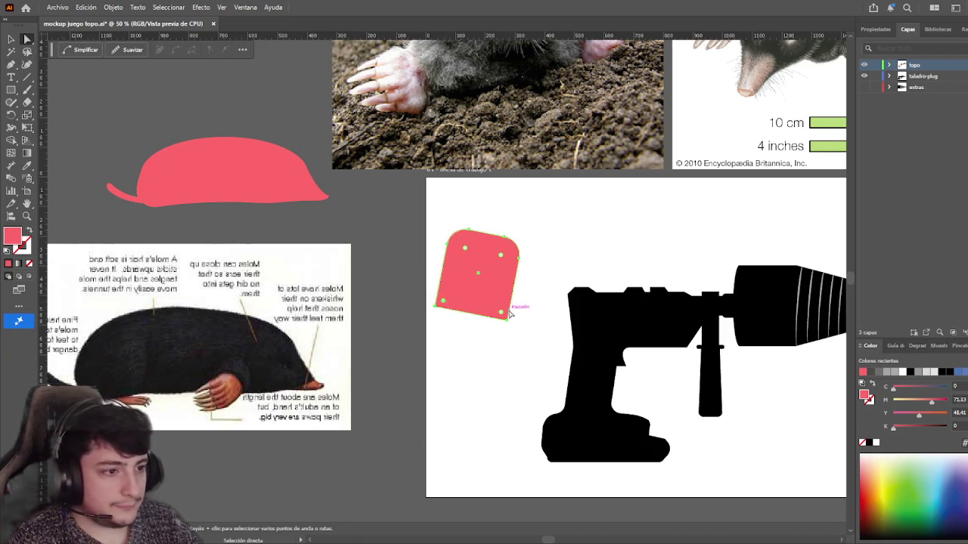
pyautogui.click(495, 349)
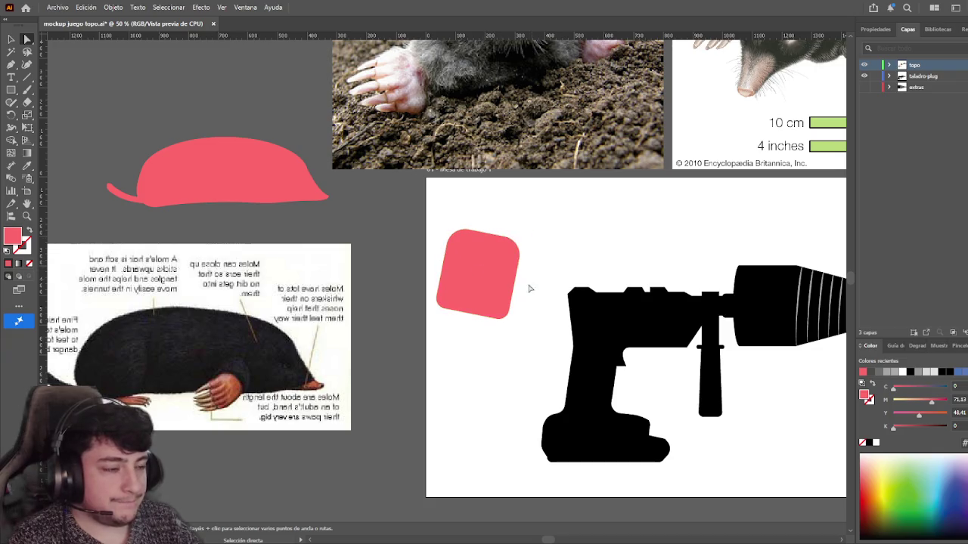
pyautogui.press('v')
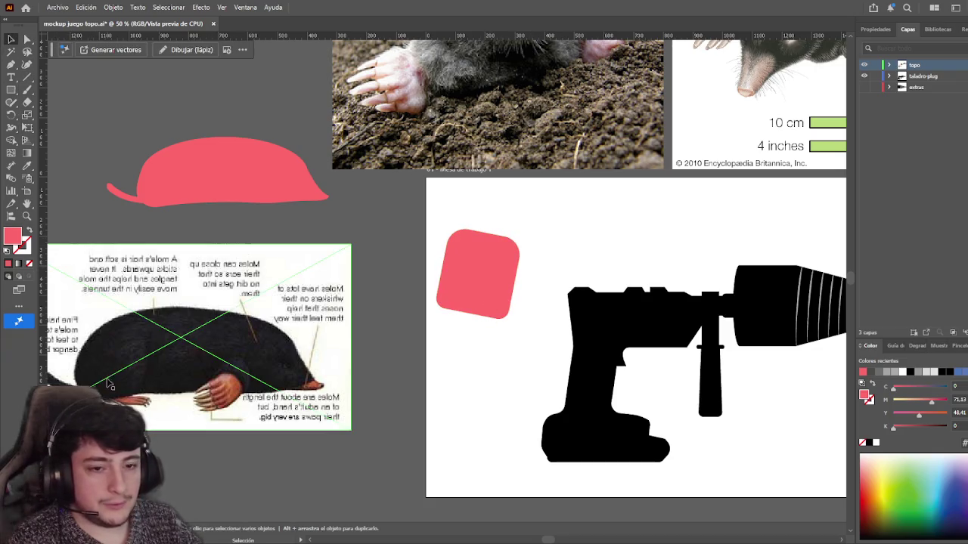
pyautogui.click(486, 308)
pyautogui.press('Delete')
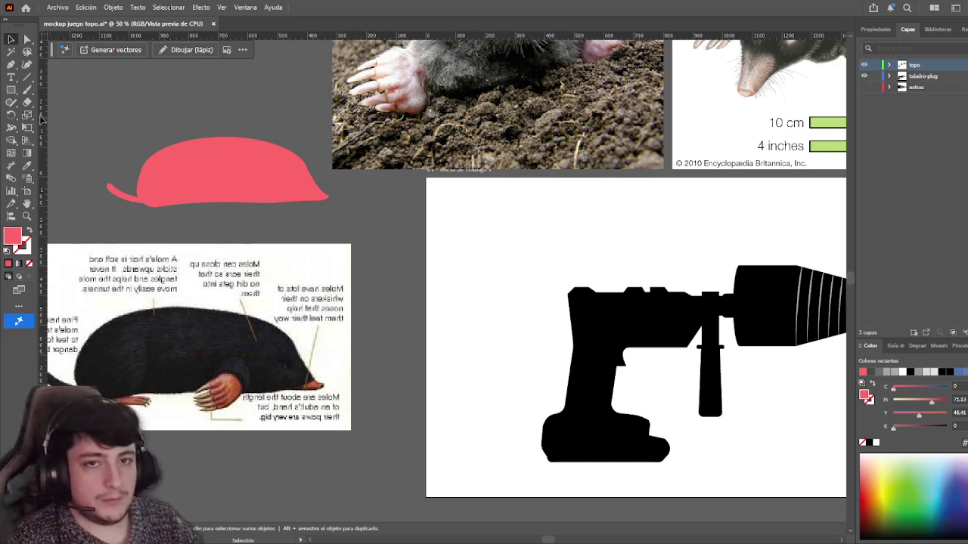
# - Draw a pink rectangle left of the drill and pull its top-right anchor out into a trapezoid
pyautogui.press('m')
pyautogui.moveTo(464, 246); pyautogui.dragTo(540, 344)
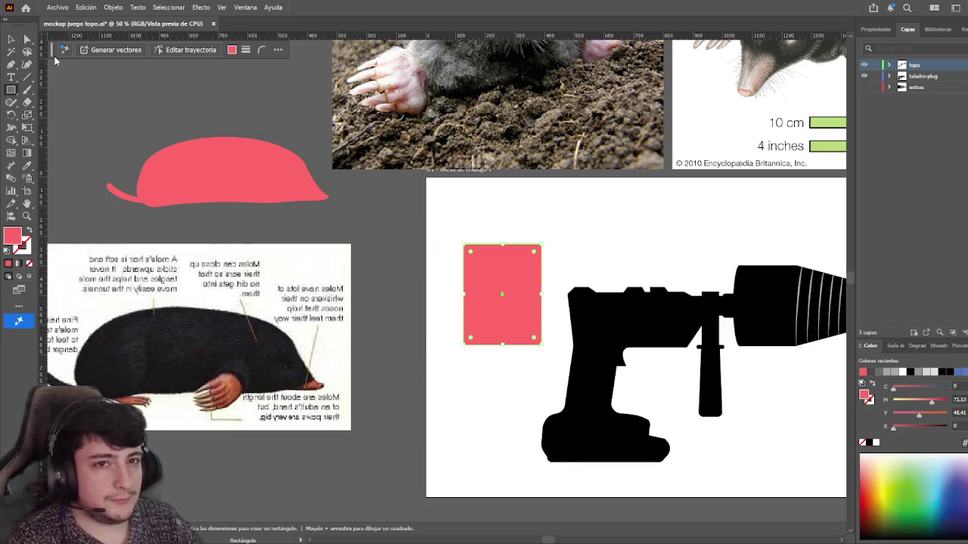
pyautogui.press('v')
pyautogui.moveTo(529, 306); pyautogui.dragTo(517, 303)
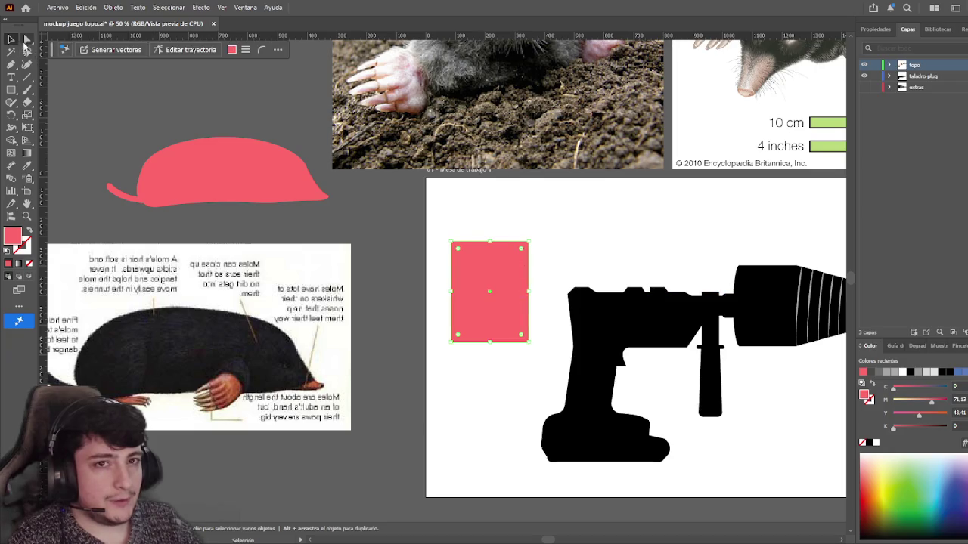
pyautogui.click(26, 39)
pyautogui.moveTo(529, 243); pyautogui.dragTo(541, 242)
pyautogui.click(560, 220)
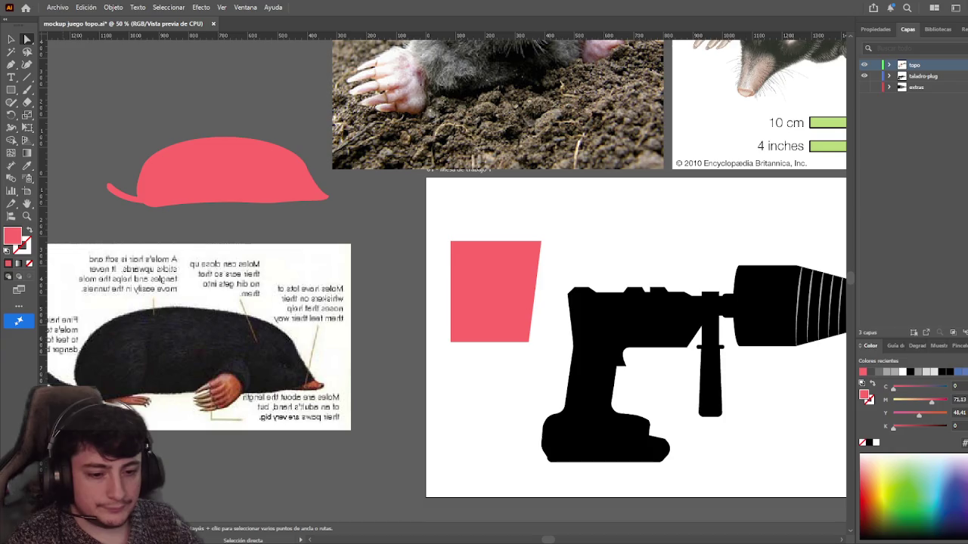
# - Round the trapezoid's corners to about 31.8 px with the live-corner widgets
pyautogui.click(473, 289)
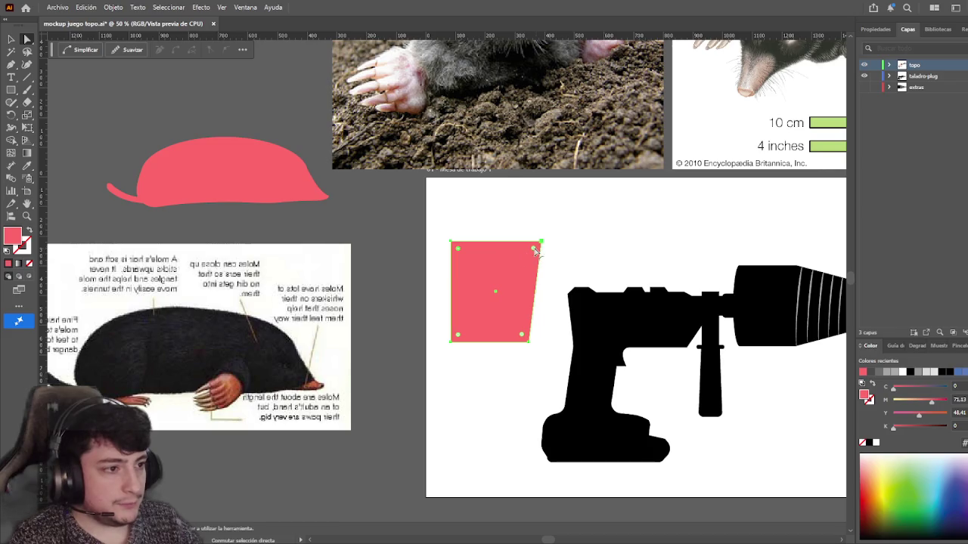
pyautogui.moveTo(534, 250); pyautogui.dragTo(537, 259)
pyautogui.click(605, 242)
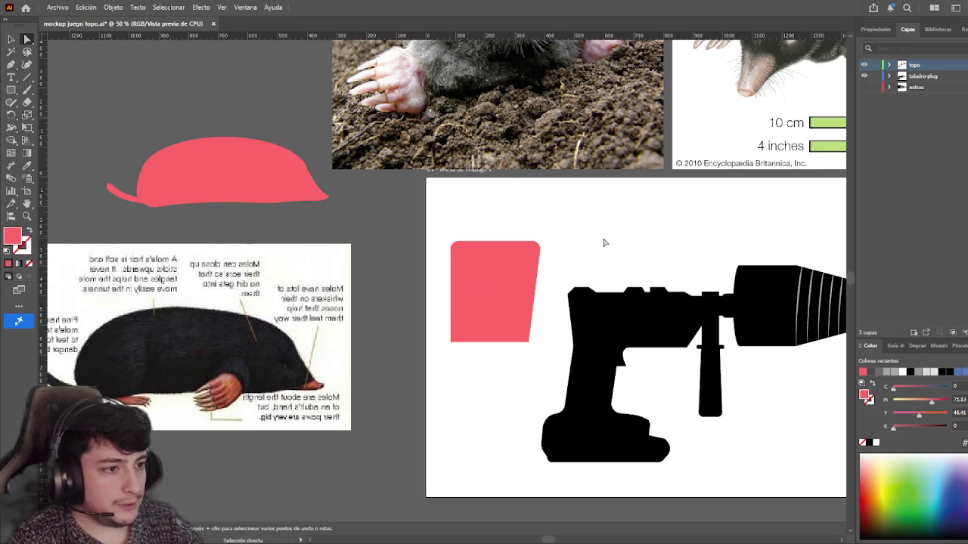
pyautogui.click(517, 305)
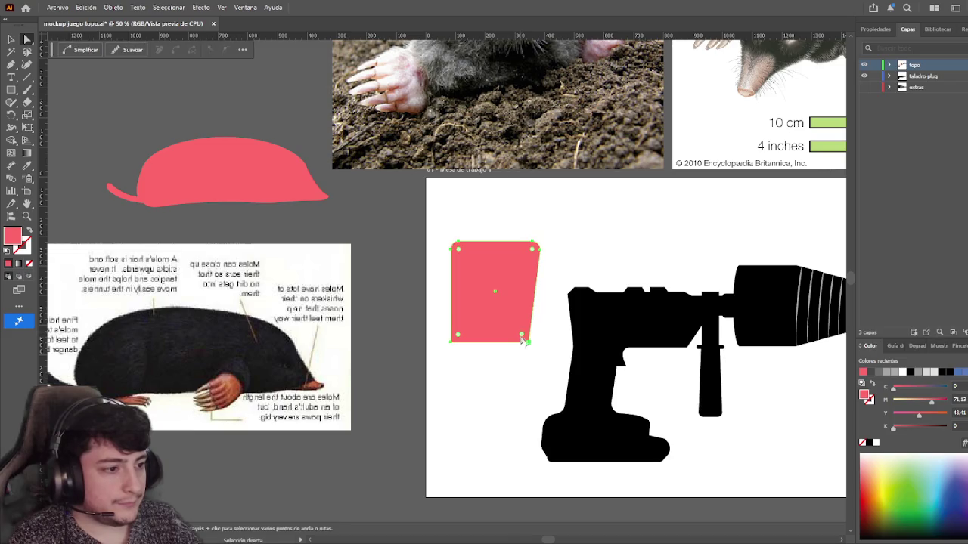
pyautogui.moveTo(457, 336); pyautogui.dragTo(460, 334)
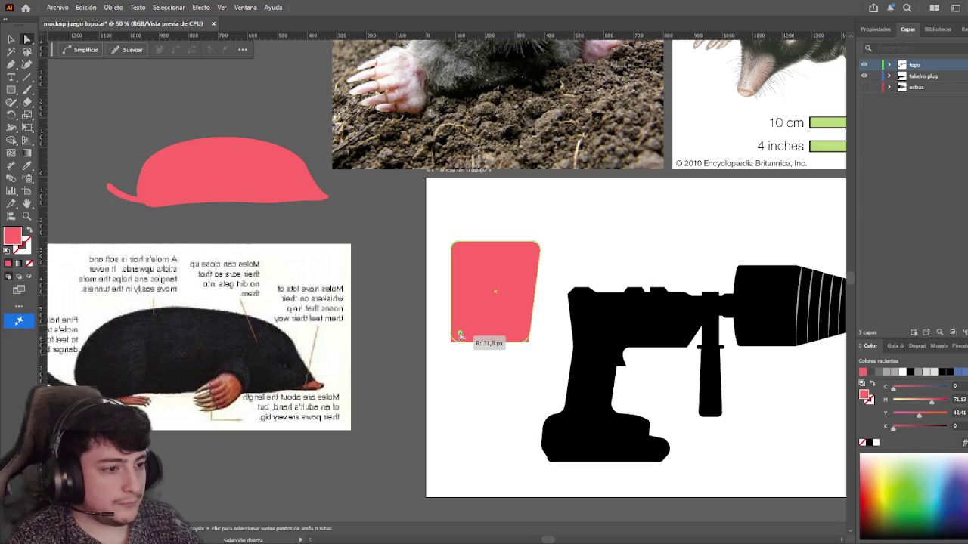
pyautogui.click(357, 196)
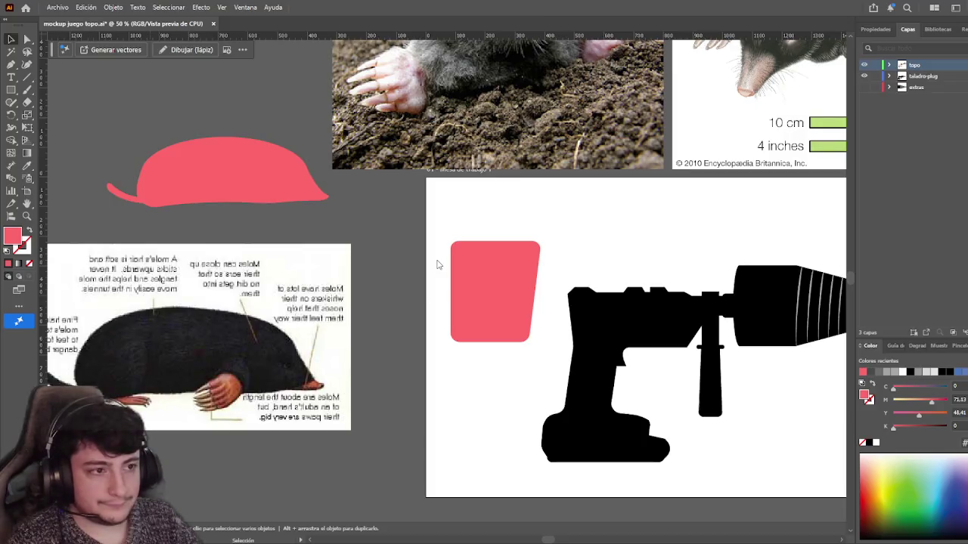
# - Move the mole paw photo over the pink trapezoid and delete the trapezoid
pyautogui.moveTo(438, 263); pyautogui.dragTo(402, 225)
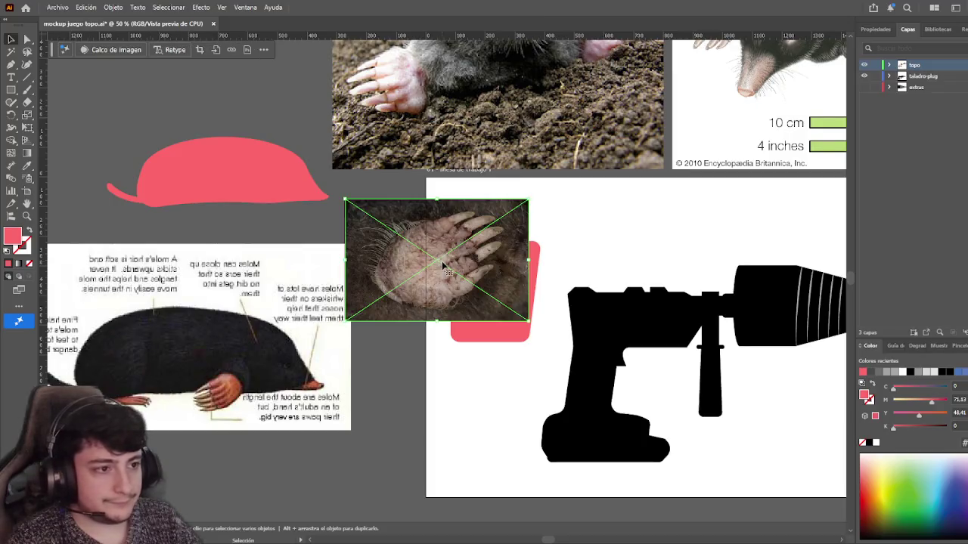
pyautogui.click(498, 289)
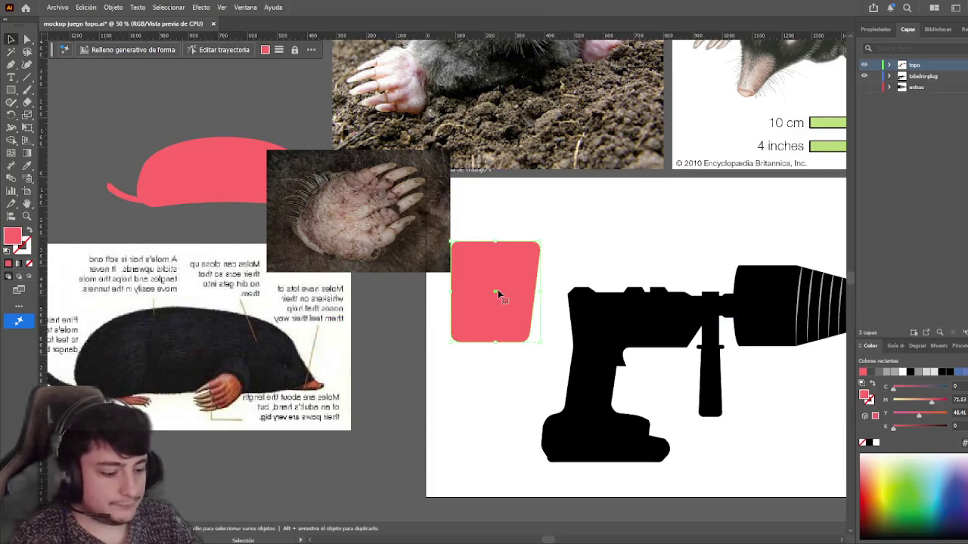
pyautogui.press('Delete')
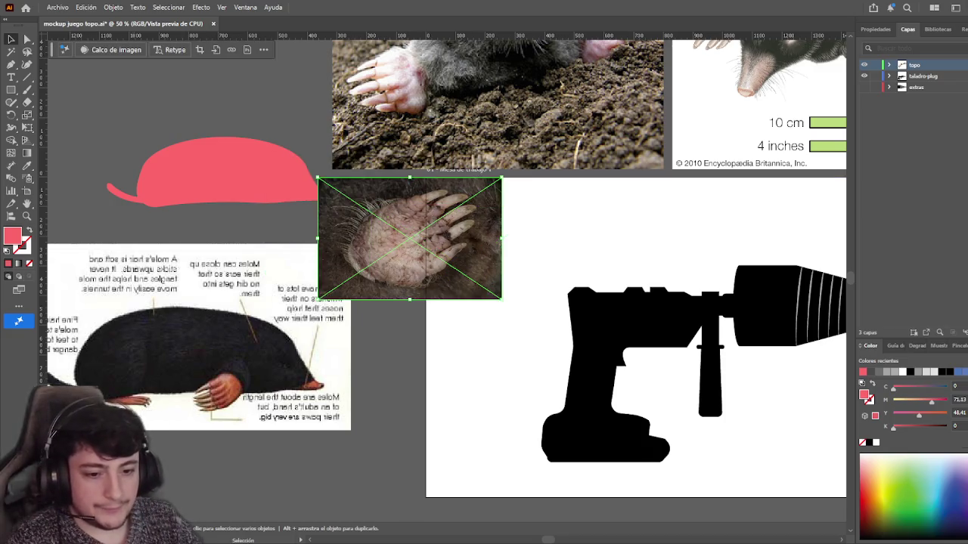
# - Rotate the paw photo about 28° and place it on the artboard beside the drill
pyautogui.moveTo(412, 257); pyautogui.dragTo(424, 268)
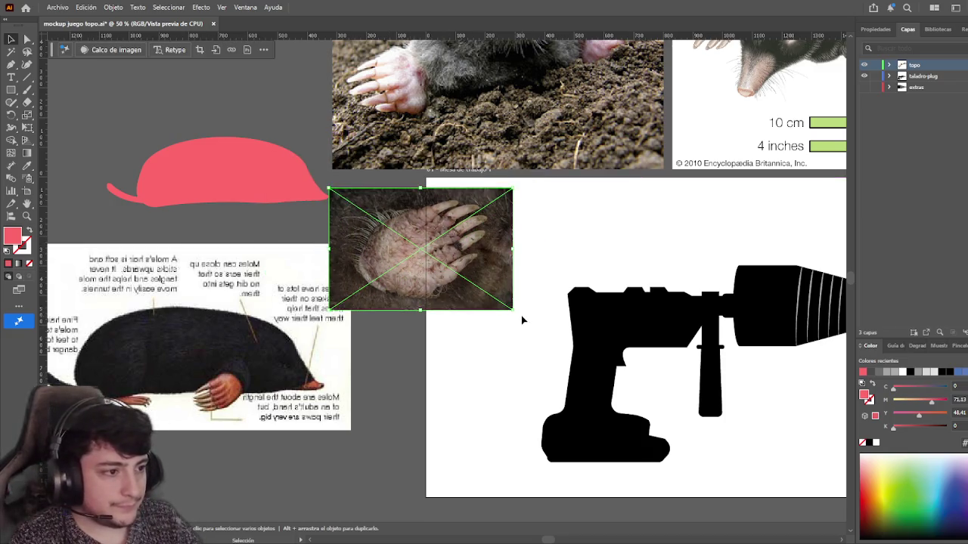
pyautogui.moveTo(516, 311); pyautogui.dragTo(531, 266)
pyautogui.moveTo(433, 256); pyautogui.dragTo(506, 257)
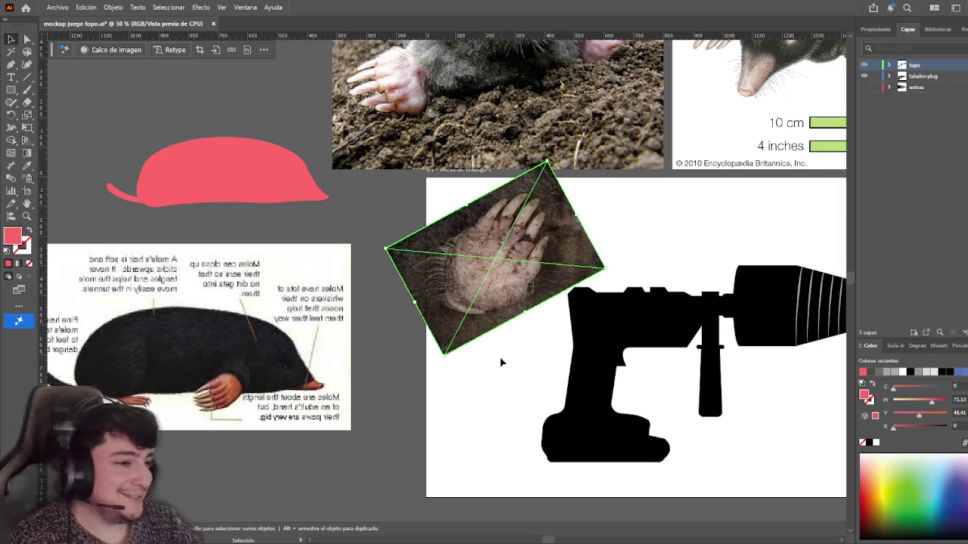
pyautogui.click(11, 64)
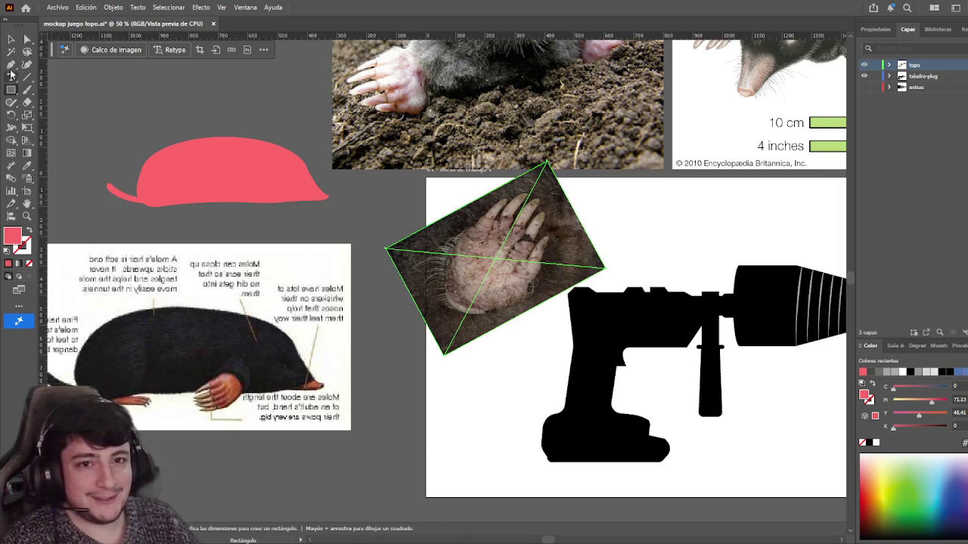
# - Pen-trace a pink shape around the paw's bottom edge, right side, fingertops and left side
pyautogui.scroll(1, 467, 304)
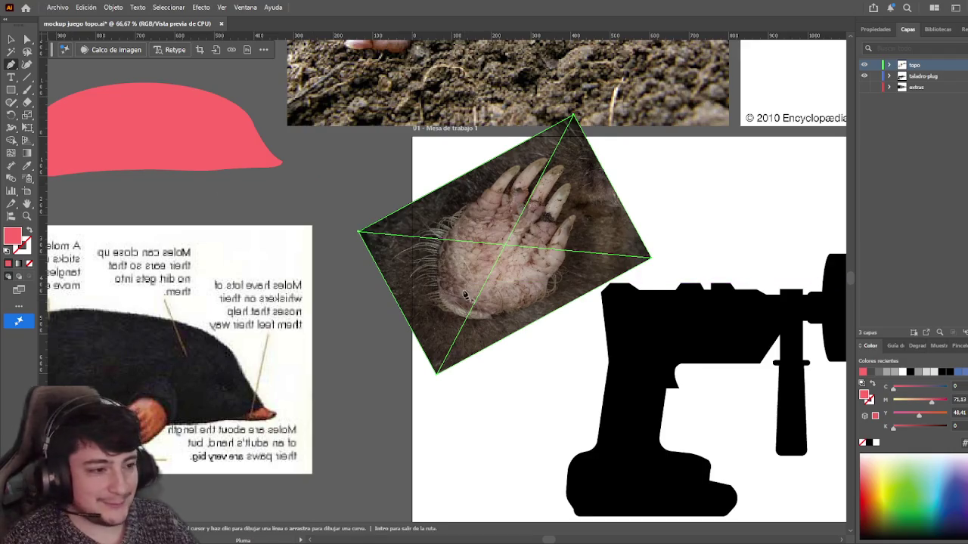
pyautogui.press('a')
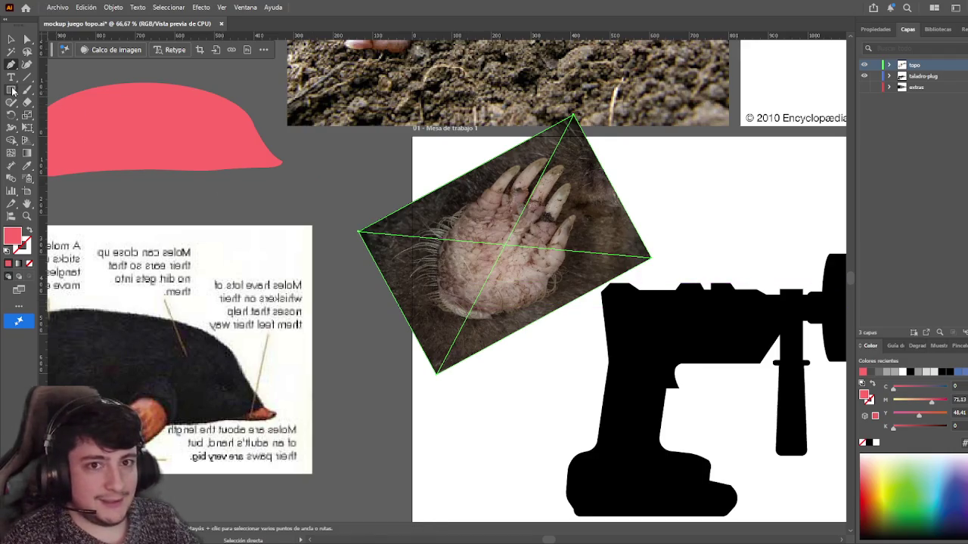
pyautogui.click(12, 66)
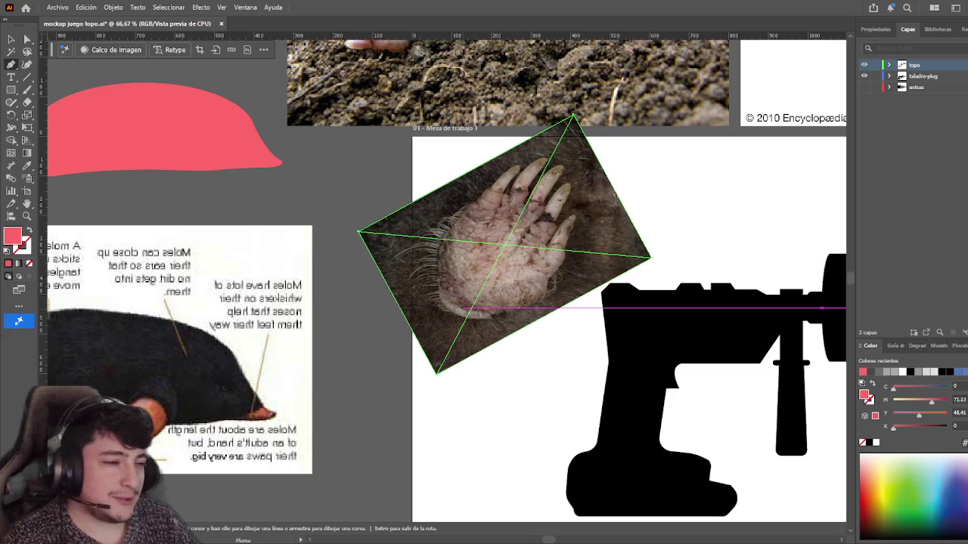
pyautogui.click(462, 308)
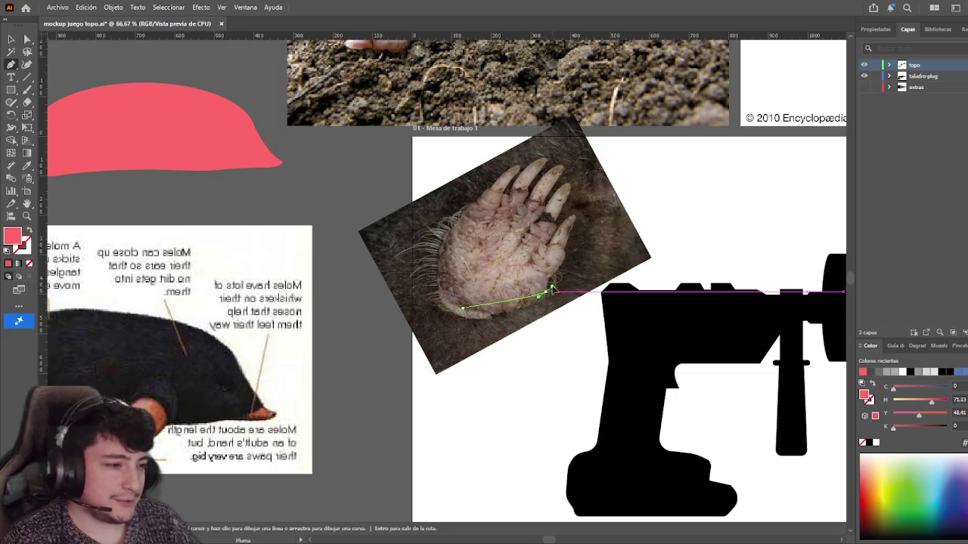
pyautogui.moveTo(544, 291); pyautogui.dragTo(599, 258)
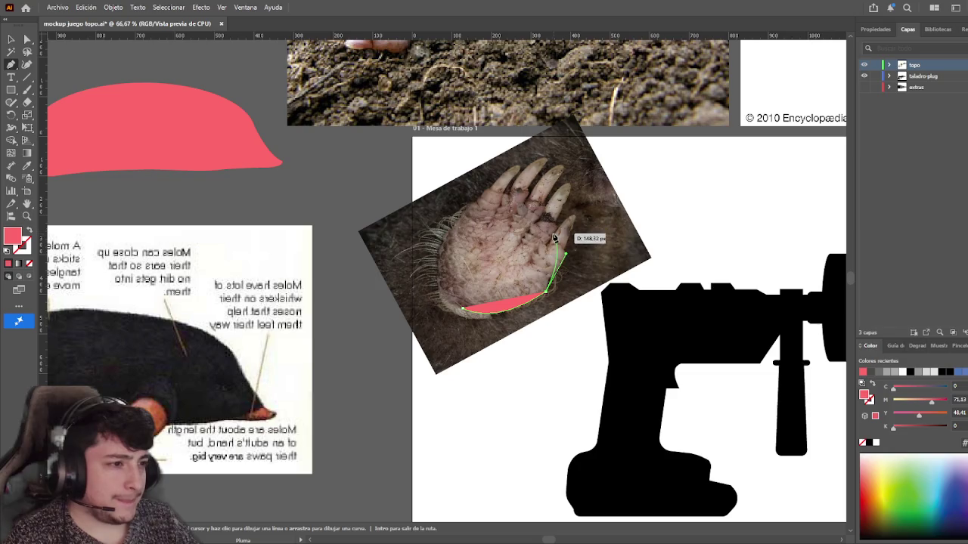
pyautogui.click(552, 228)
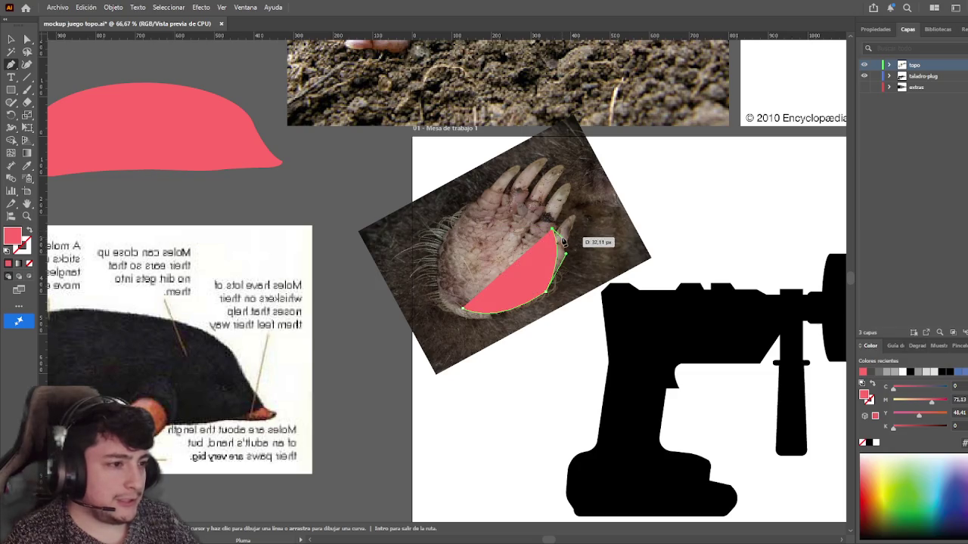
pyautogui.click(485, 195)
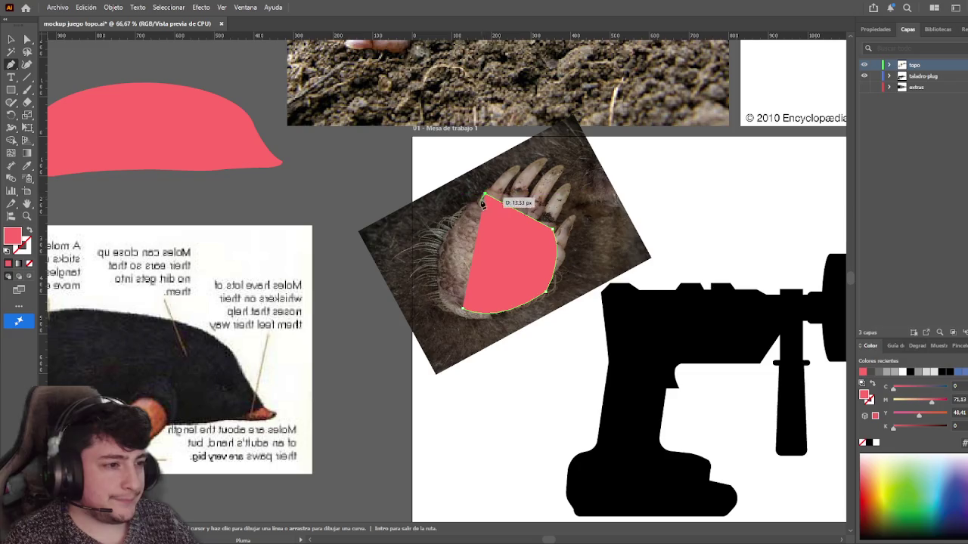
pyautogui.moveTo(436, 231); pyautogui.dragTo(441, 284)
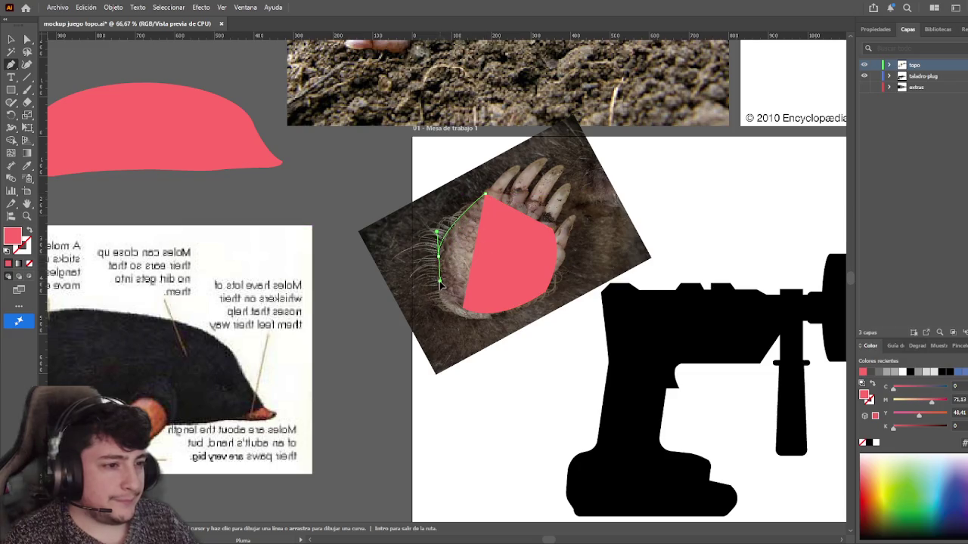
# - Finish the outline and lower the paw photo's opacity, settling on 76%
pyautogui.press('v')
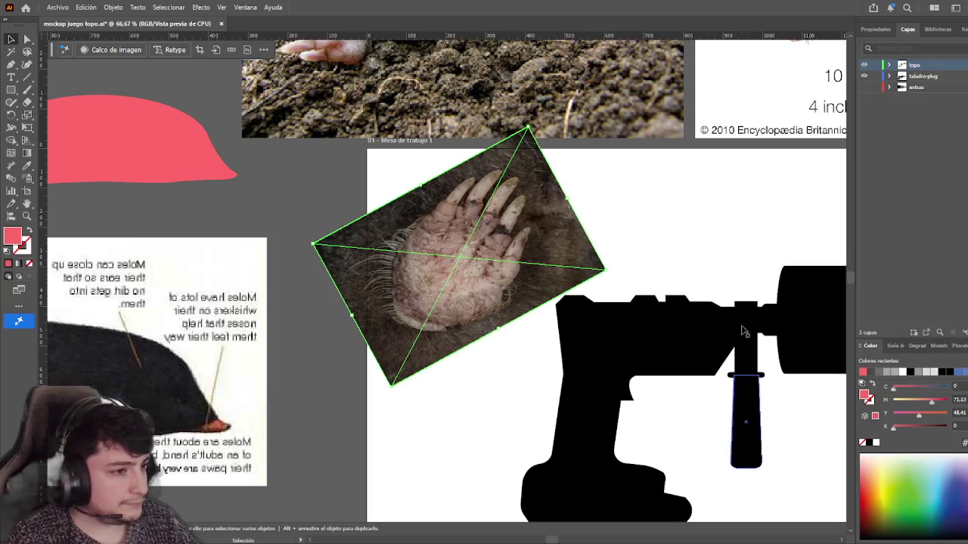
pyautogui.click(876, 29)
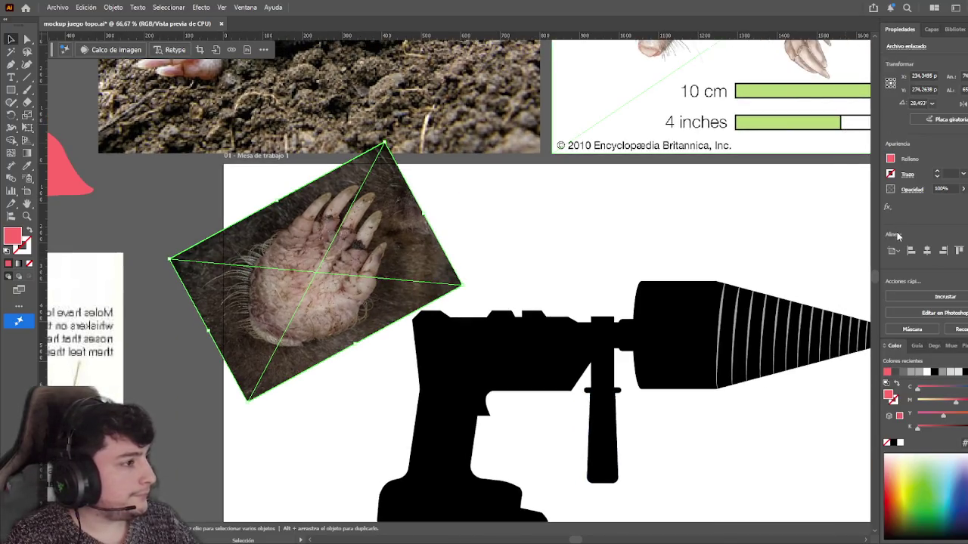
pyautogui.write('53')
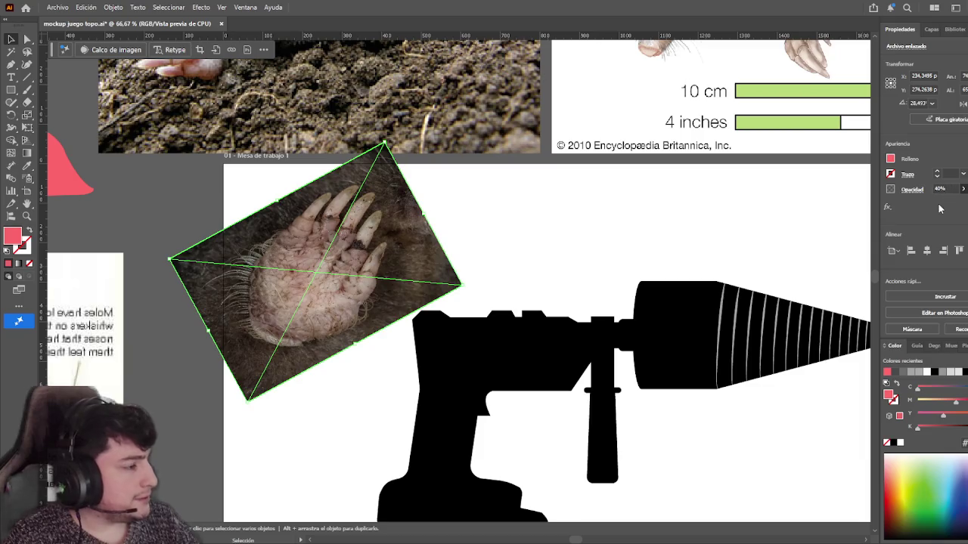
pyautogui.press('Return')
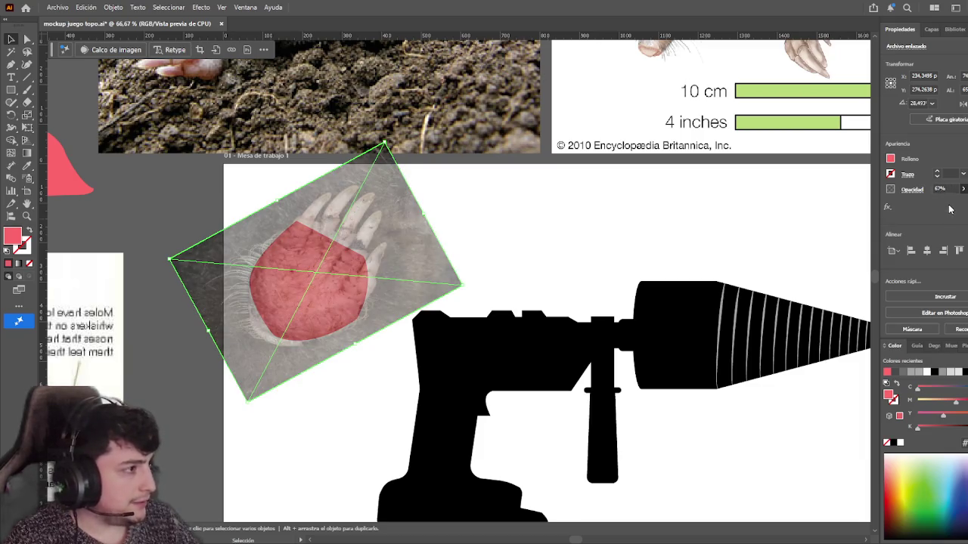
pyautogui.moveTo(950, 209); pyautogui.dragTo(877, 214)
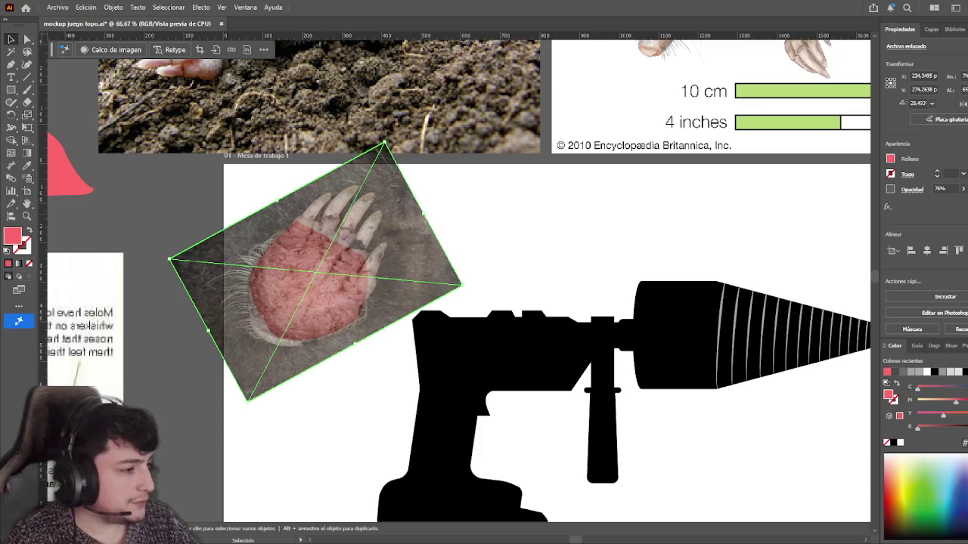
pyautogui.click(552, 259)
# - Send the paw photo behind the pink palm shape with Ctrl+Shift+[
pyautogui.moveTo(553, 260); pyautogui.dragTo(625, 244)
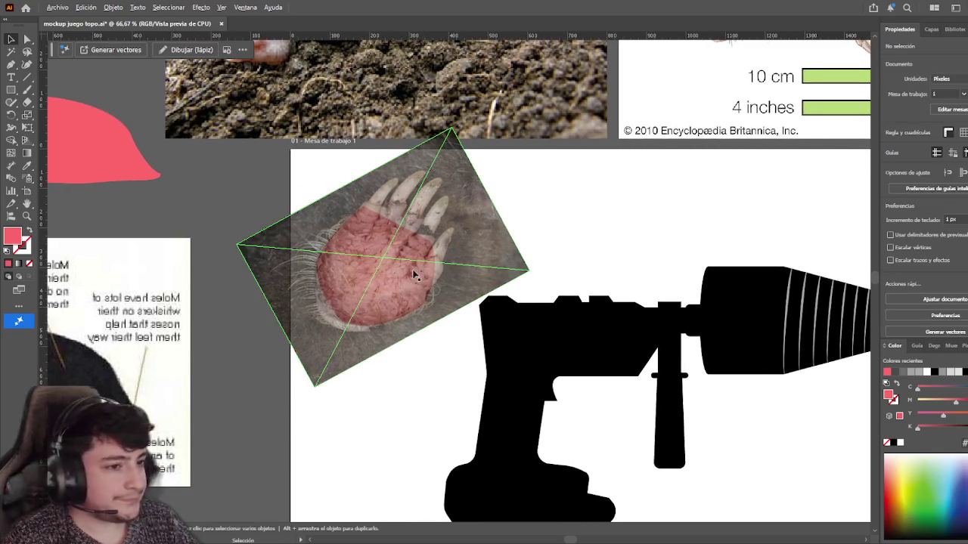
pyautogui.scroll(2, 418, 268)
pyautogui.click(402, 309)
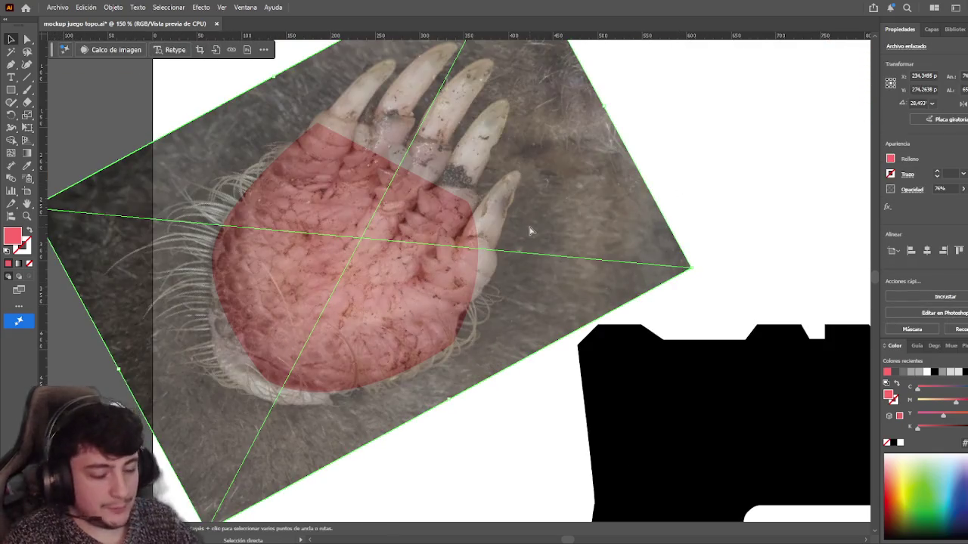
pyautogui.hotkey('ctrl', 'shift', '[')
pyautogui.click(722, 164)
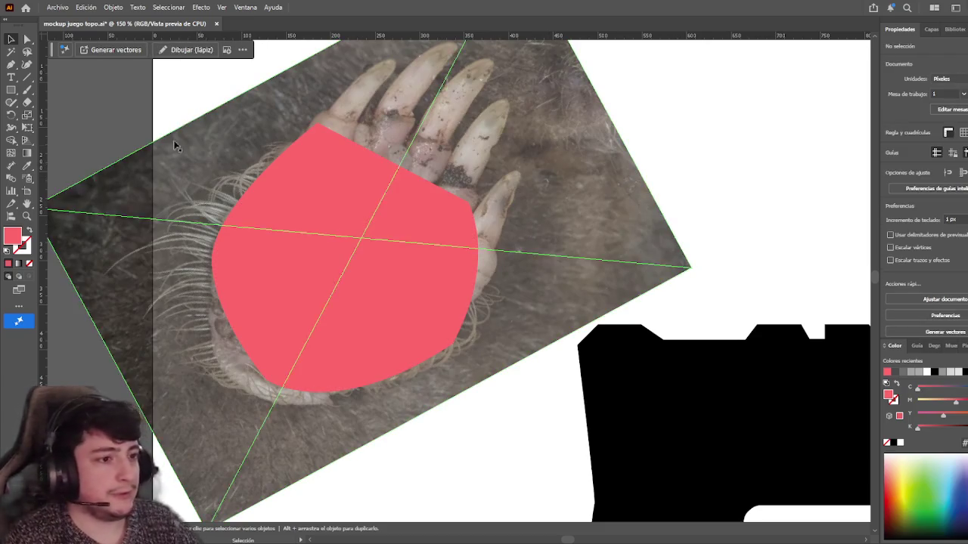
pyautogui.scroll(1, 295, 142)
pyautogui.scroll(1, 340, 142)
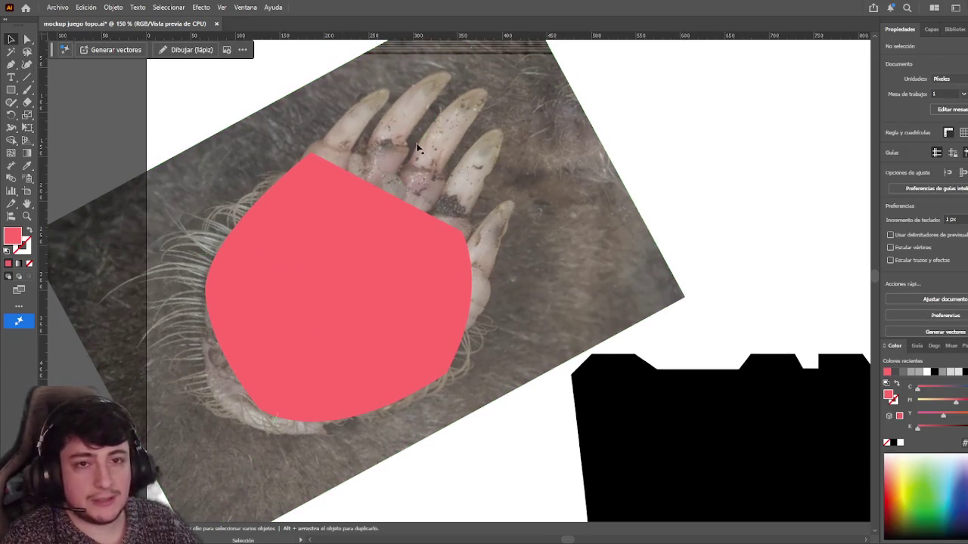
pyautogui.scroll(1, 408, 174)
pyautogui.click(417, 198)
pyautogui.scroll(-1, 421, 202)
pyautogui.click(601, 204)
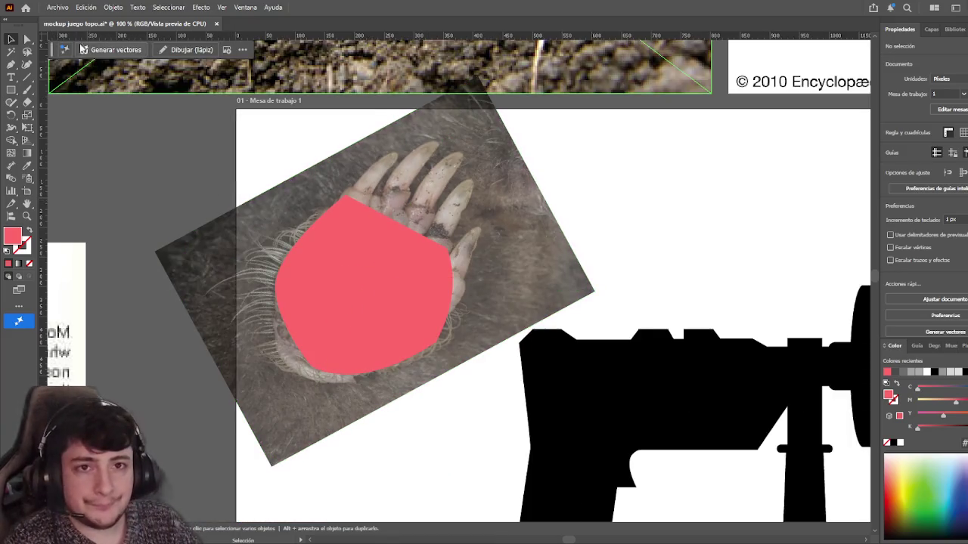
pyautogui.click(27, 40)
pyautogui.click(310, 329)
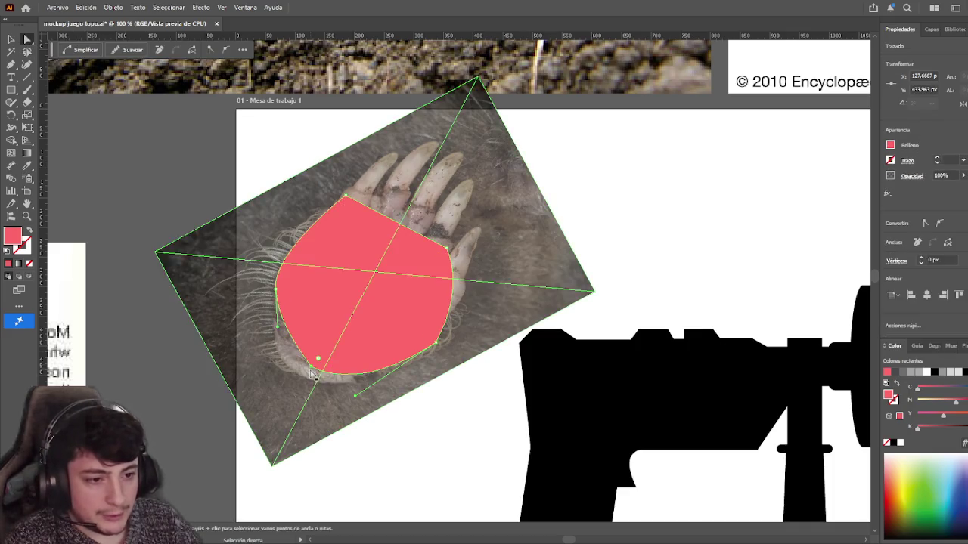
pyautogui.moveTo(318, 359); pyautogui.dragTo(352, 335)
pyautogui.click(10, 39)
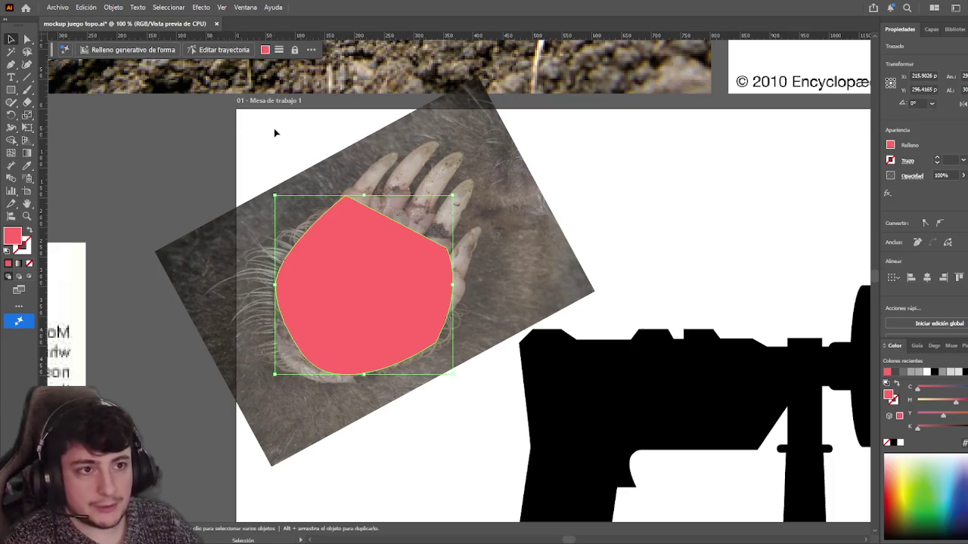
pyautogui.click(282, 149)
pyautogui.click(381, 269)
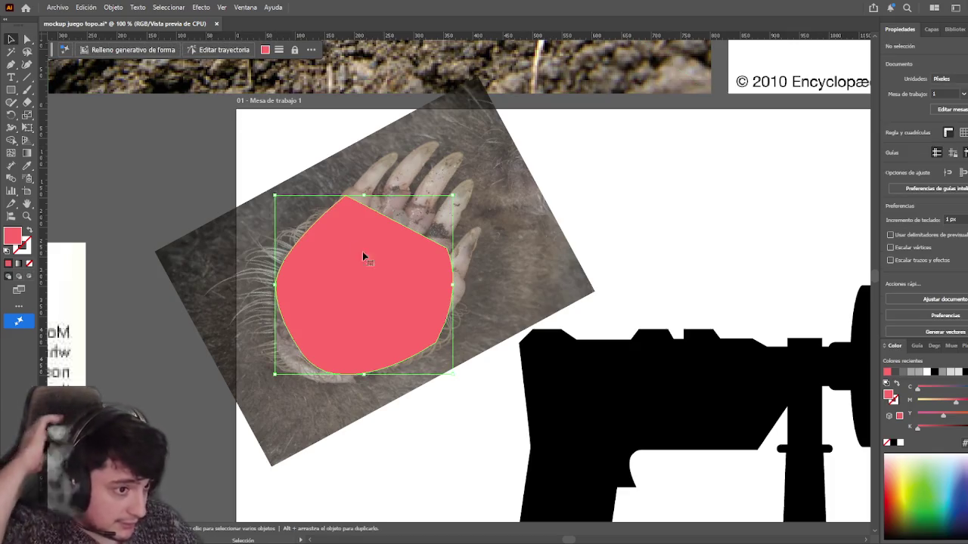
pyautogui.press('a')
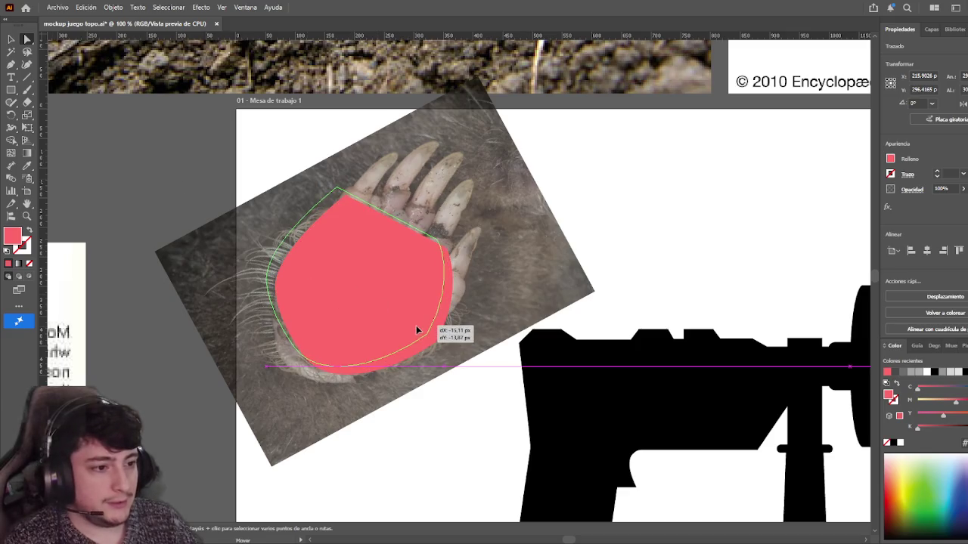
pyautogui.click(416, 328)
pyautogui.click(454, 368)
pyautogui.click(437, 347)
pyautogui.click(437, 346)
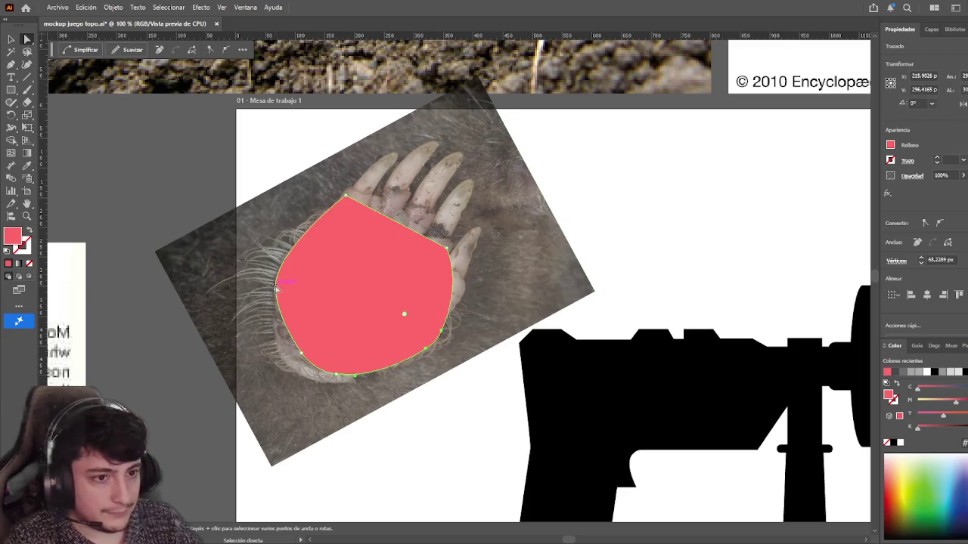
pyautogui.press('v')
pyautogui.click(116, 154)
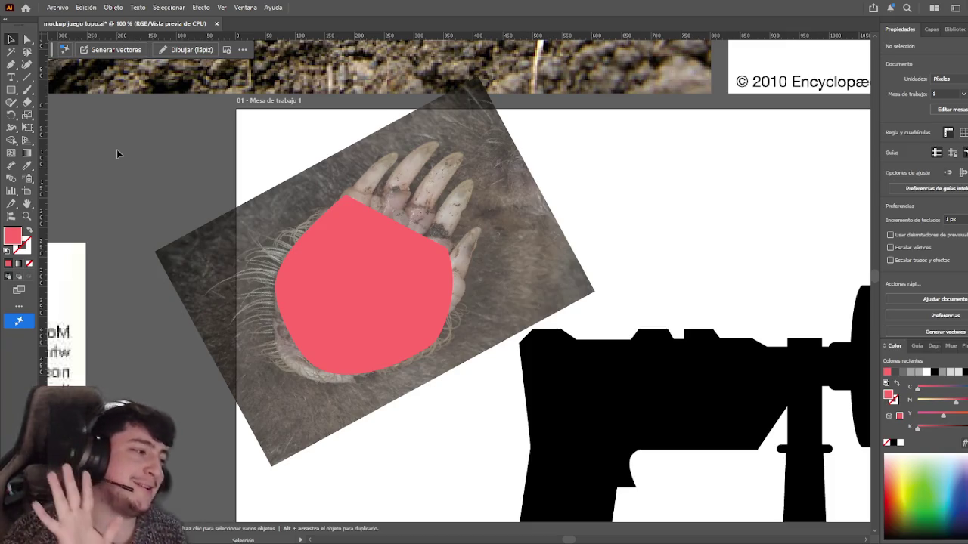
pyautogui.click(338, 283)
pyautogui.click(26, 39)
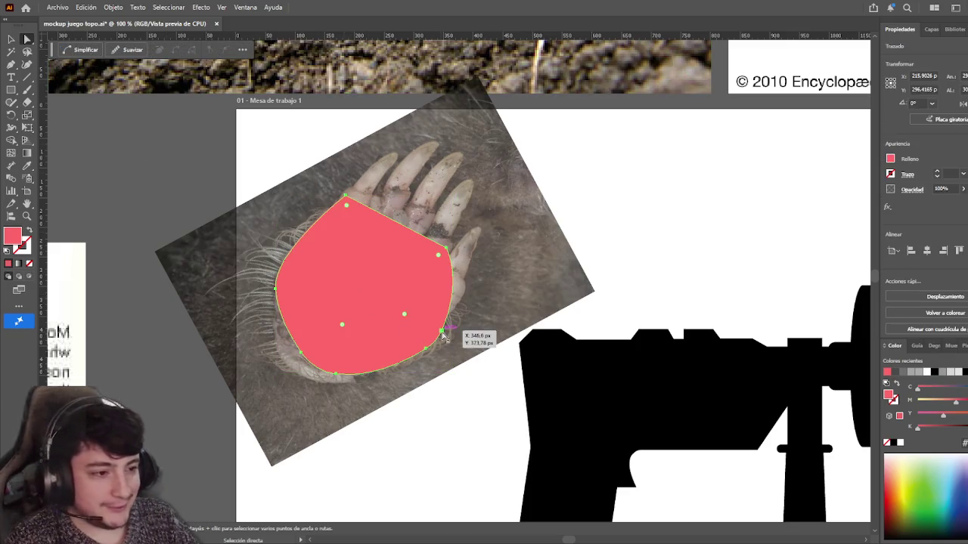
pyautogui.moveTo(404, 318); pyautogui.dragTo(375, 284)
pyautogui.hotkey('ctrl', 'z')
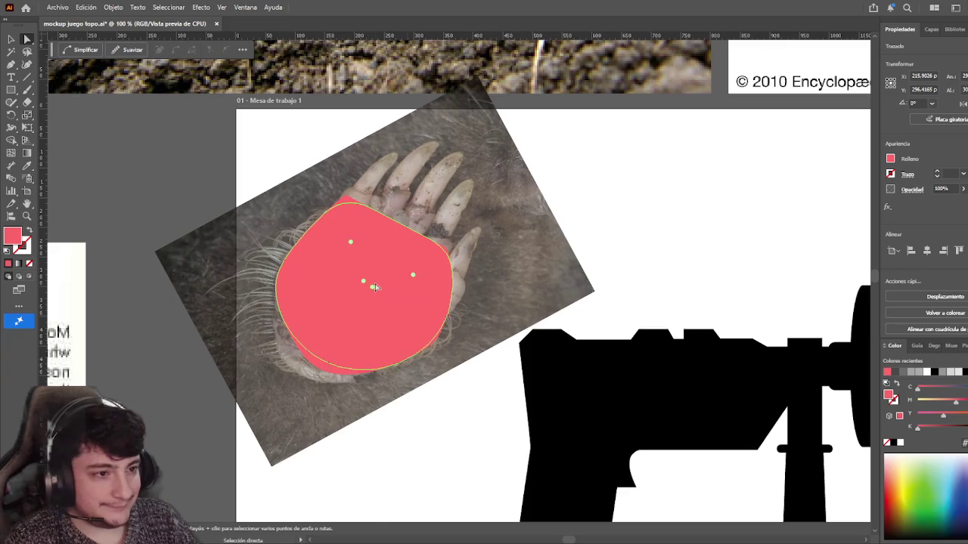
pyautogui.moveTo(405, 318); pyautogui.dragTo(376, 296)
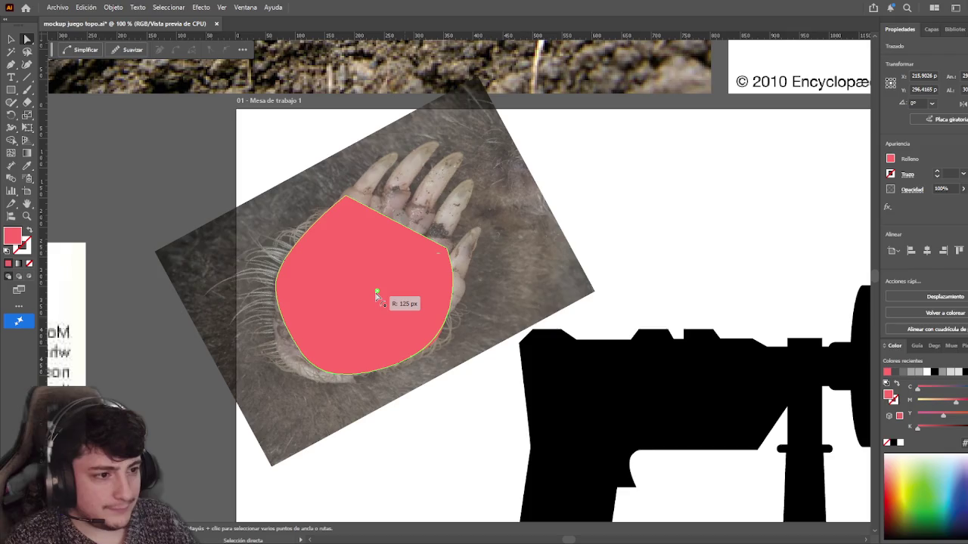
pyautogui.press('v')
pyautogui.click(240, 318)
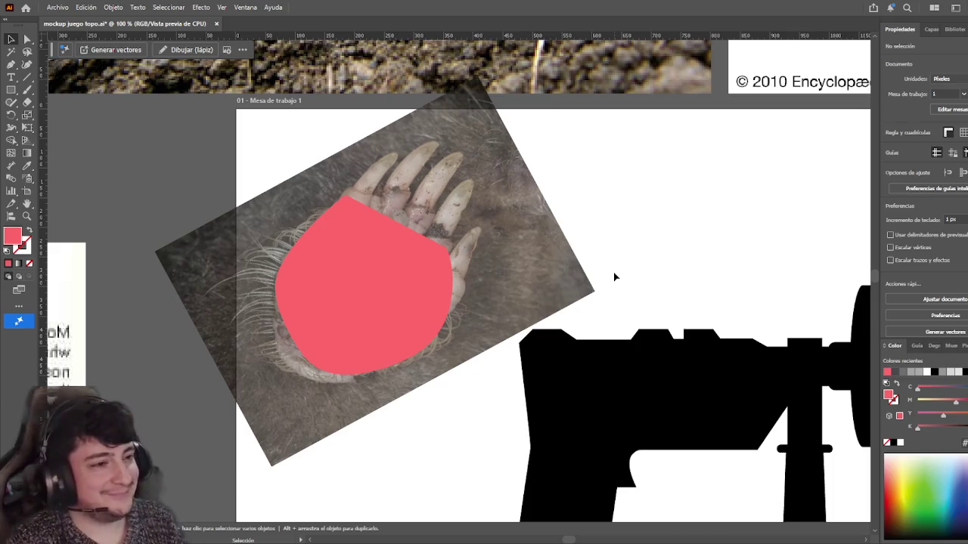
pyautogui.hscroll(-1, 575, 265)
pyautogui.scroll(-1, 575, 265)
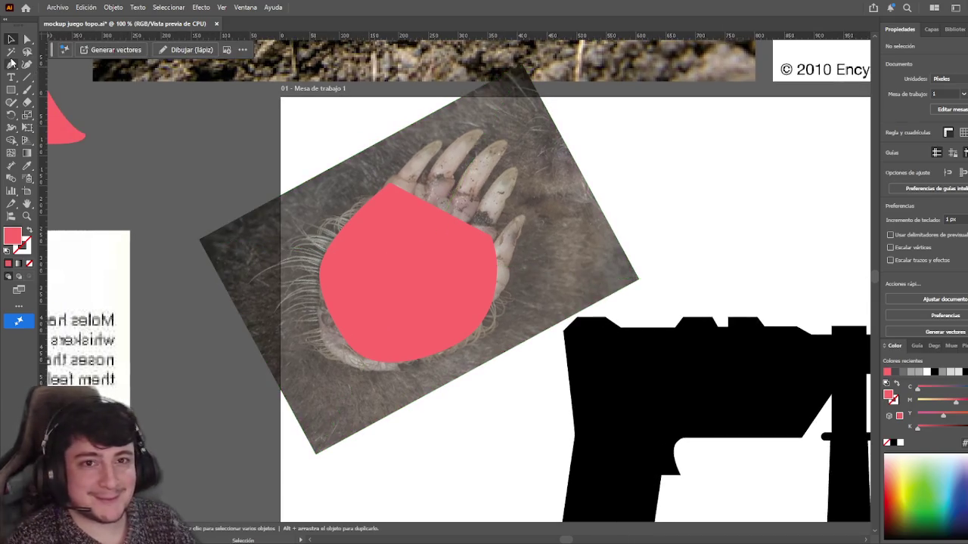
pyautogui.scroll(3, 184, 137)
pyautogui.hscroll(-5, 184, 137)
pyautogui.moveTo(396, 201); pyautogui.dragTo(562, 248)
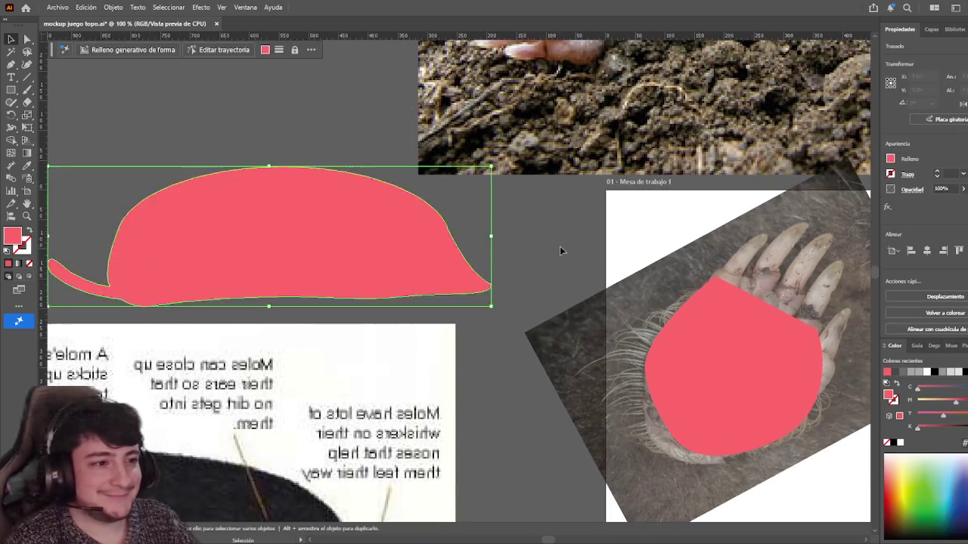
pyautogui.hscroll(4, 350, 216)
pyautogui.scroll(-1, 349, 216)
pyautogui.hscroll(2, 363, 219)
pyautogui.hscroll(2, 406, 237)
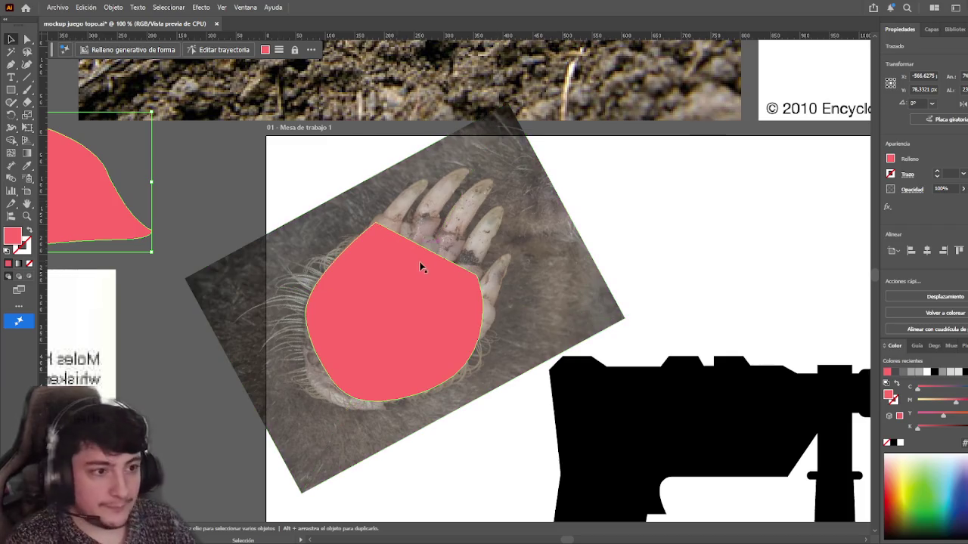
pyautogui.click(460, 278)
pyautogui.moveTo(445, 301)
pyautogui.mouseDown()
pyautogui.moveTo(393, 319)
pyautogui.moveTo(447, 301)
pyautogui.mouseUp()
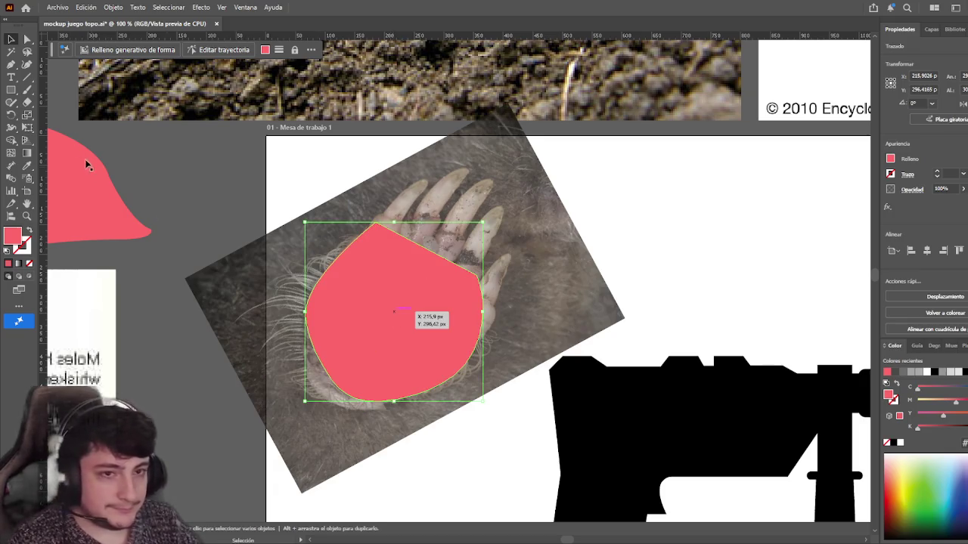
pyautogui.click(11, 89)
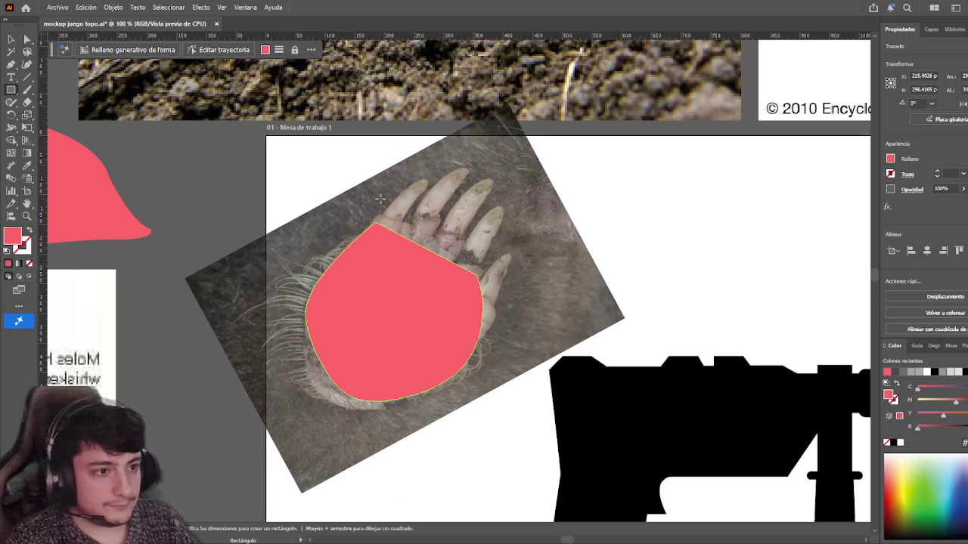
# - Draw a small rectangle on the palm's top edge, rotate it along a finger, and duplicate it alongside
pyautogui.moveTo(380, 199); pyautogui.dragTo(398, 254)
pyautogui.click(15, 39)
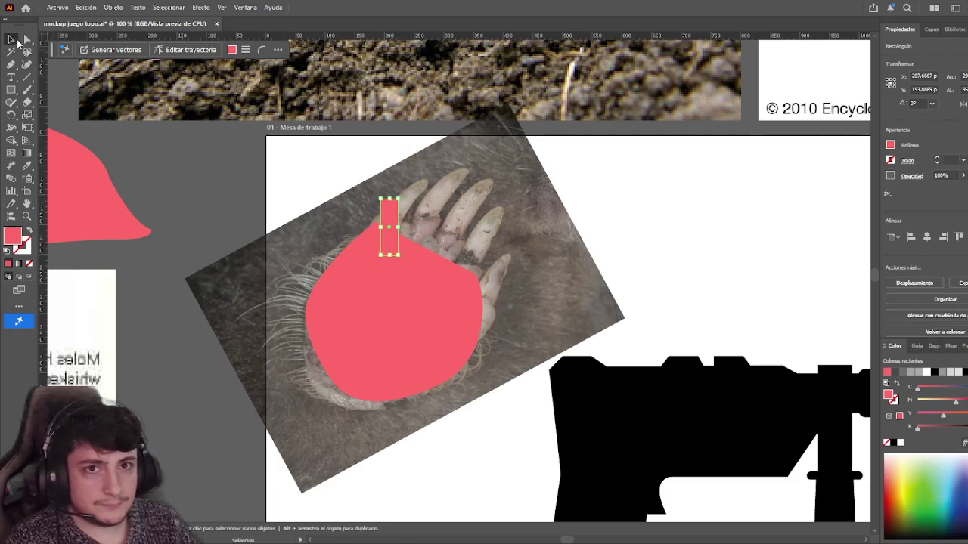
pyautogui.moveTo(402, 193)
pyautogui.mouseDown()
pyautogui.moveTo(432, 198)
pyautogui.moveTo(386, 234)
pyautogui.moveTo(388, 225)
pyautogui.moveTo(409, 240)
pyautogui.moveTo(384, 240)
pyautogui.moveTo(387, 248)
pyautogui.moveTo(413, 246)
pyautogui.mouseUp()
pyautogui.click(648, 224)
pyautogui.moveTo(420, 249); pyautogui.dragTo(416, 249)
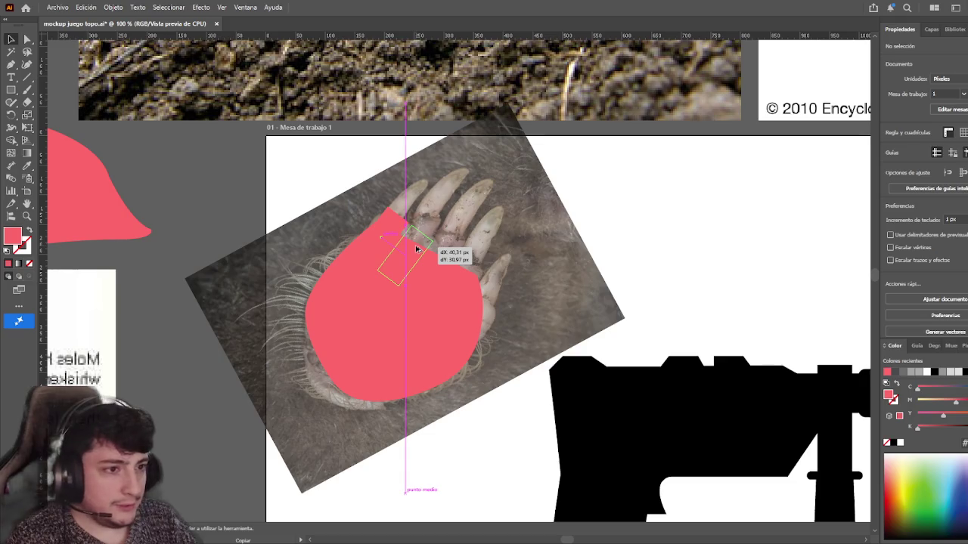
pyautogui.moveTo(416, 249)
pyautogui.mouseDown()
pyautogui.moveTo(441, 227)
pyautogui.moveTo(420, 239)
pyautogui.moveTo(447, 257)
pyautogui.moveTo(421, 240)
pyautogui.mouseUp()
# - Copy a finger rectangle diagonally to the next finger
pyautogui.keyDown('shift'); pyautogui.click(407, 248); pyautogui.keyUp('shift')
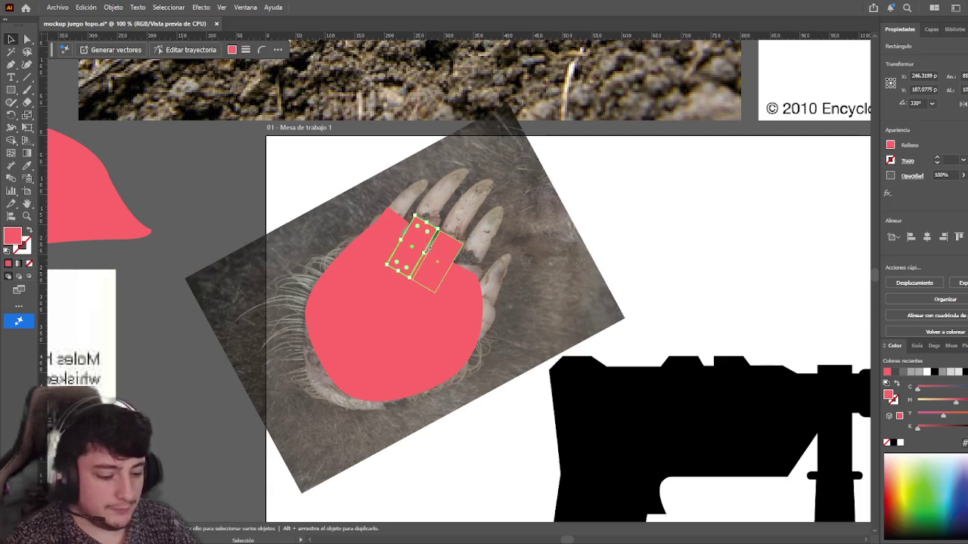
pyautogui.keyDown('shift'); pyautogui.click(407, 248); pyautogui.keyUp('shift')
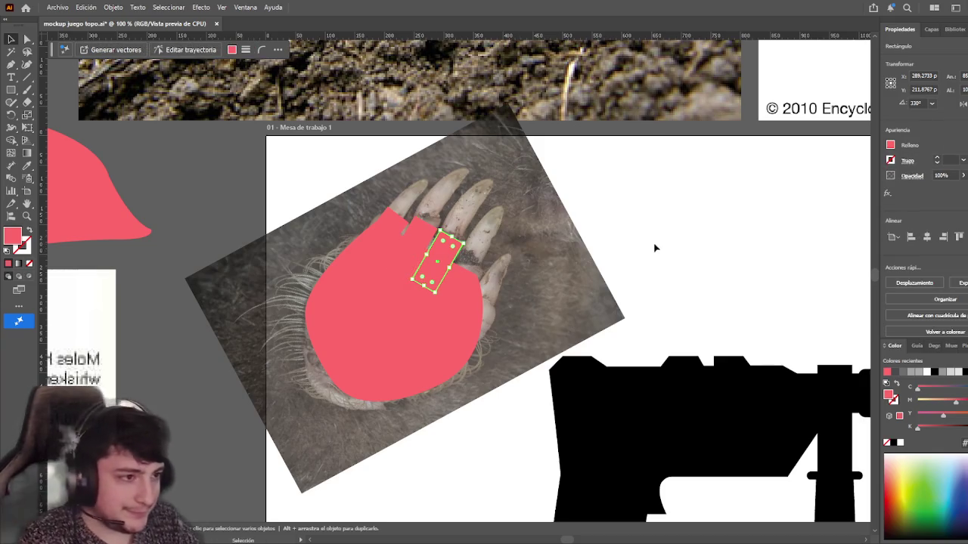
pyautogui.click(655, 249)
pyautogui.click(452, 249)
pyautogui.keyDown('shift'); pyautogui.click(417, 240); pyautogui.keyUp('shift')
pyautogui.click(382, 222)
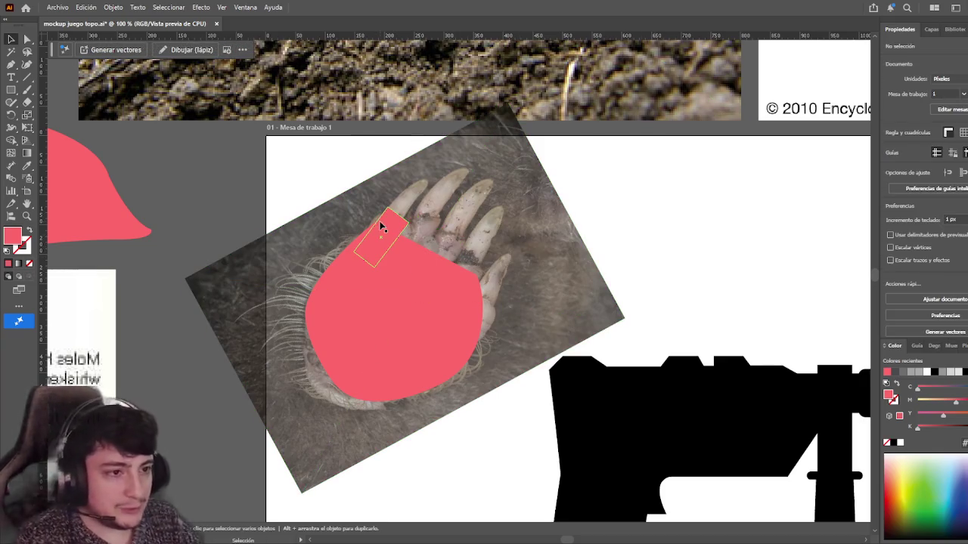
pyautogui.moveTo(393, 215); pyautogui.dragTo(436, 270)
# - Nudge the small finger rectangles into place with Direct Selection
pyautogui.click(457, 244)
pyautogui.press('a')
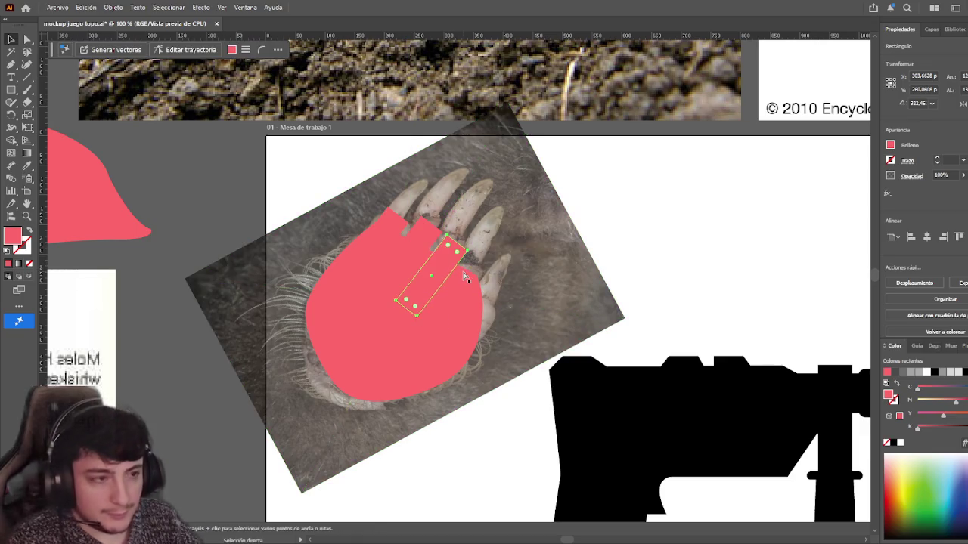
pyautogui.moveTo(447, 261)
pyautogui.mouseDown()
pyautogui.moveTo(461, 289)
pyautogui.moveTo(506, 285)
pyautogui.moveTo(486, 309)
pyautogui.mouseUp()
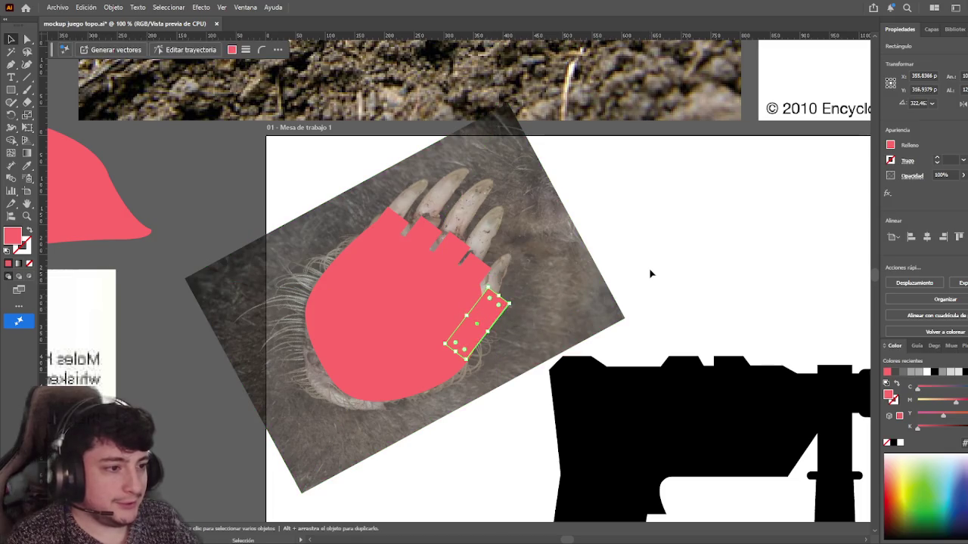
pyautogui.click(647, 272)
pyautogui.click(480, 264)
pyautogui.moveTo(480, 264); pyautogui.dragTo(501, 262)
pyautogui.click(577, 264)
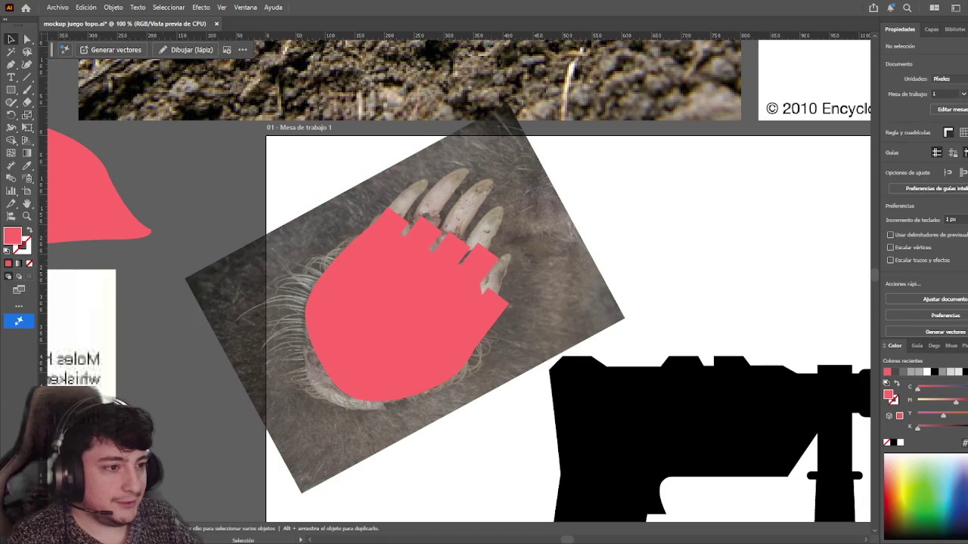
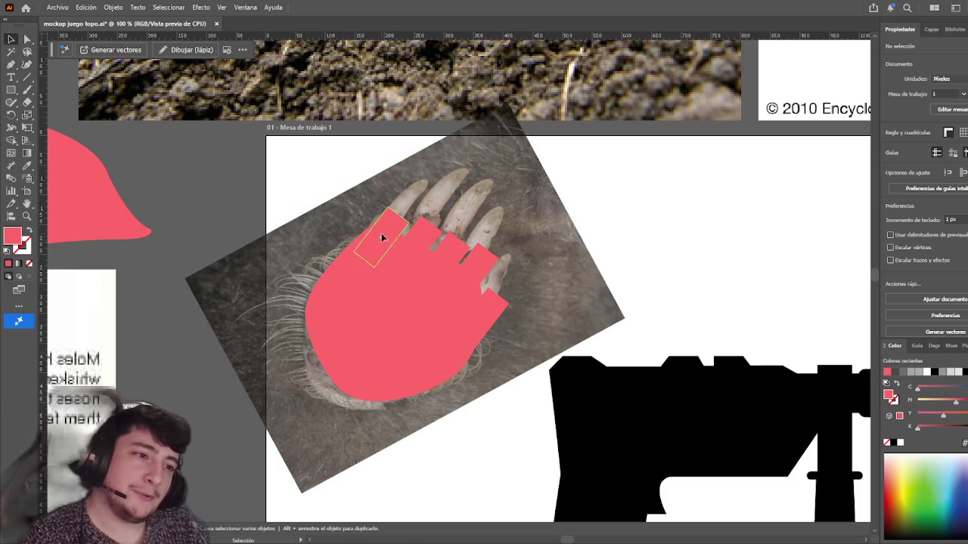
# - Nudge the middle pink finger rectangles slightly left after comparing the earlier and spread-out layouts
pyautogui.click(385, 231)
pyautogui.keyDown('shift'); pyautogui.click(458, 255); pyautogui.keyUp('shift')
pyautogui.keyDown('shift'); pyautogui.click(479, 277); pyautogui.keyUp('shift')
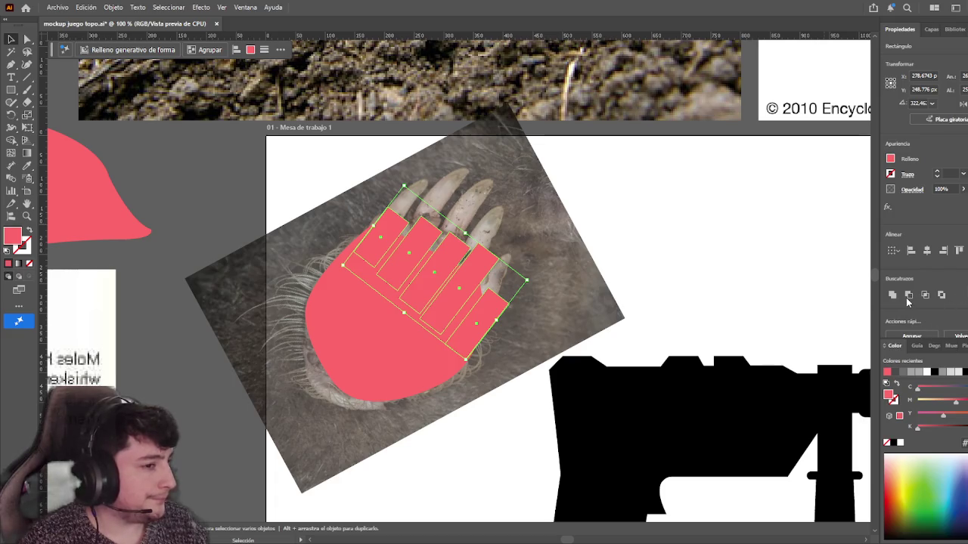
pyautogui.hotkey('ctrl', 'z')
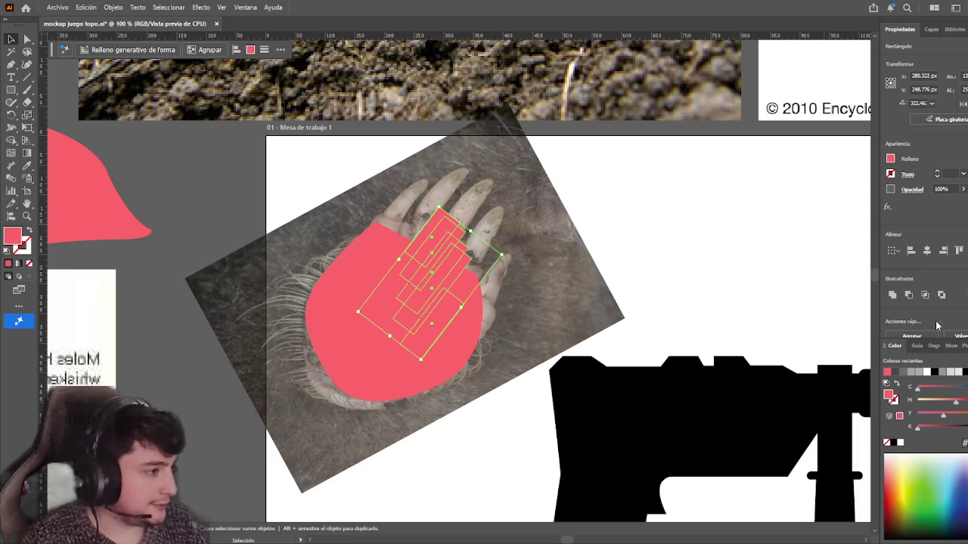
pyautogui.hotkey('ctrl', 'shift', 'z')
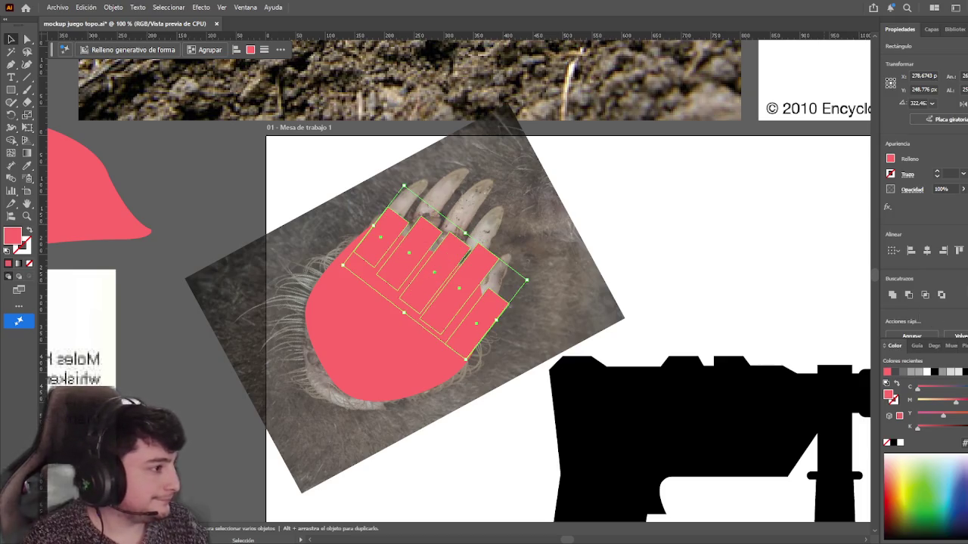
pyautogui.hotkey('ctrl', 'z')
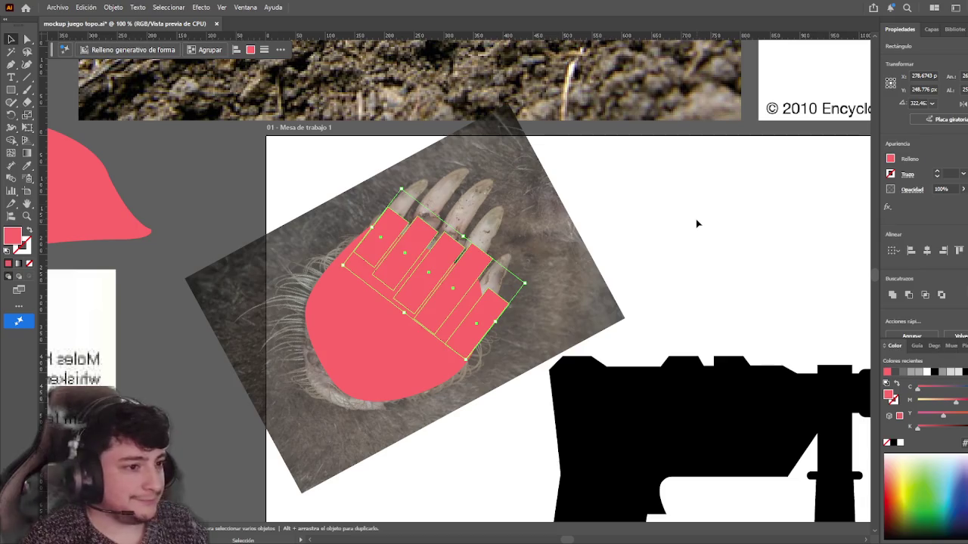
pyautogui.click(688, 222)
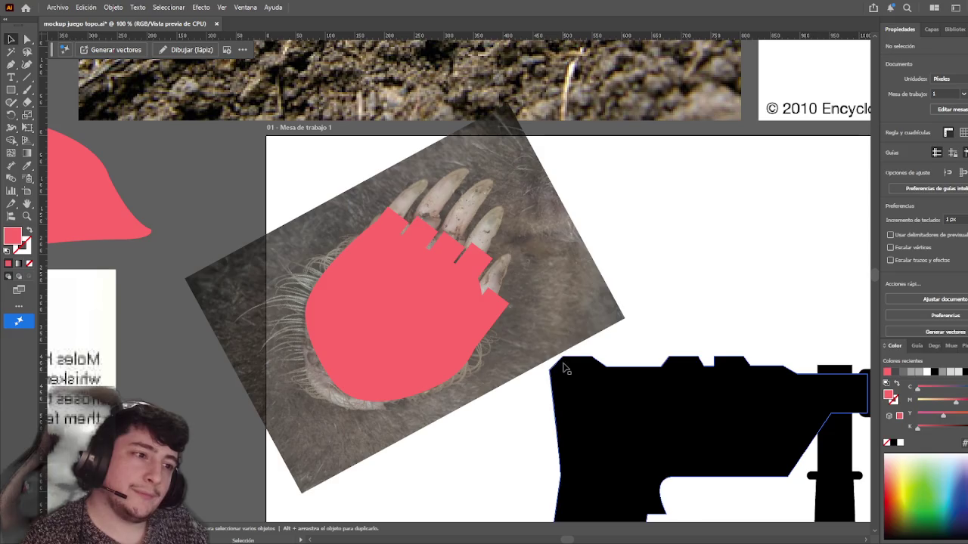
pyautogui.scroll(2, 446, 282)
# - Rotate the four fingers upright, distribute them evenly, then angle them back along the paw
pyautogui.click(454, 281)
pyautogui.keyDown('shift'); pyautogui.click(421, 242); pyautogui.keyUp('shift')
pyautogui.keyDown('shift'); pyautogui.click(335, 190); pyautogui.keyUp('shift')
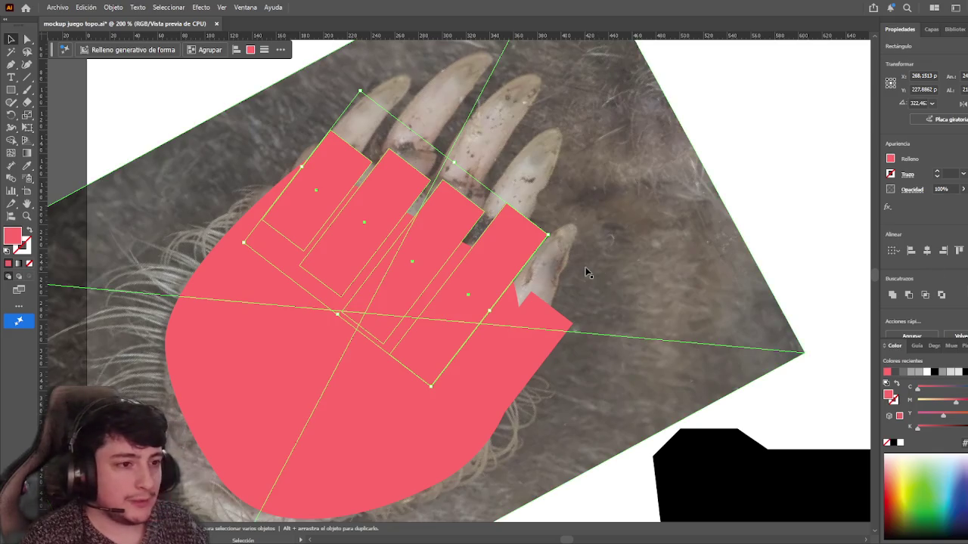
pyautogui.moveTo(552, 234); pyautogui.dragTo(535, 130)
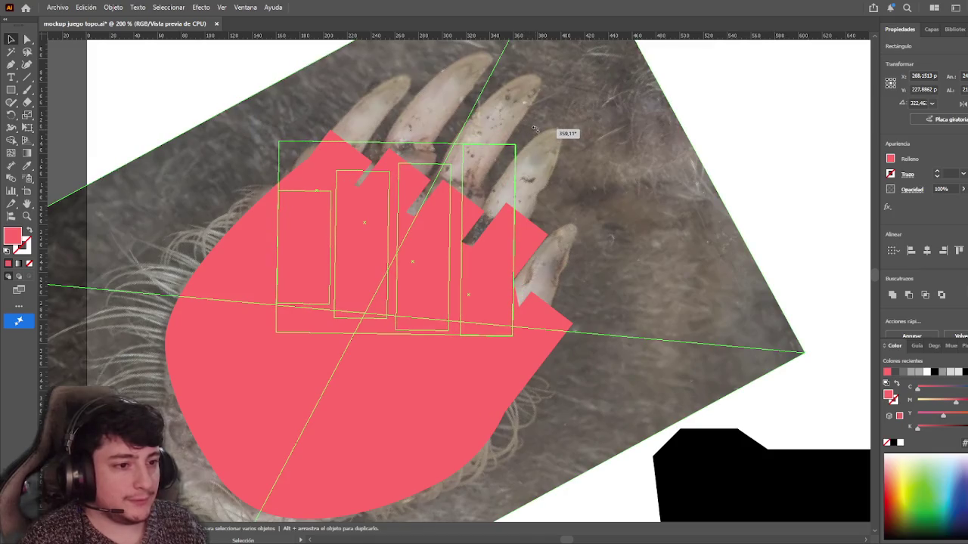
pyautogui.moveTo(535, 130); pyautogui.dragTo(524, 167)
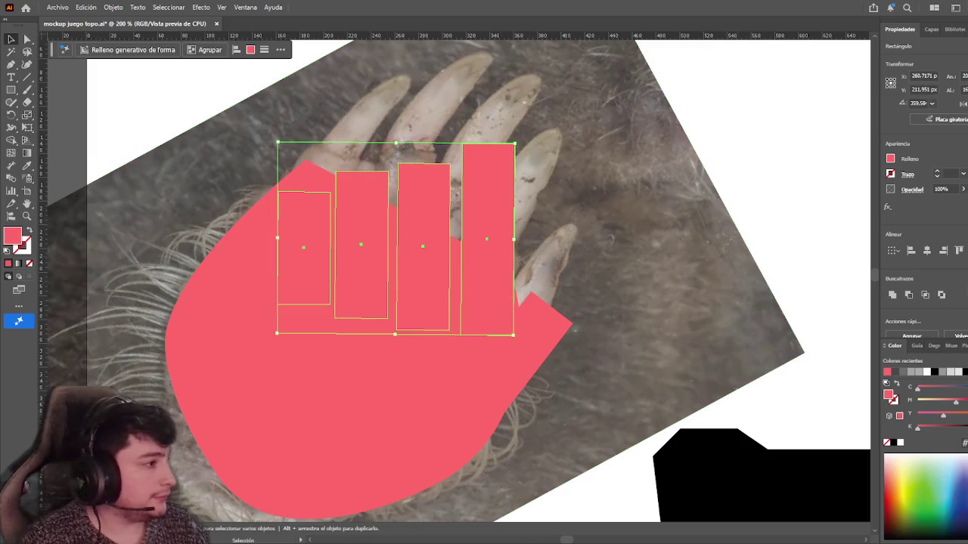
pyautogui.click(964, 250)
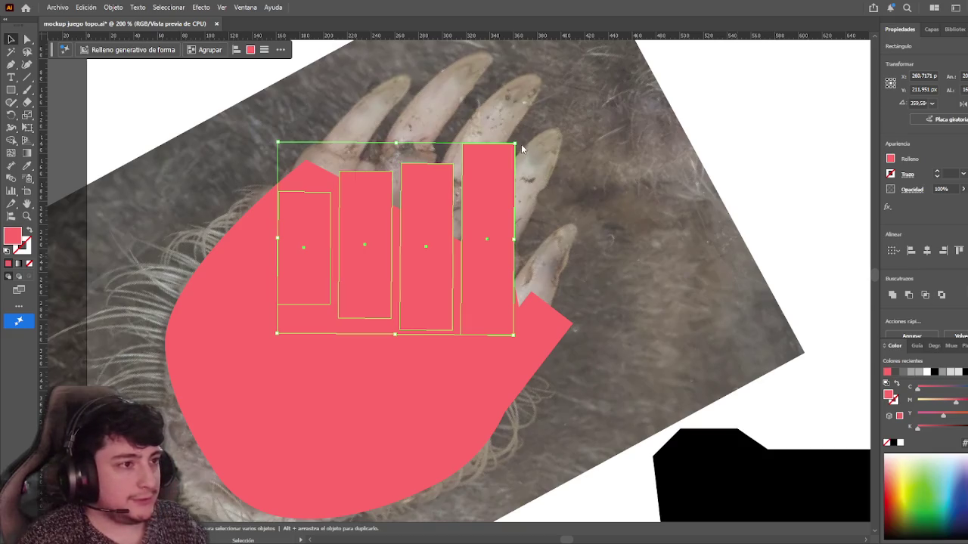
pyautogui.moveTo(517, 140); pyautogui.dragTo(611, 231)
# - Move the thumb rectangle along the paw's edge
pyautogui.click(638, 225)
pyautogui.click(536, 327)
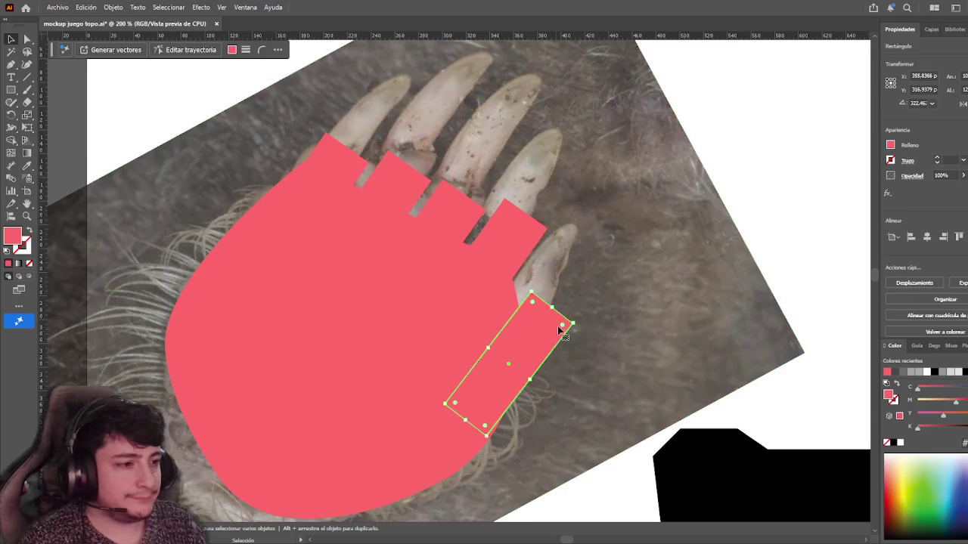
pyautogui.moveTo(579, 328)
pyautogui.mouseDown()
pyautogui.moveTo(582, 320)
pyautogui.moveTo(549, 321)
pyautogui.mouseUp()
pyautogui.click(715, 174)
pyautogui.keyDown('alt'); pyautogui.scroll(-1, 724, 173); pyautogui.keyUp('alt')
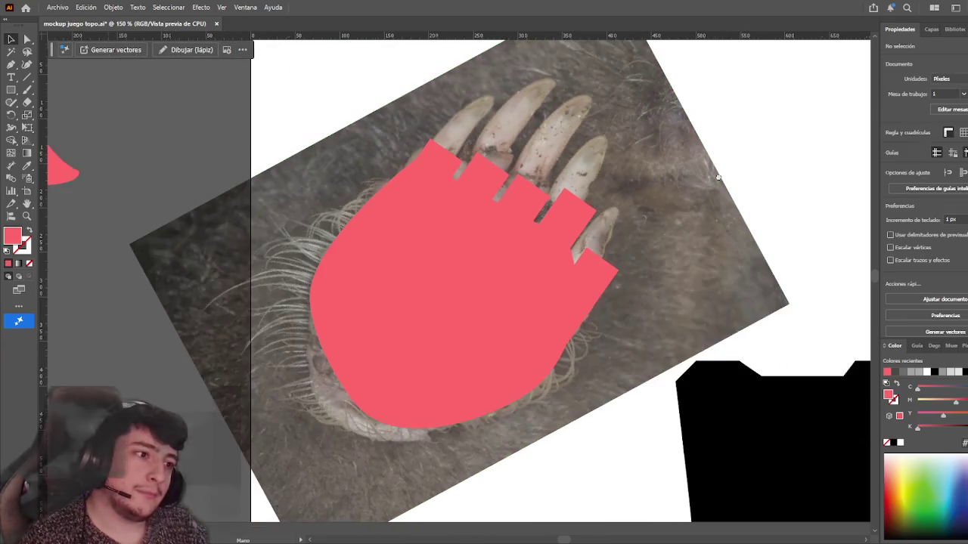
# - Lift one finger rectangle higher up the paw and shift the reference photo slightly
pyautogui.keyDown('alt'); pyautogui.scroll(-1, 601, 259); pyautogui.keyUp('alt')
pyautogui.click(492, 221)
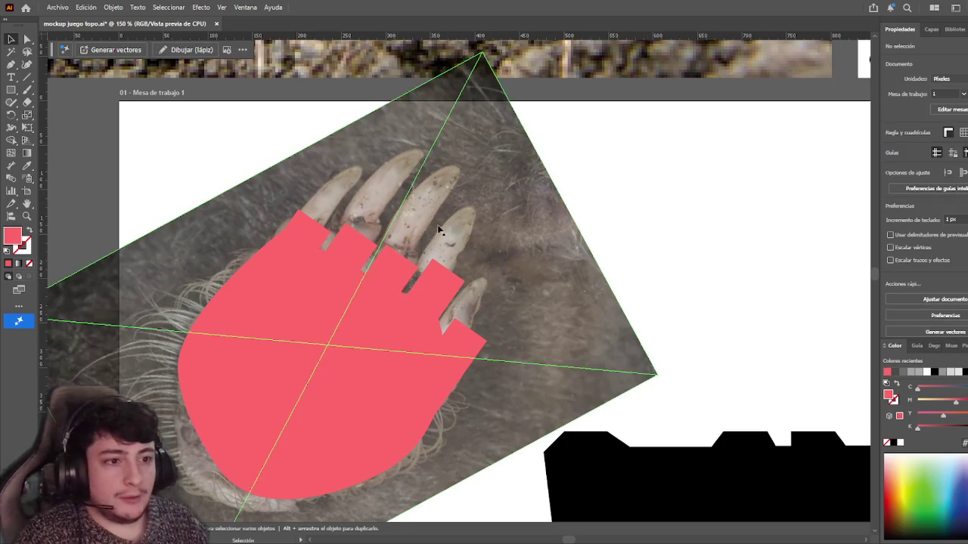
pyautogui.moveTo(443, 237); pyautogui.dragTo(482, 251)
pyautogui.hotkey('ctrl', 'shift', 'a')
pyautogui.moveTo(351, 248); pyautogui.dragTo(348, 243)
pyautogui.click(691, 221)
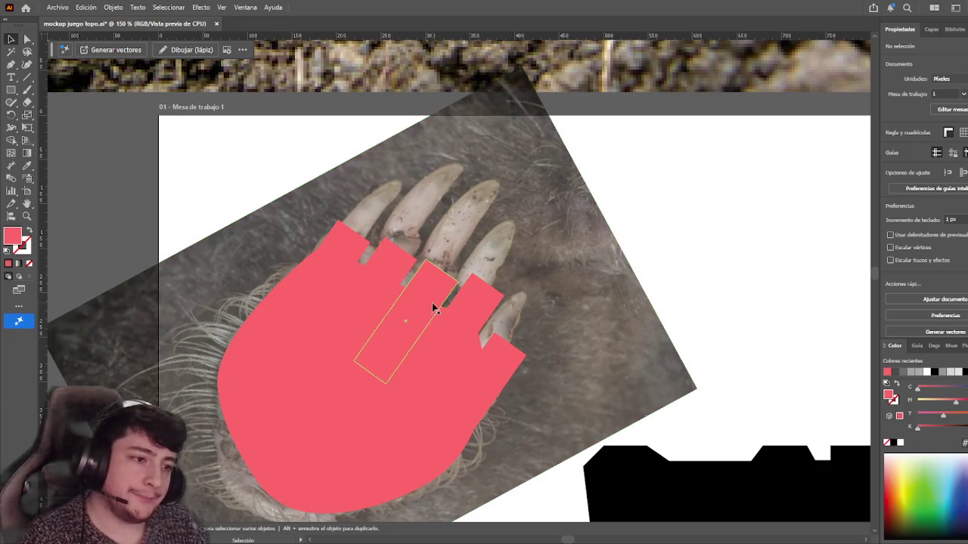
pyautogui.moveTo(572, 276); pyautogui.dragTo(581, 275)
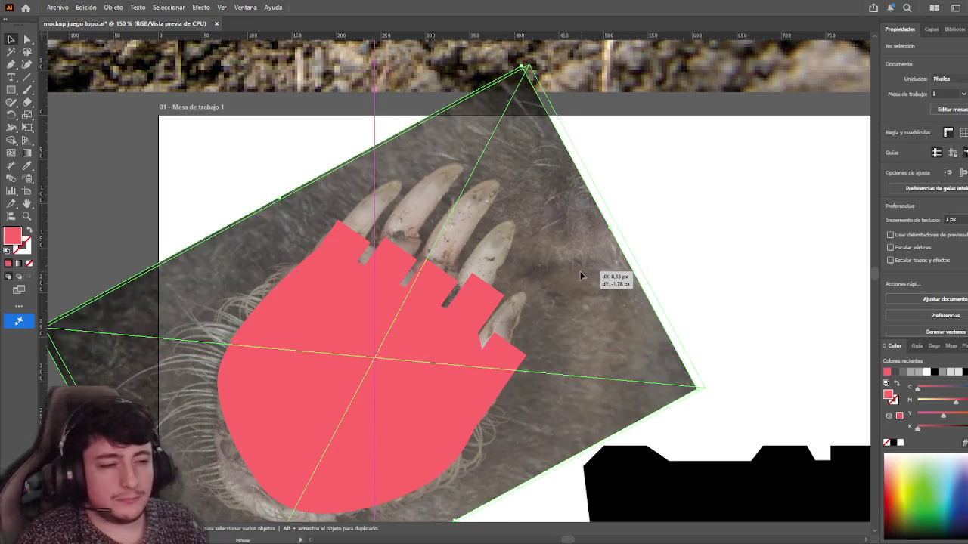
pyautogui.moveTo(581, 275); pyautogui.dragTo(575, 275)
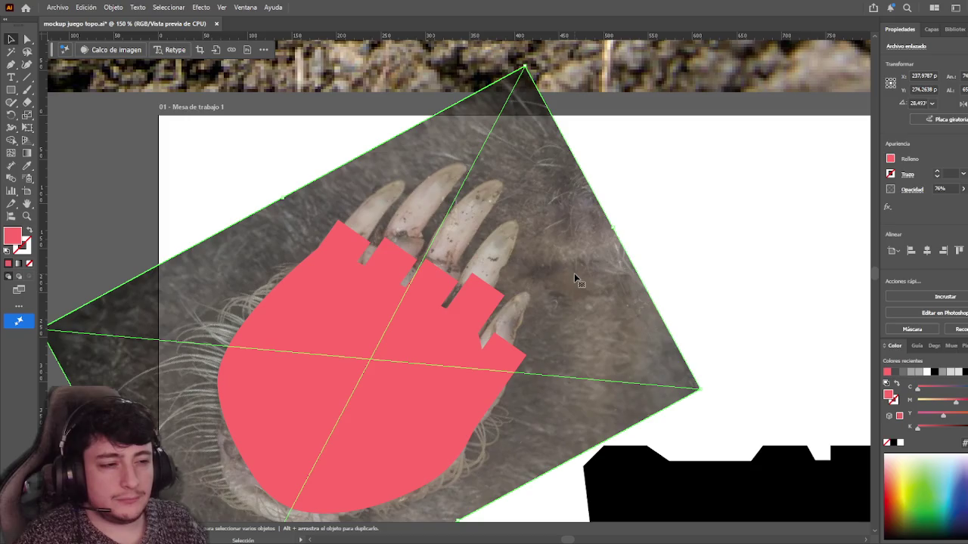
pyautogui.click(631, 230)
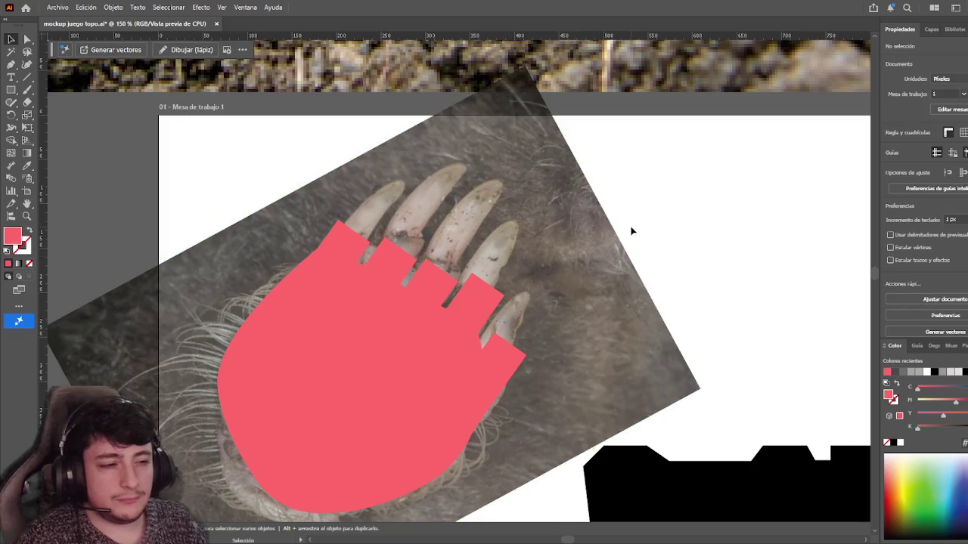
# - Select all finger rectangles and try rounding the first finger's top corners, then undo it
pyautogui.click(569, 272)
pyautogui.click(351, 257)
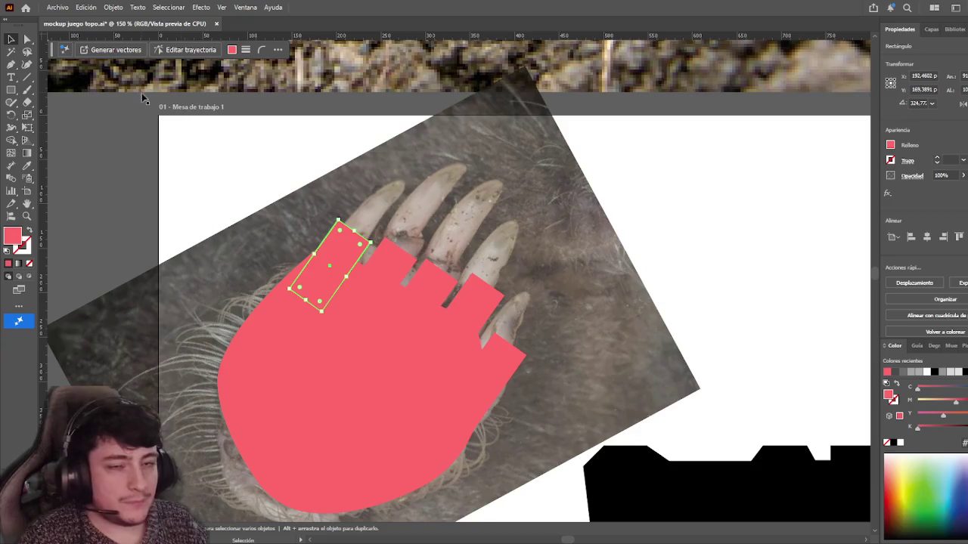
pyautogui.keyDown('shift'); pyautogui.click(356, 271); pyautogui.keyUp('shift')
pyautogui.keyDown('shift'); pyautogui.click(433, 280); pyautogui.keyUp('shift')
pyautogui.keyDown('shift'); pyautogui.click(467, 316); pyautogui.keyUp('shift')
pyautogui.keyDown('shift'); pyautogui.click(501, 348); pyautogui.keyUp('shift')
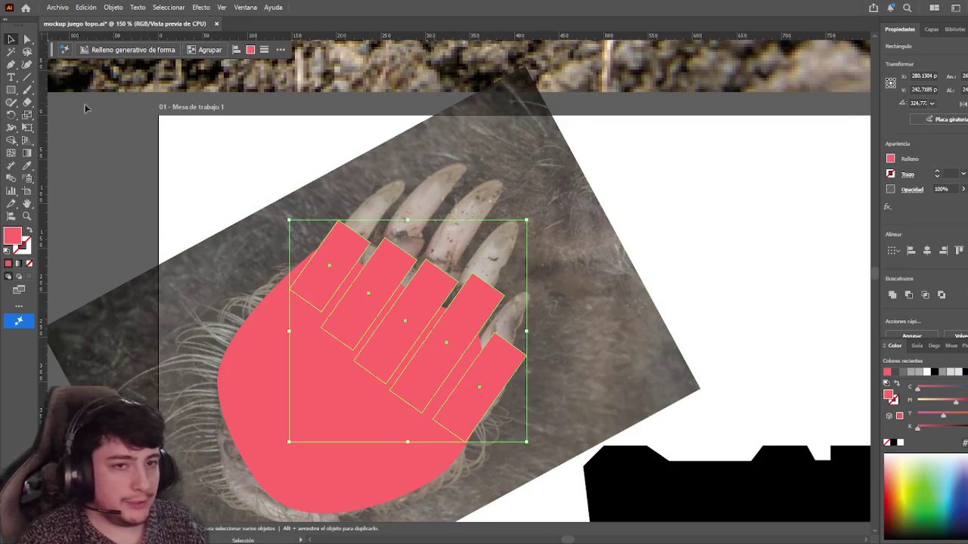
pyautogui.press('a')
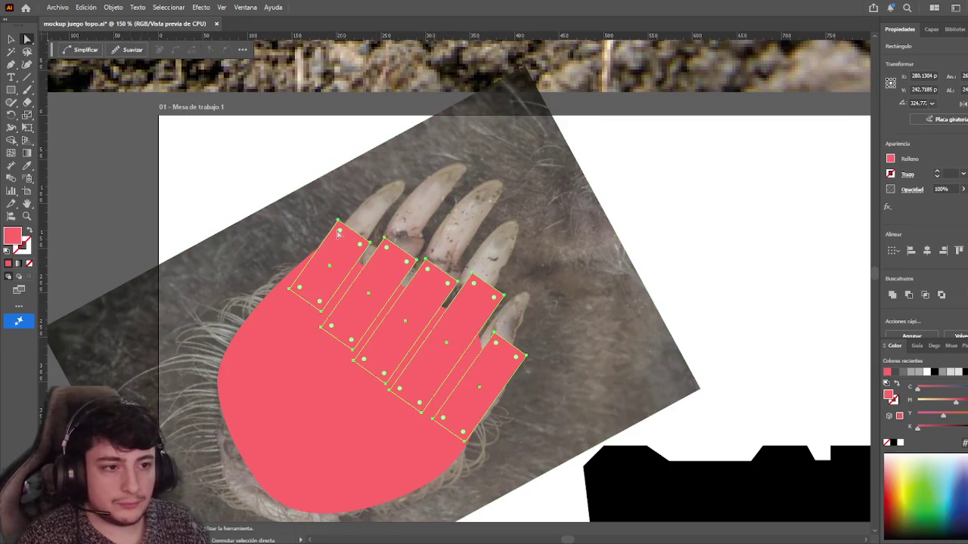
pyautogui.moveTo(362, 247); pyautogui.dragTo(347, 261)
pyautogui.hotkey('ctrl', 'z')
pyautogui.hotkey('ctrl', 'z')
pyautogui.hotkey('ctrl', 'z')
# - Move the reference photo up and right, then hide it
pyautogui.press('v')
pyautogui.click(261, 208)
pyautogui.moveTo(522, 299); pyautogui.dragTo(621, 224)
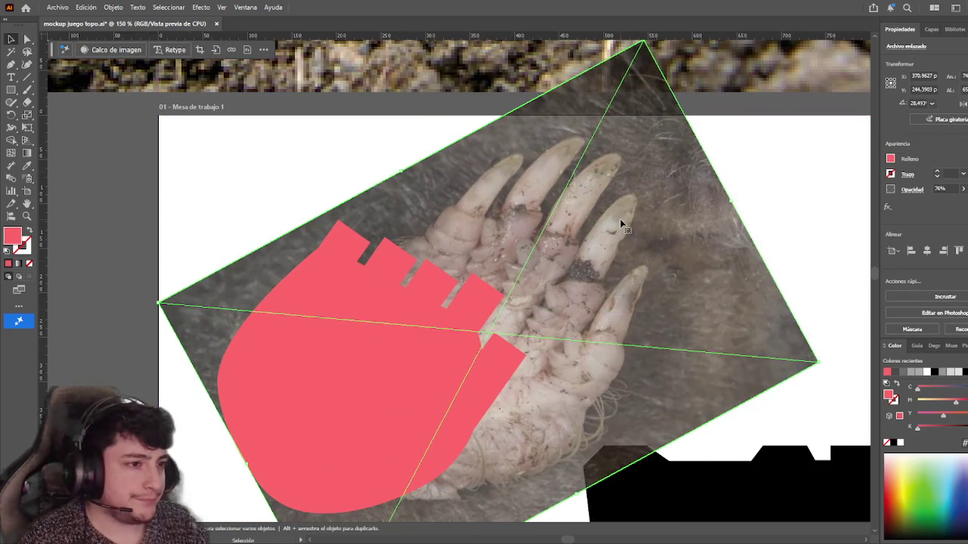
pyautogui.press('Delete')
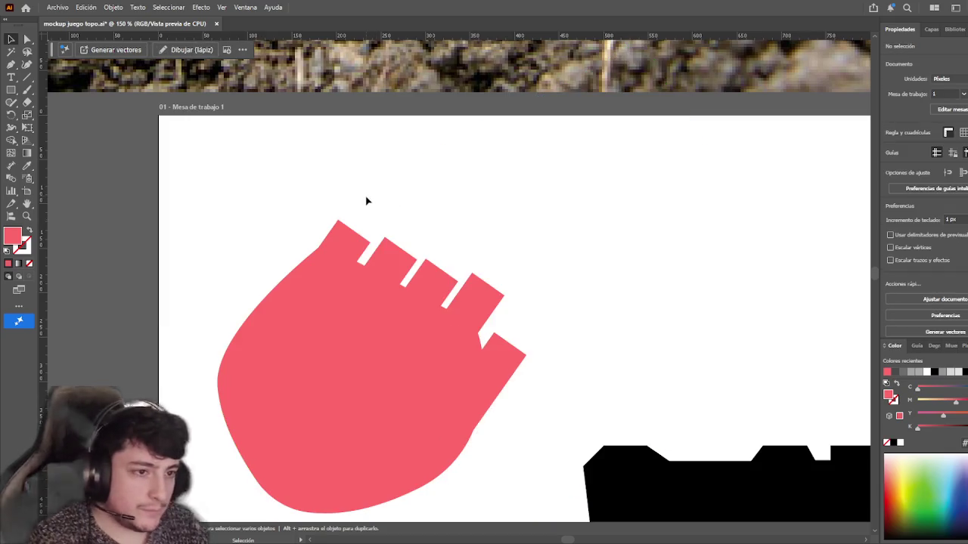
# - Try pulling the first finger's top corner point outward, then undo it
pyautogui.click(331, 227)
pyautogui.scroll(2, 332, 220)
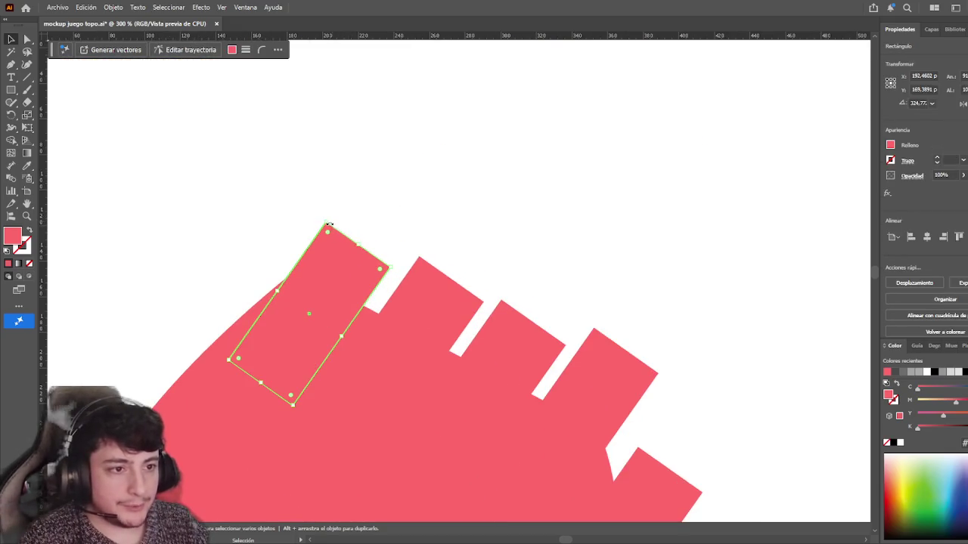
pyautogui.press('a')
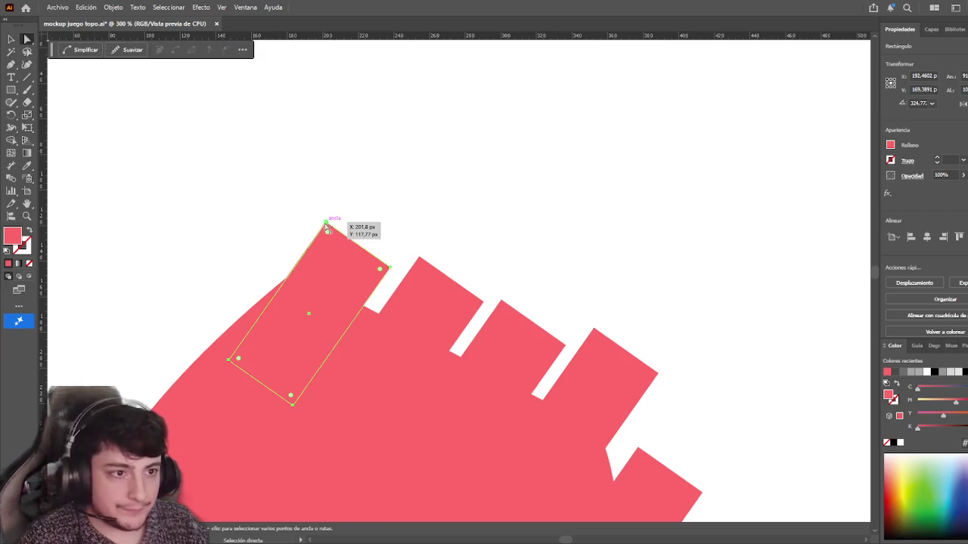
pyautogui.click(327, 225)
pyautogui.moveTo(327, 225); pyautogui.dragTo(331, 227)
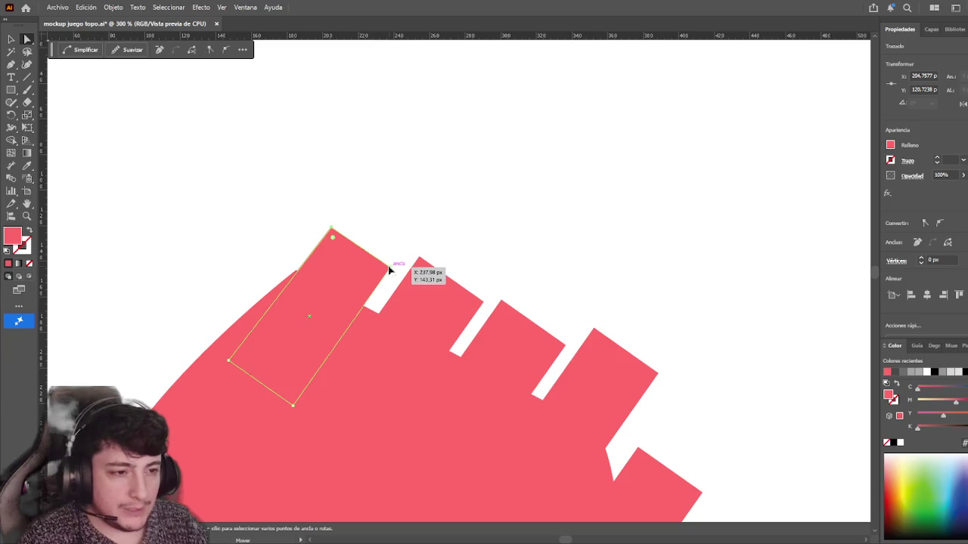
pyautogui.hotkey('ctrl', 'z')
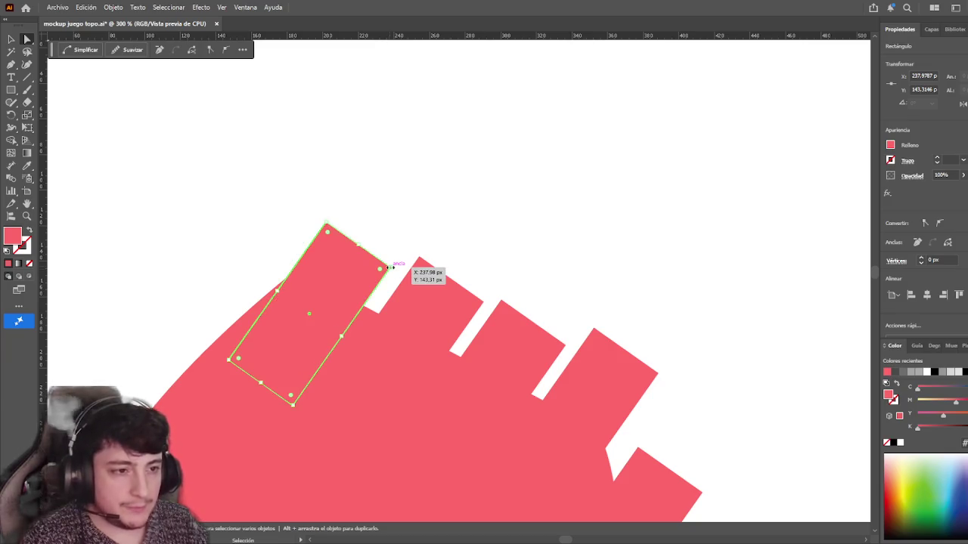
# - Undo back to upright finger rectangles with the reference photo restored
pyautogui.hotkey('ctrl', 'z')
pyautogui.scroll(-2, 391, 270)
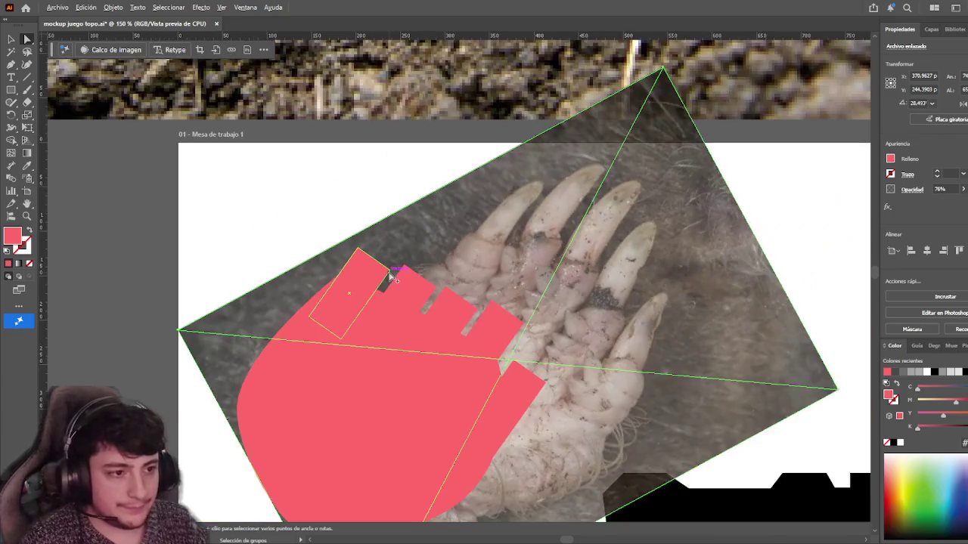
pyautogui.hotkey('ctrl', 'z')
pyautogui.hotkey('ctrl', 'z')
pyautogui.hotkey('ctrl', 'z')
pyautogui.hotkey('ctrl', 'z')
pyautogui.hotkey('ctrl', 'z')
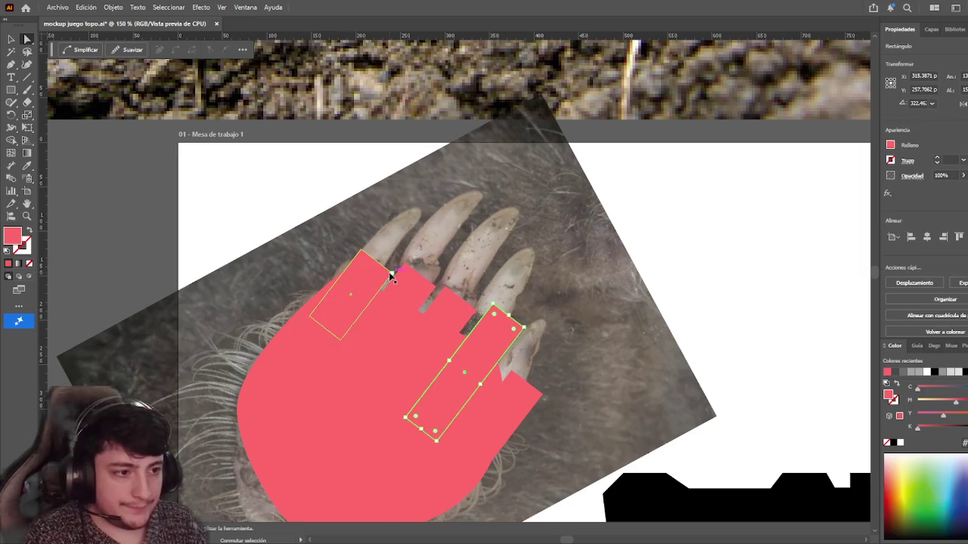
pyautogui.hotkey('ctrl', 'z')
pyautogui.press('v')
# - Move the large pink palm shape down slightly
pyautogui.click(336, 255)
pyautogui.click(342, 296)
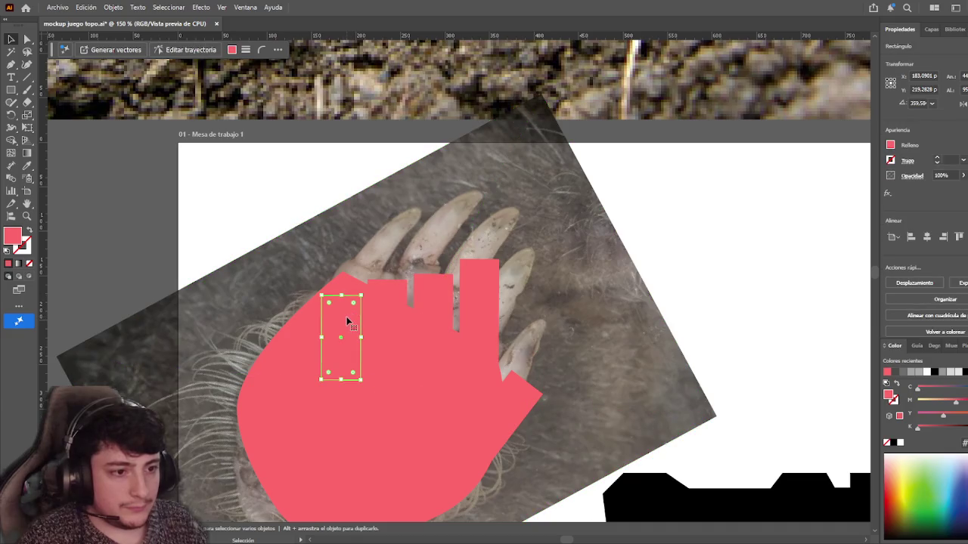
pyautogui.click(283, 348)
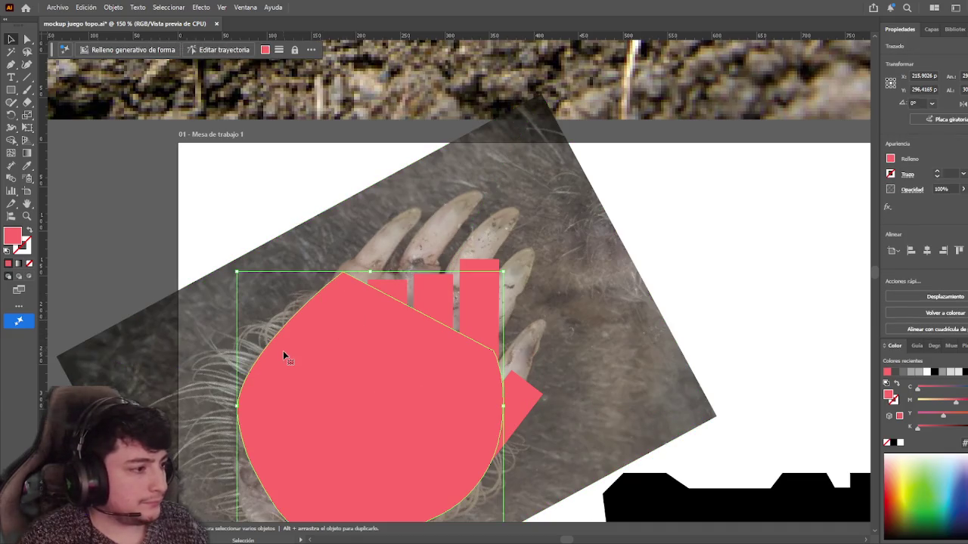
pyautogui.moveTo(282, 351); pyautogui.dragTo(277, 380)
pyautogui.click(267, 242)
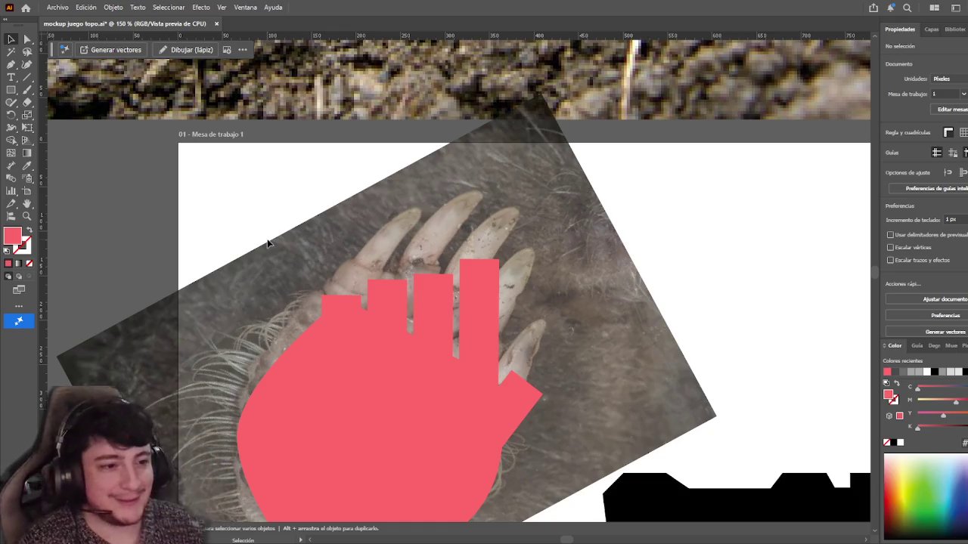
# - Select the leftmost of the four stepped pink fingers
pyautogui.click(344, 307)
# - Try slanting the leftmost finger's top edges inward, comparing with the plain rectangle
pyautogui.keyDown('alt'); pyautogui.scroll(2, 344, 306); pyautogui.keyUp('alt')
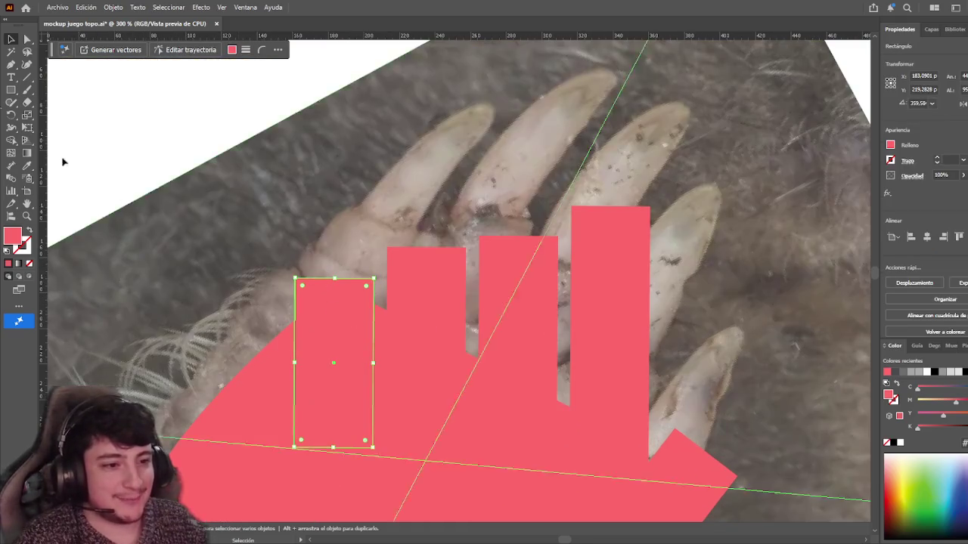
pyautogui.press('a')
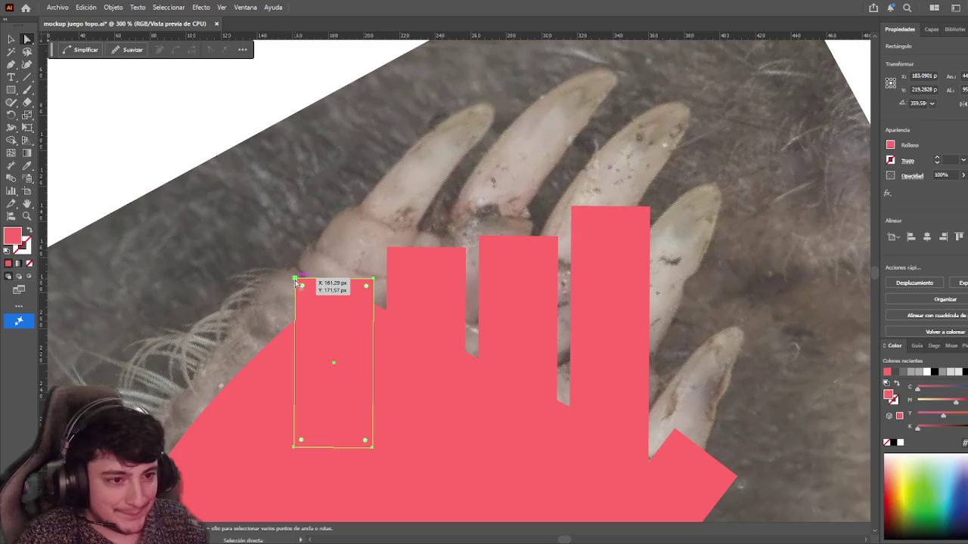
pyautogui.moveTo(299, 284); pyautogui.dragTo(306, 281)
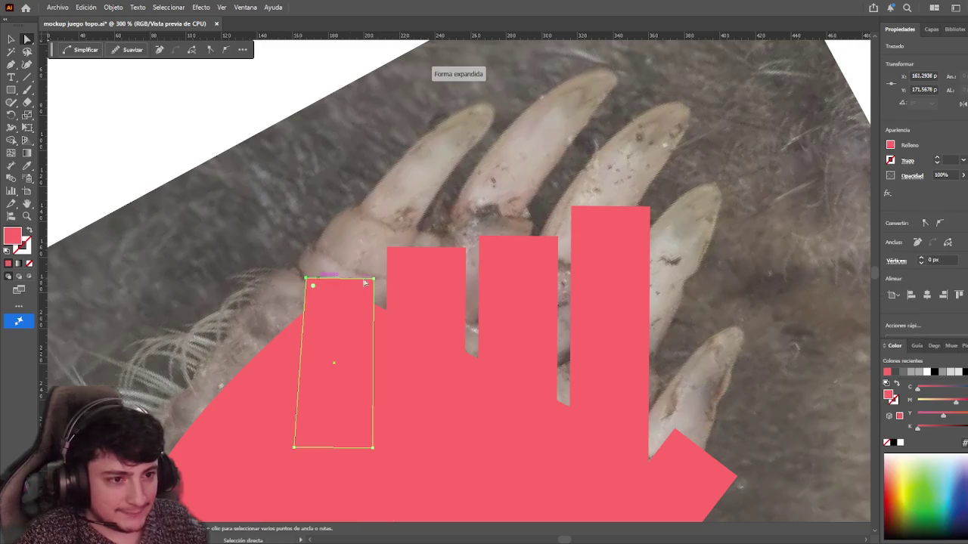
pyautogui.moveTo(372, 280); pyautogui.dragTo(364, 279)
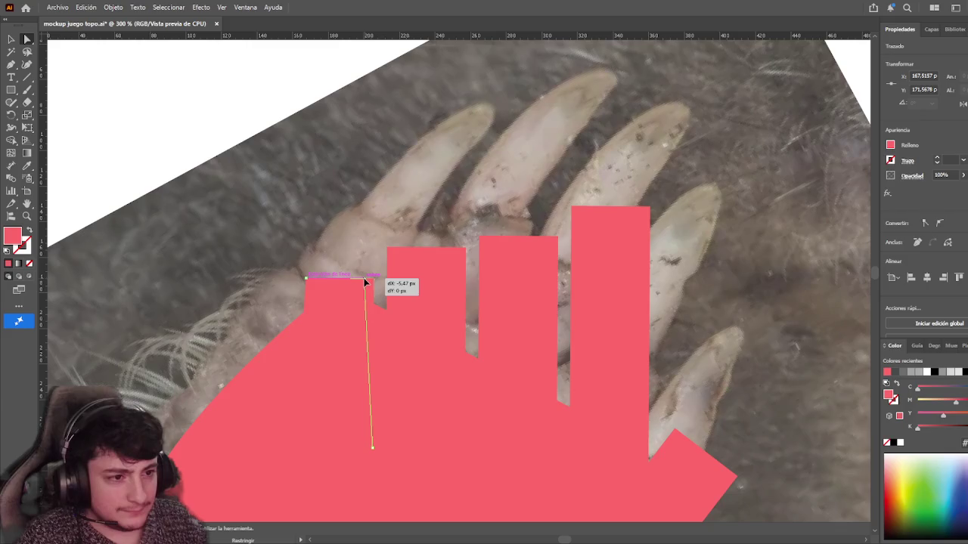
pyautogui.hotkey('ctrl', 'z')
pyautogui.hotkey('ctrl', 'z')
pyautogui.hotkey('ctrl', 'z')
pyautogui.hotkey('ctrl', 'z')
pyautogui.hotkey('ctrl', 'z')
pyautogui.hotkey('ctrl', 'shift', 'z')
# - Centre a vertical guide on the finger and add a small pink marker rectangle above it
pyautogui.moveTo(295, 282); pyautogui.dragTo(334, 282)
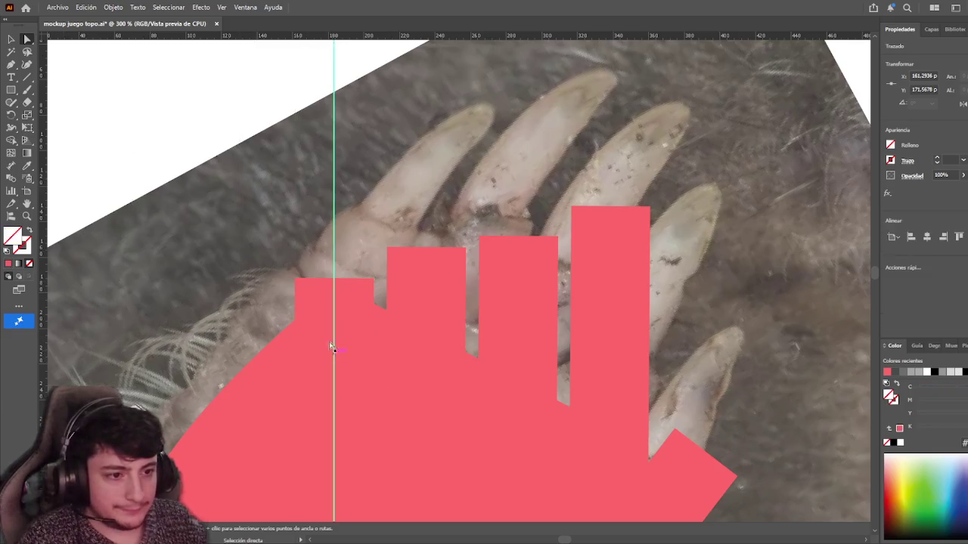
pyautogui.click(12, 90)
pyautogui.moveTo(333, 230); pyautogui.dragTo(303, 277)
pyautogui.click(28, 39)
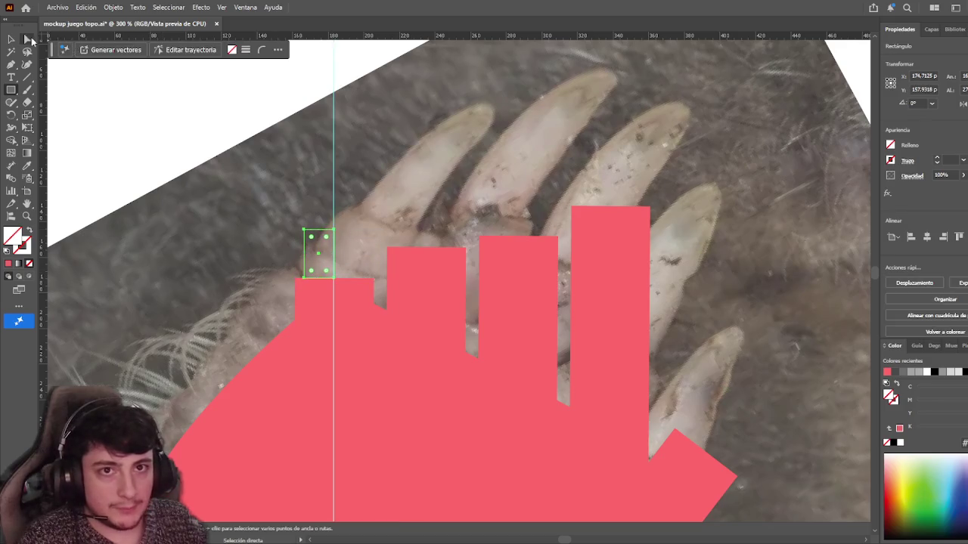
pyautogui.click(7, 263)
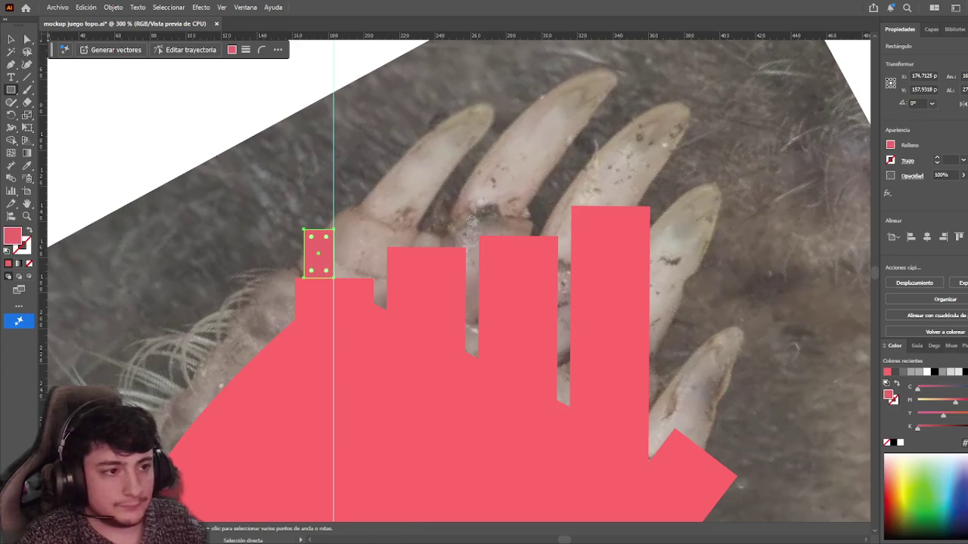
pyautogui.press('v')
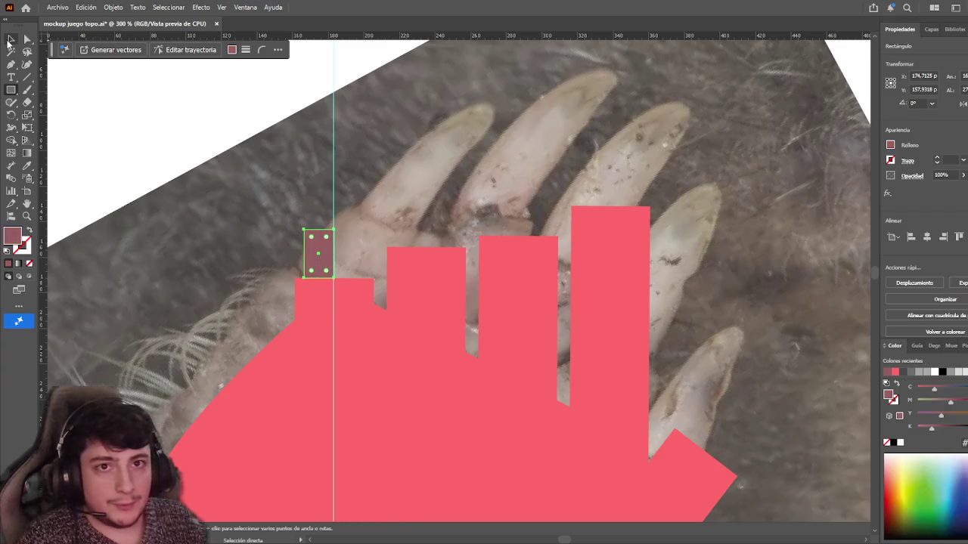
pyautogui.hotkey('ctrl', 'shift', '[')
# - Pull both top corners of the finger inward to the markers, then delete the two markers
pyautogui.press('a')
pyautogui.moveTo(296, 279)
pyautogui.mouseDown()
pyautogui.moveTo(347, 254)
pyautogui.moveTo(365, 278)
pyautogui.mouseUp()
pyautogui.click(11, 40)
pyautogui.click(26, 39)
pyautogui.press('v')
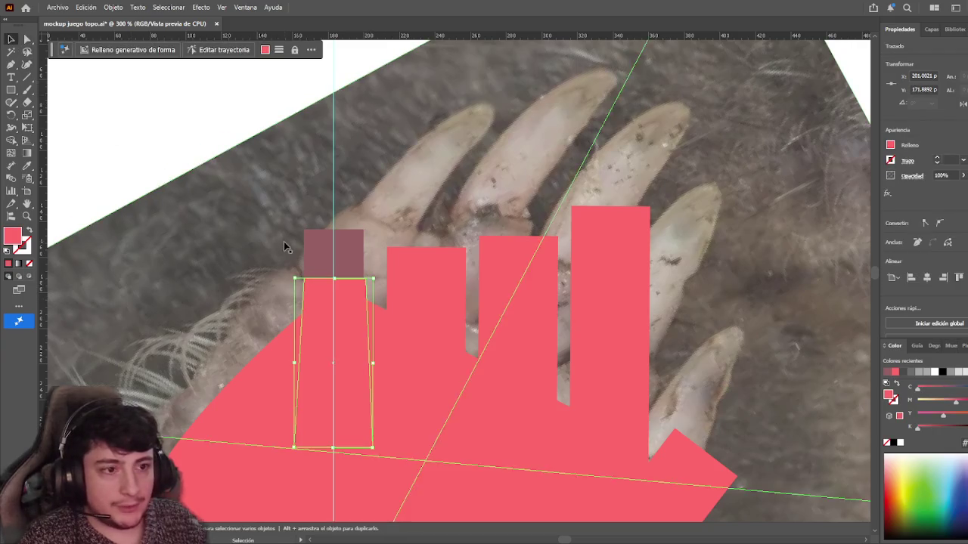
pyautogui.click(318, 253)
pyautogui.keyDown('shift'); pyautogui.click(356, 255); pyautogui.keyUp('shift')
pyautogui.press('Delete')
pyautogui.click(369, 295)
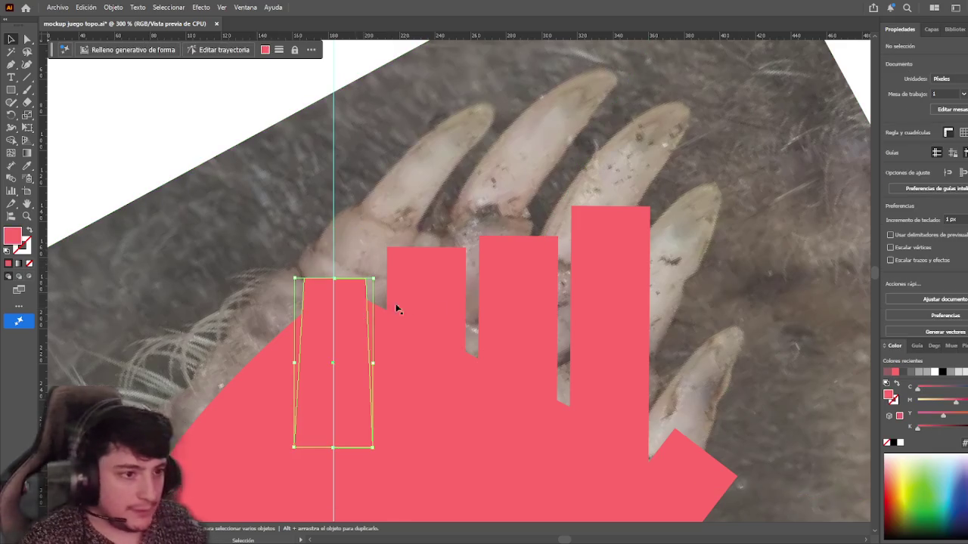
# - Replace the three untapered fingers with copies of the tapered finger
pyautogui.keyDown('shift'); pyautogui.click(442, 305); pyautogui.keyUp('shift')
pyautogui.click(511, 203)
pyautogui.scroll(-1, 513, 204)
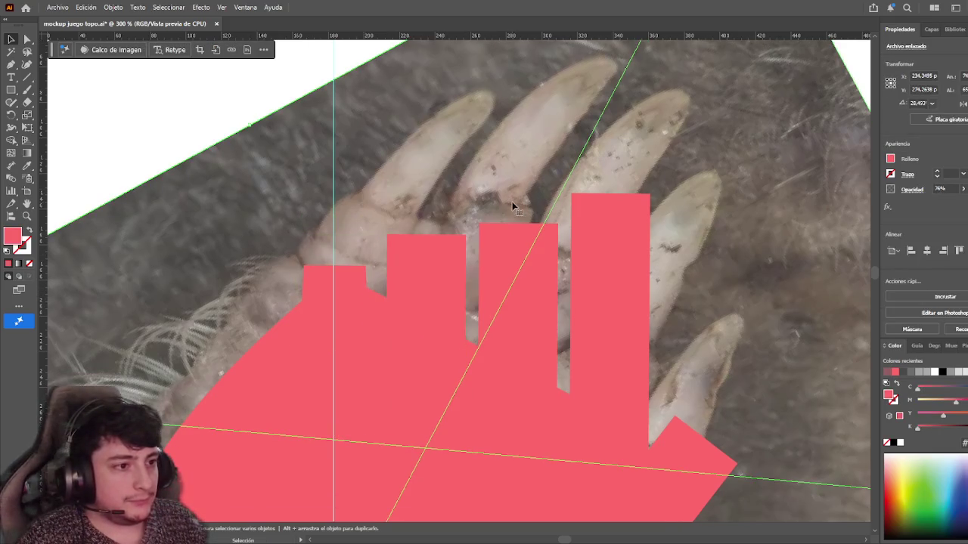
pyautogui.scroll(-1, 512, 204)
pyautogui.scroll(-1, 490, 204)
pyautogui.moveTo(356, 275)
pyautogui.mouseDown()
pyautogui.moveTo(531, 297)
pyautogui.moveTo(522, 307)
pyautogui.moveTo(449, 304)
pyautogui.mouseUp()
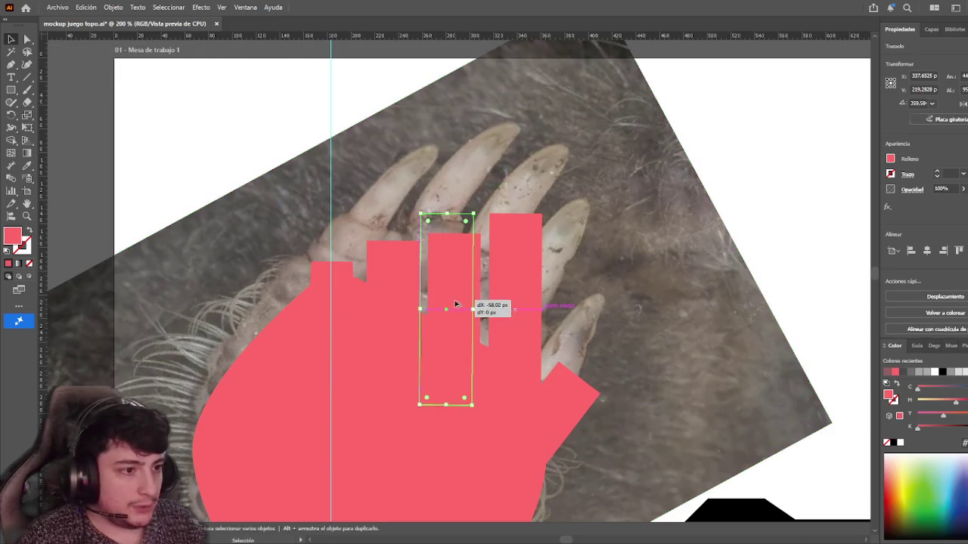
pyautogui.hotkey('ctrl', 'z')
pyautogui.keyDown('shift'); pyautogui.click(454, 249); pyautogui.keyUp('shift')
pyautogui.keyDown('shift'); pyautogui.click(381, 261); pyautogui.keyUp('shift')
pyautogui.hotkey('ctrl', 'z')
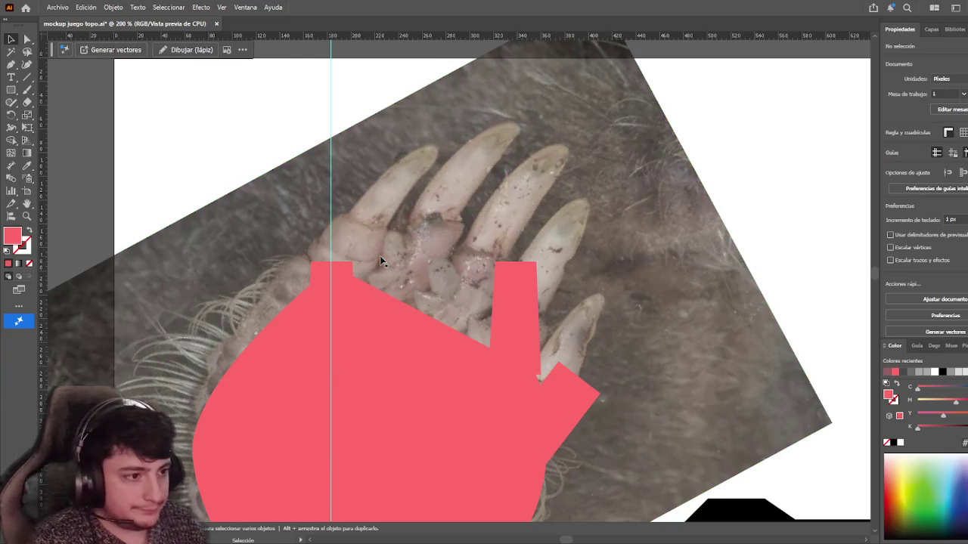
pyautogui.moveTo(515, 289); pyautogui.dragTo(362, 292)
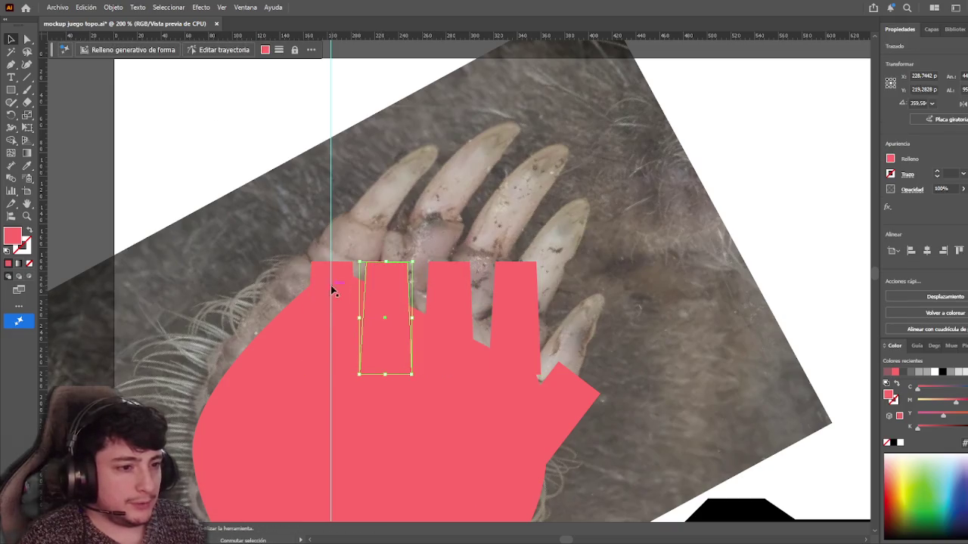
# - Space the tapered fingers, moving the second finger right and lining up the rightmost one
pyautogui.keyDown('shift'); pyautogui.click(447, 318); pyautogui.keyUp('shift')
pyautogui.keyDown('shift'); pyautogui.click(514, 318); pyautogui.keyUp('shift')
pyautogui.keyDown('shift'); pyautogui.click(324, 281); pyautogui.keyUp('shift')
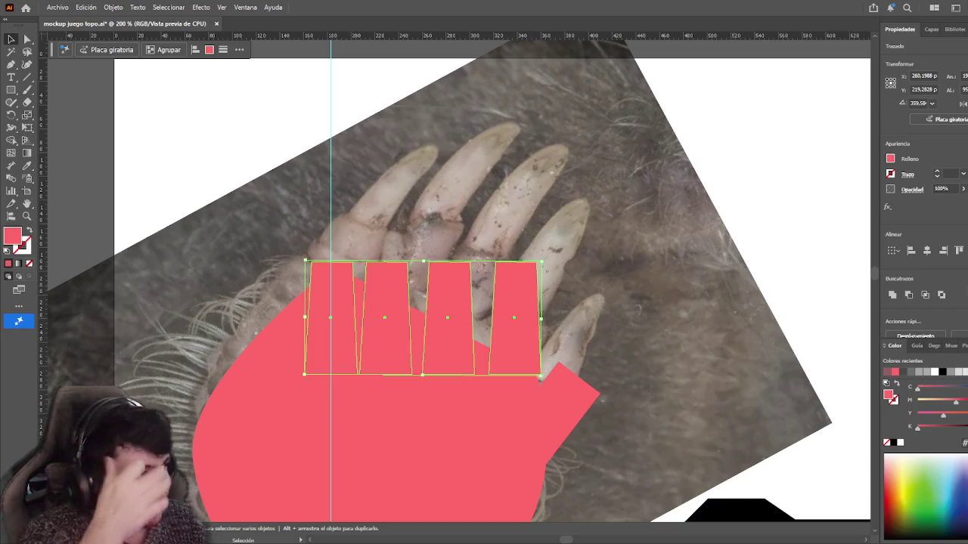
pyautogui.scroll(-2, 922, 227)
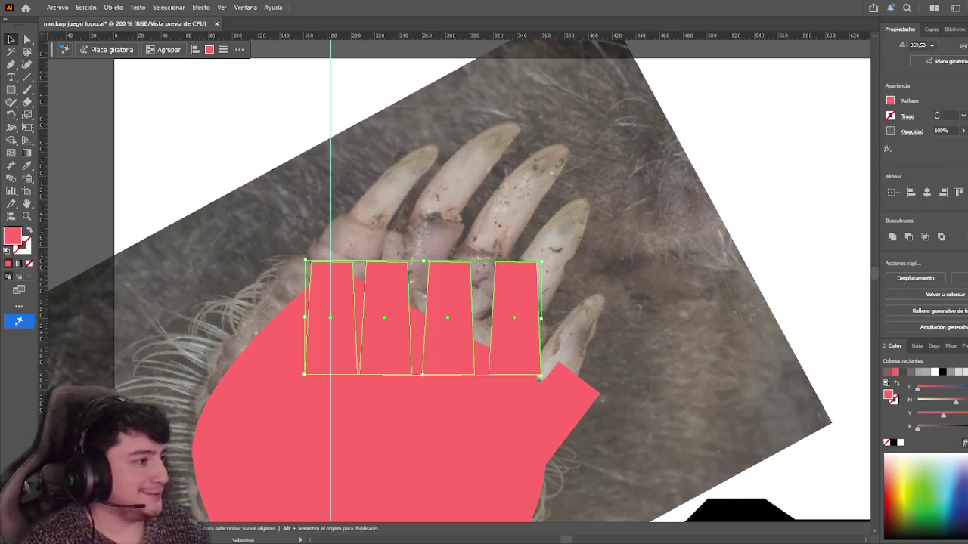
pyautogui.hotkey('ctrl', 'z')
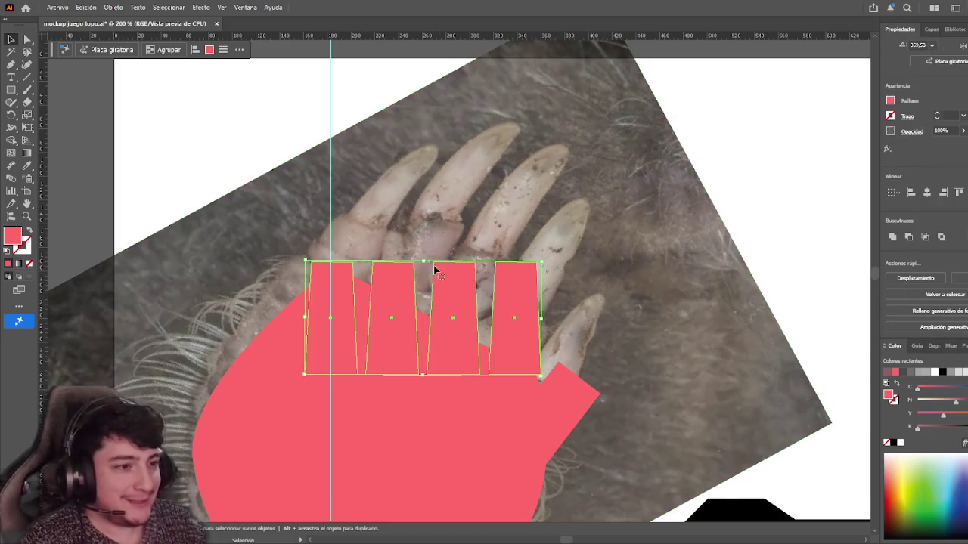
pyautogui.click(397, 281)
pyautogui.moveTo(394, 263); pyautogui.dragTo(454, 261)
pyautogui.click(516, 270)
pyautogui.moveTo(515, 262); pyautogui.dragTo(514, 265)
# - Rotate all four tapered fingers together to follow the mole's fingers in the photo
pyautogui.click(611, 313)
pyautogui.click(325, 294)
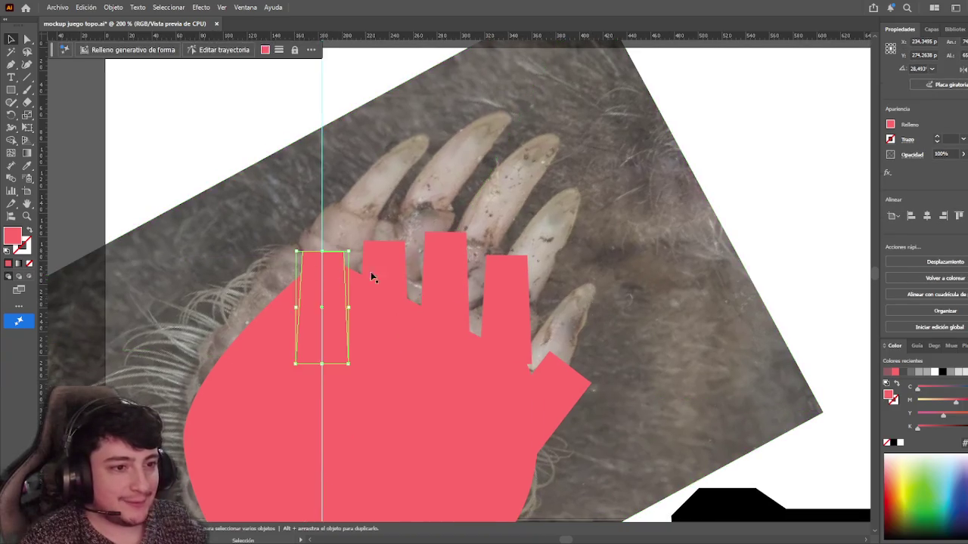
pyautogui.keyDown('shift'); pyautogui.click(381, 287); pyautogui.keyUp('shift')
pyautogui.keyDown('shift'); pyautogui.click(439, 269); pyautogui.keyUp('shift')
pyautogui.keyDown('shift'); pyautogui.click(505, 287); pyautogui.keyUp('shift')
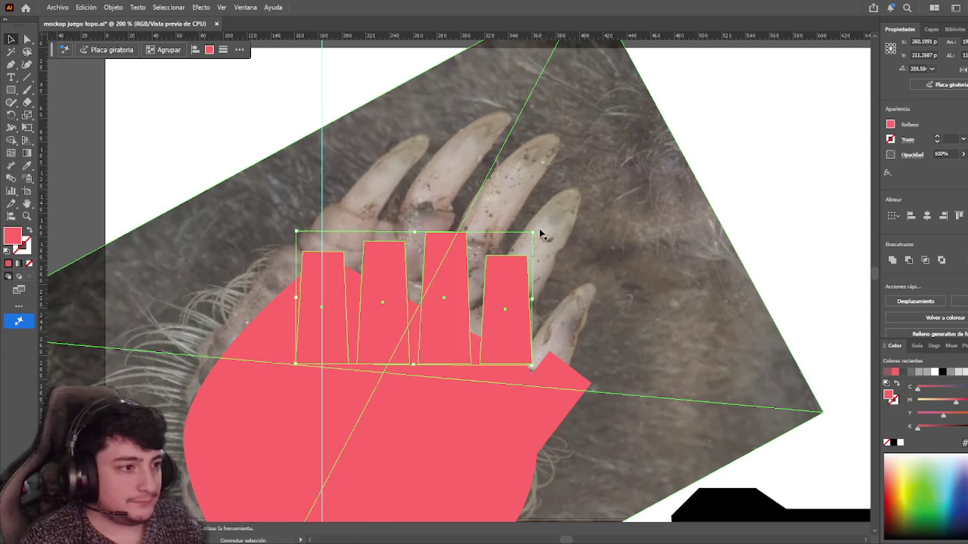
pyautogui.moveTo(541, 236)
pyautogui.mouseDown()
pyautogui.moveTo(511, 331)
pyautogui.moveTo(512, 302)
pyautogui.mouseUp()
pyautogui.click(598, 260)
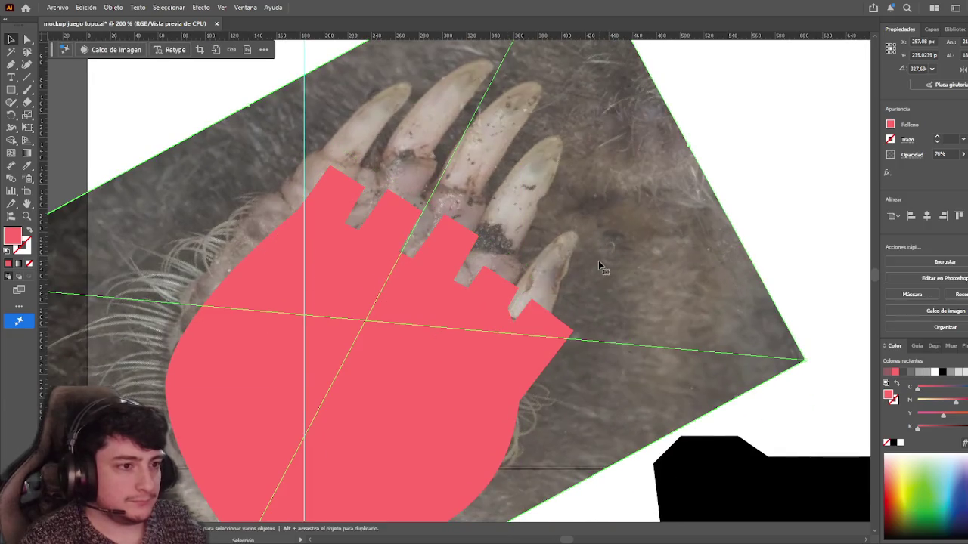
# - Copy the slanted piece from the paw's right edge to a fingertip and check the result
pyautogui.click(548, 341)
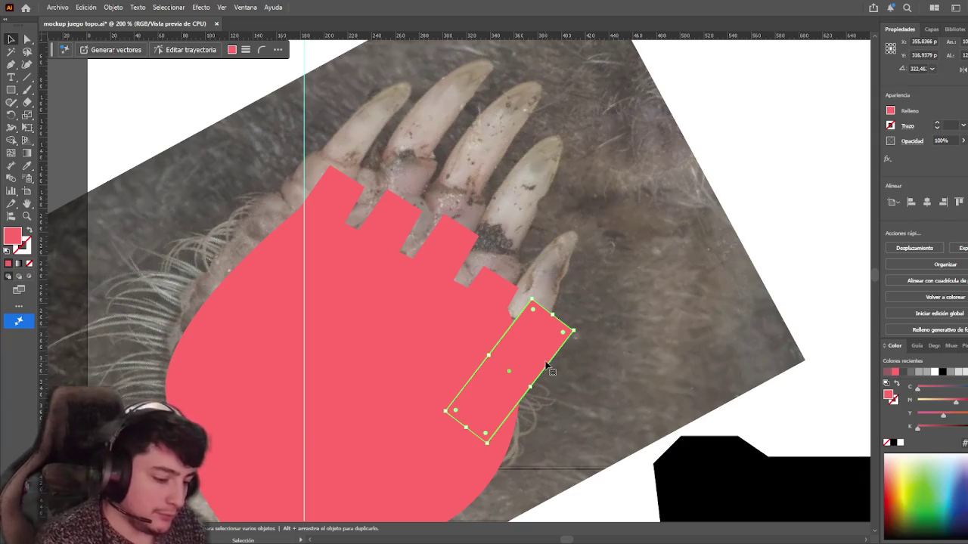
pyautogui.moveTo(549, 367); pyautogui.dragTo(500, 300)
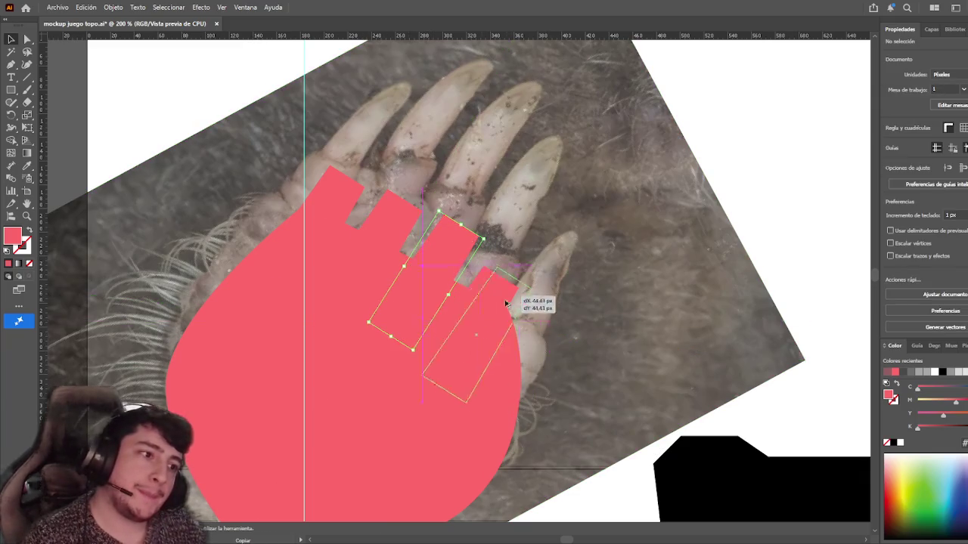
pyautogui.moveTo(500, 300)
pyautogui.mouseDown()
pyautogui.moveTo(533, 344)
pyautogui.moveTo(524, 378)
pyautogui.mouseUp()
pyautogui.click(764, 171)
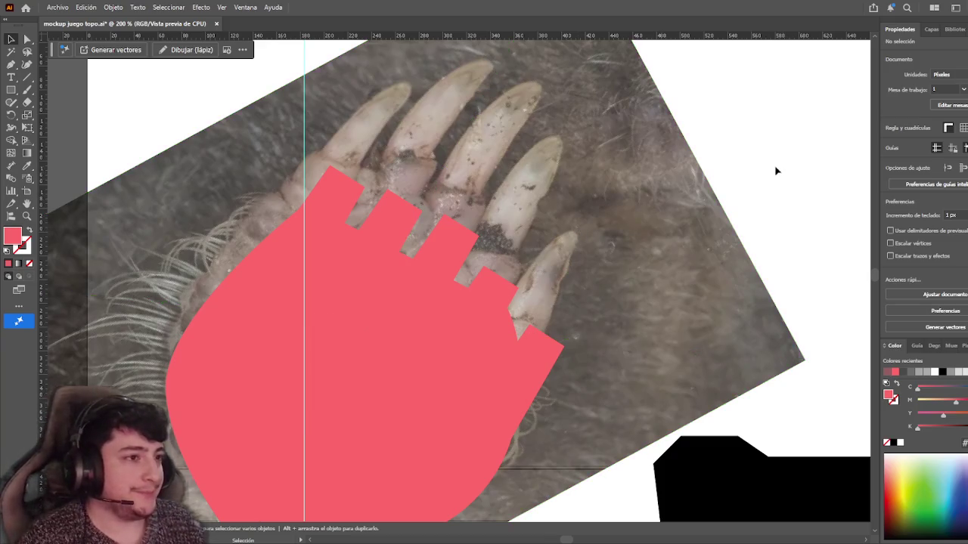
pyautogui.hotkey('ctrl', '-')
pyautogui.hotkey('ctrl', '-')
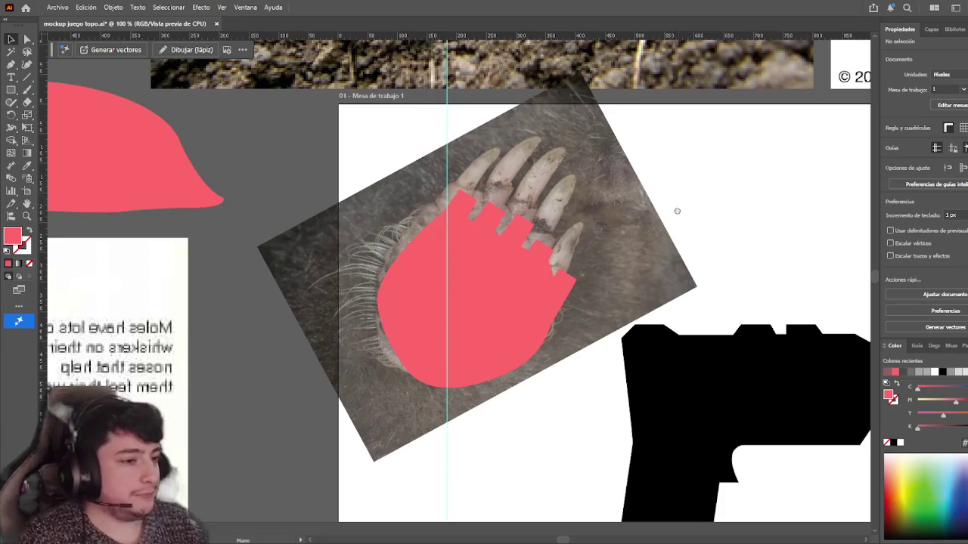
pyautogui.hotkey('ctrl', '+')
pyautogui.click(454, 332)
pyautogui.click(637, 201)
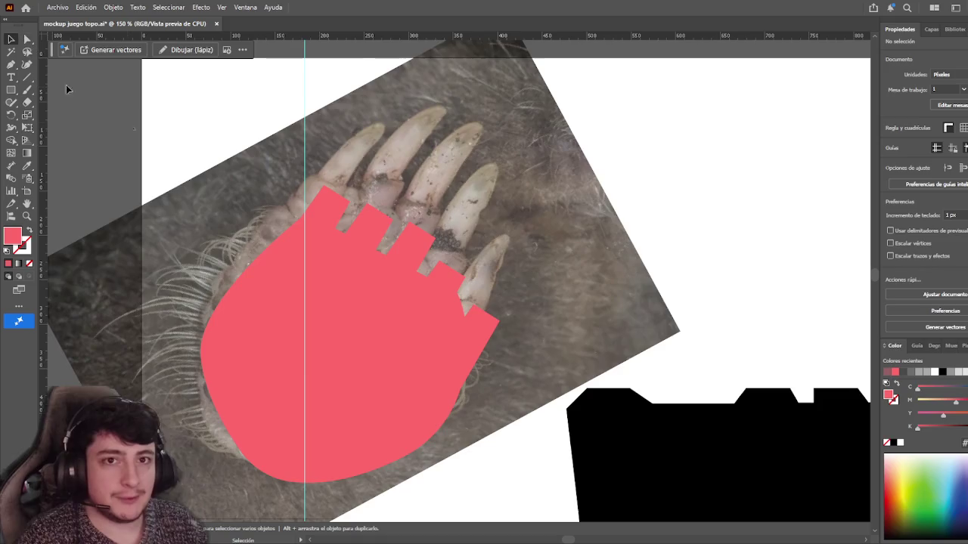
# - Move the tilted piece down onto the fourth finger, lined up with the paw edge
pyautogui.click(30, 38)
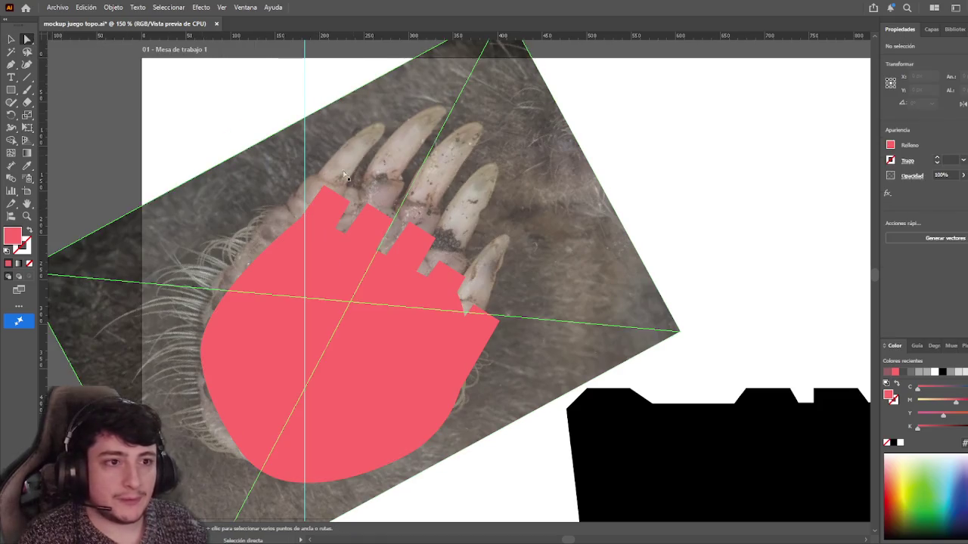
pyautogui.click(350, 206)
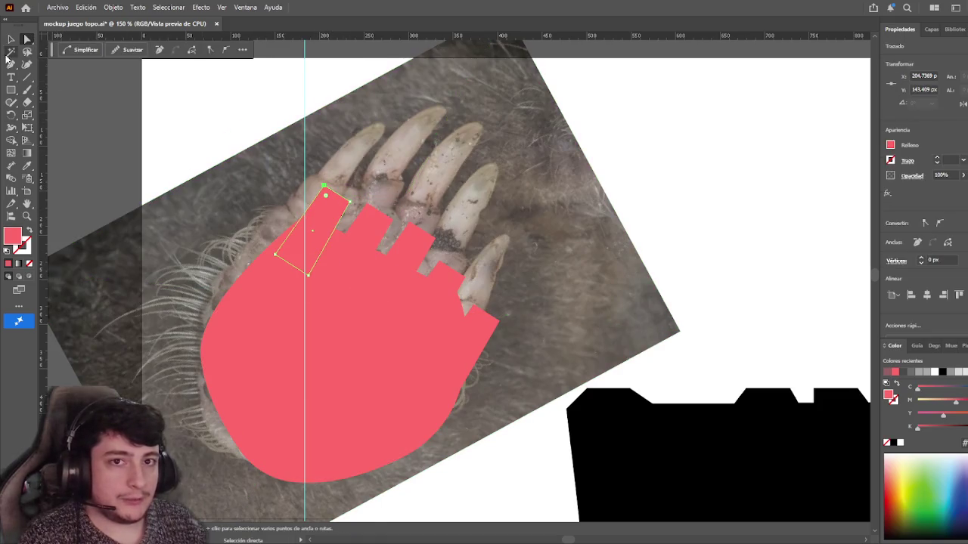
pyautogui.click(11, 39)
pyautogui.click(145, 101)
pyautogui.moveTo(495, 323); pyautogui.dragTo(430, 298)
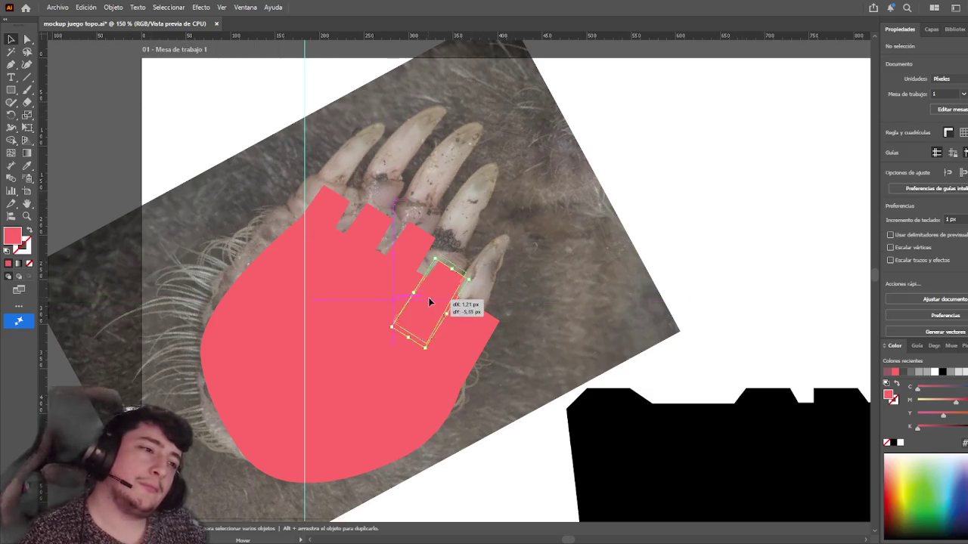
pyautogui.moveTo(471, 329); pyautogui.dragTo(472, 335)
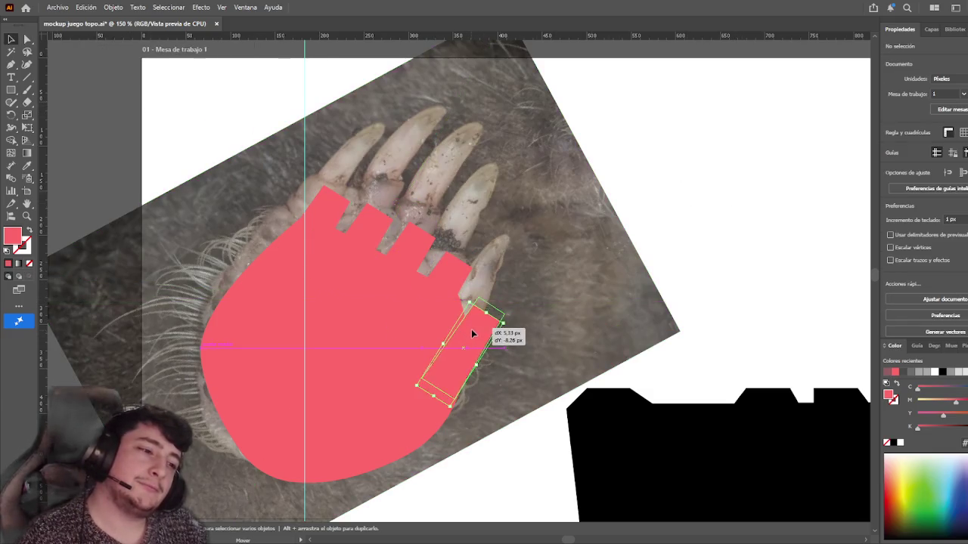
pyautogui.click(734, 224)
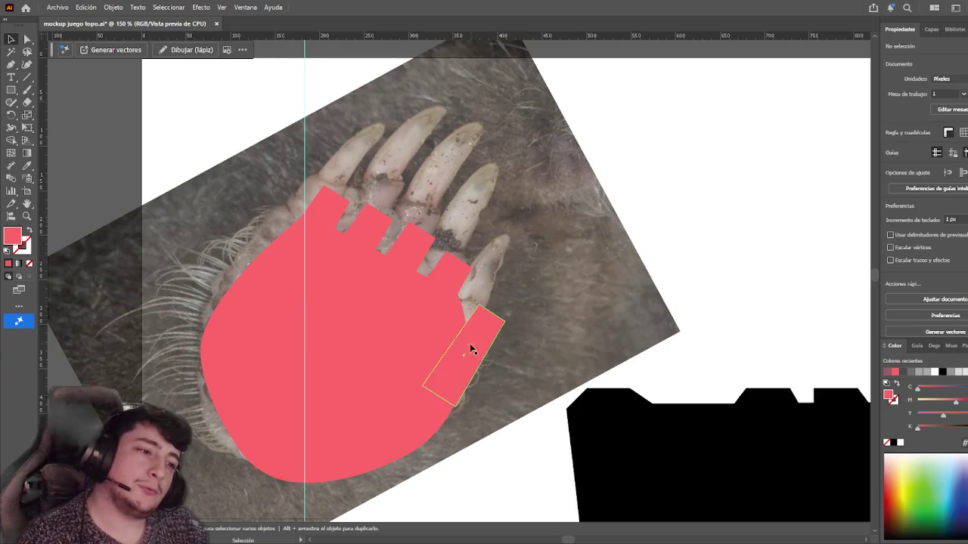
# - Delete the mole-paw reference photo from behind the paw
pyautogui.click(481, 344)
pyautogui.click(737, 211)
pyautogui.click(564, 279)
pyautogui.press('Delete')
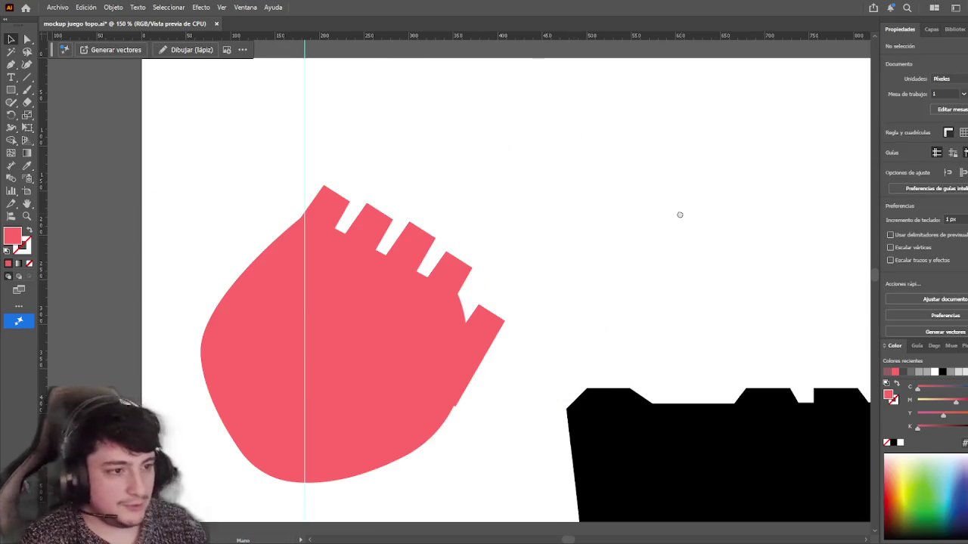
# - Test the tilted piece in a finger gap, then return it to the paw's right edge
pyautogui.moveTo(679, 214); pyautogui.dragTo(668, 212)
pyautogui.moveTo(458, 329); pyautogui.dragTo(456, 326)
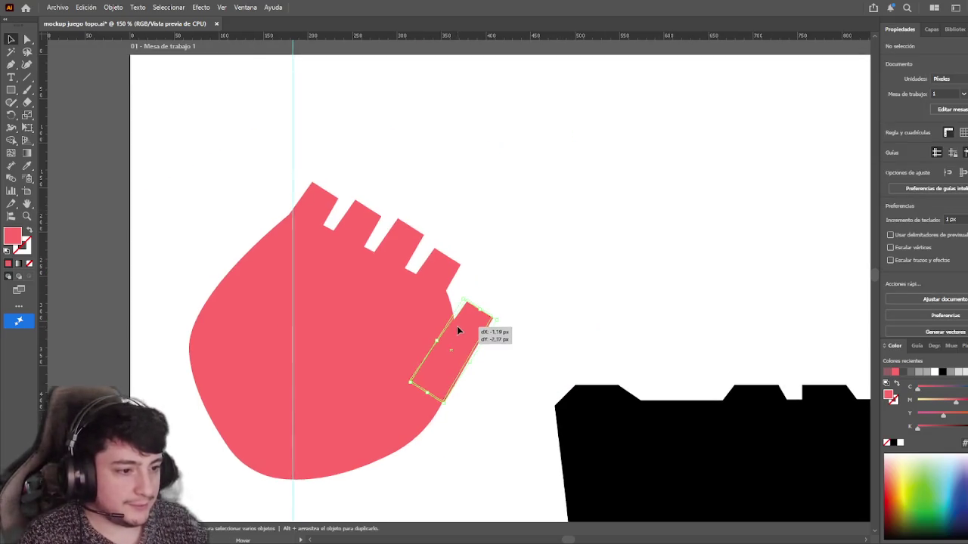
pyautogui.click(589, 272)
pyautogui.click(406, 227)
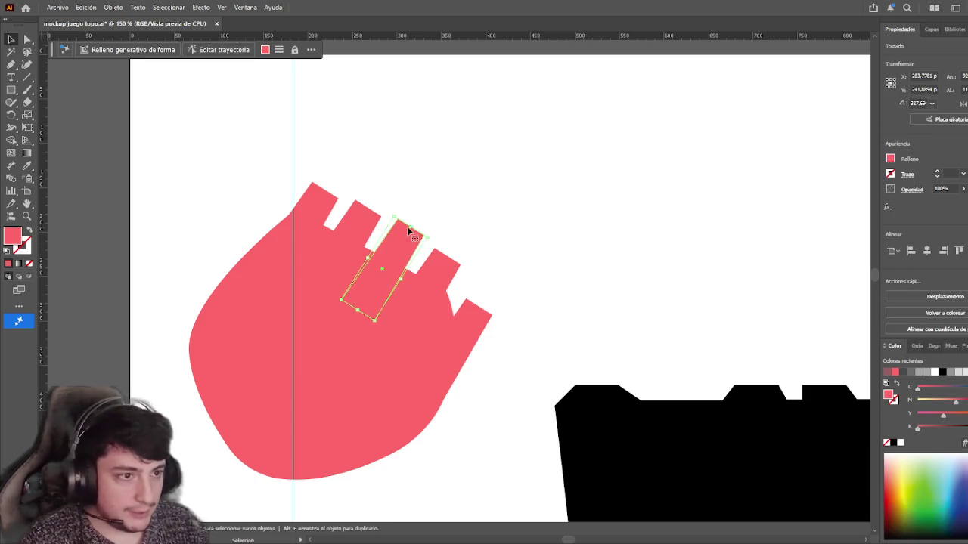
pyautogui.moveTo(408, 232); pyautogui.dragTo(368, 218)
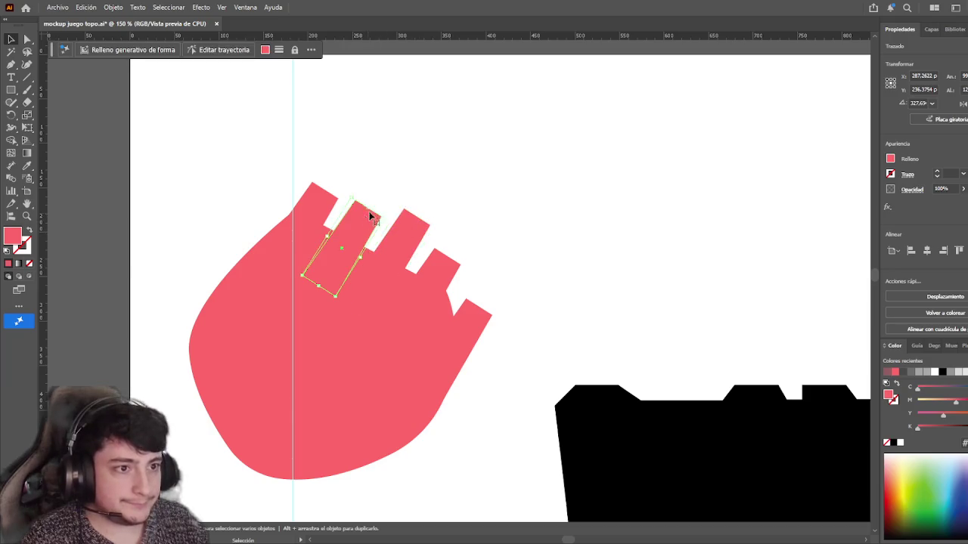
pyautogui.moveTo(368, 208); pyautogui.dragTo(451, 253)
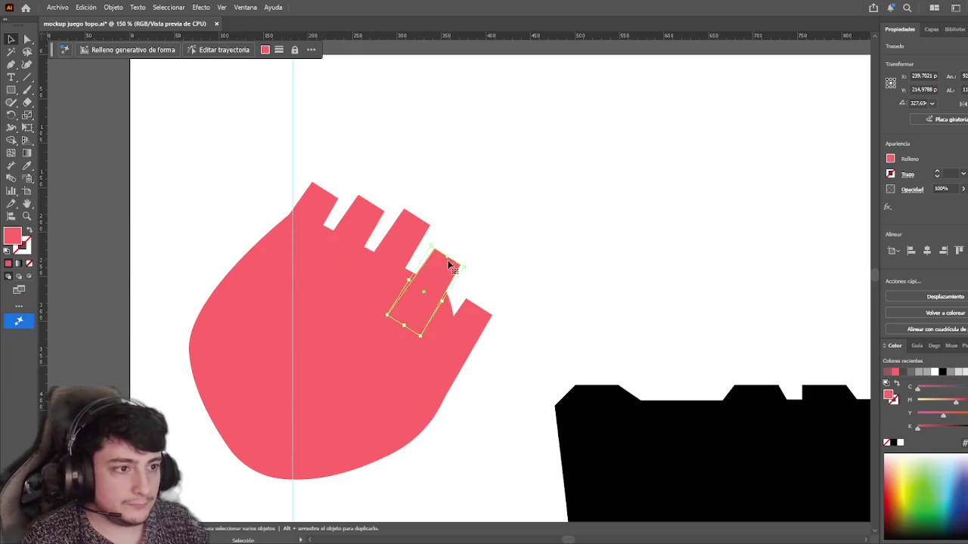
pyautogui.click(529, 217)
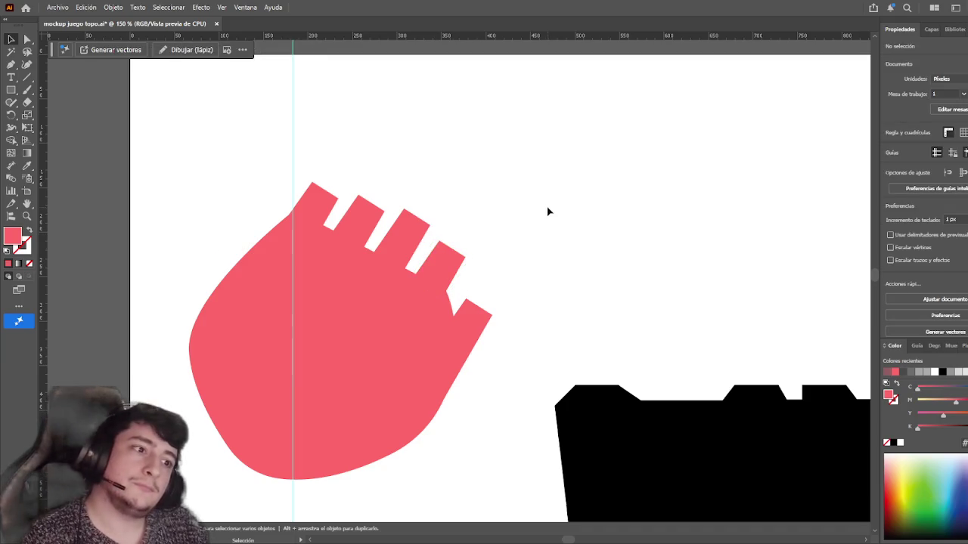
# - Pan and zoom out to 50% to view the paw beside the drill silhouette
pyautogui.moveTo(548, 211); pyautogui.dragTo(583, 186)
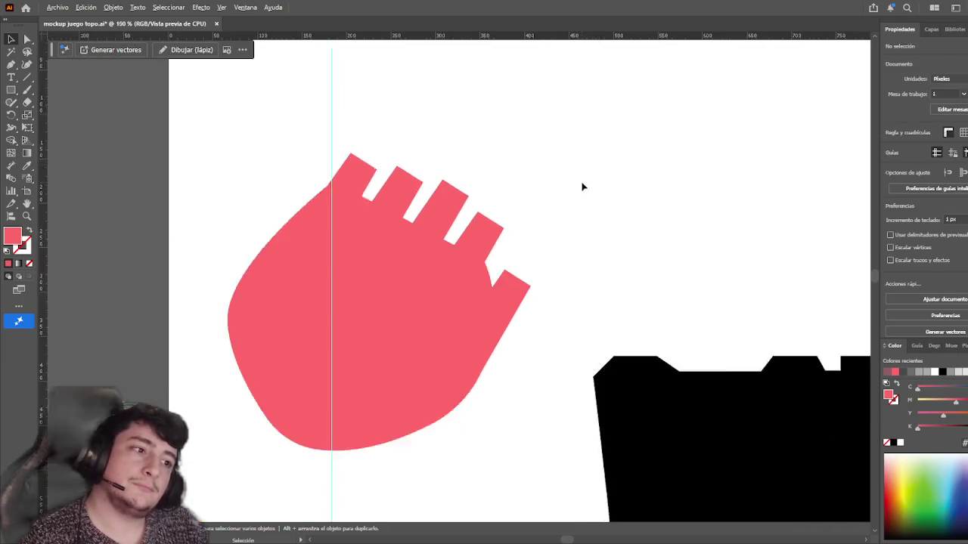
pyautogui.scroll(-1, 581, 189)
pyautogui.scroll(-2, 581, 194)
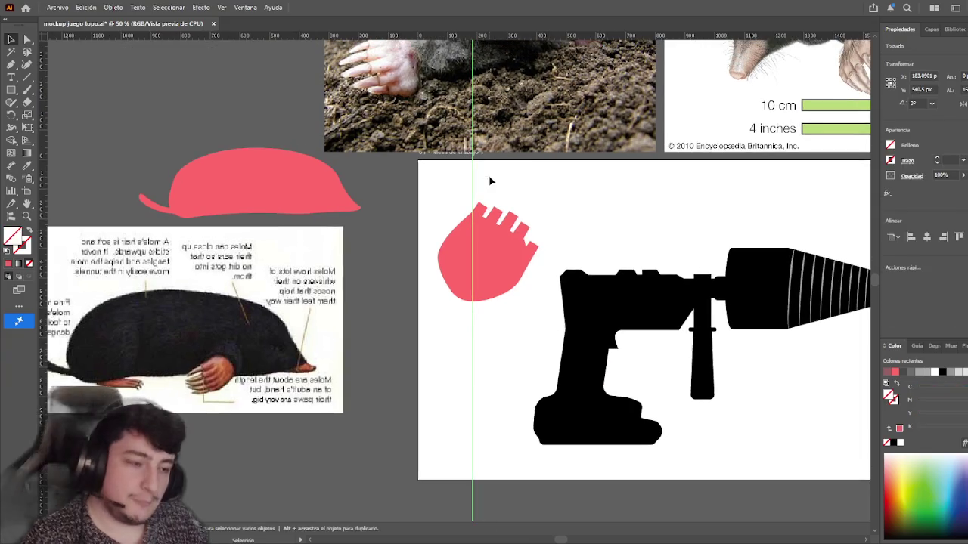
# - Marquee-select the whole pink paw on the drill artboard
pyautogui.moveTo(490, 180); pyautogui.dragTo(480, 179)
pyautogui.scroll(1, 487, 213)
pyautogui.press('a')
pyautogui.moveTo(401, 218); pyautogui.dragTo(540, 372)
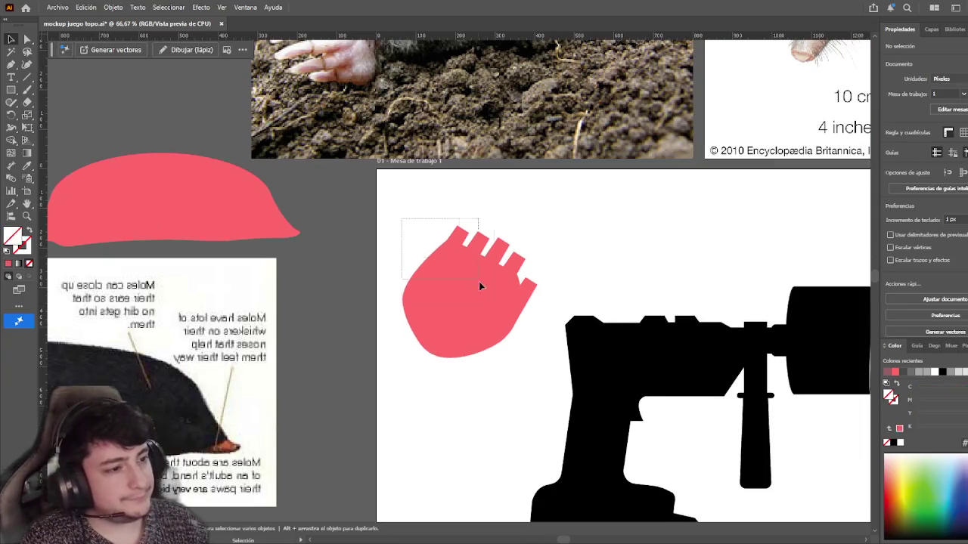
pyautogui.press('v')
pyautogui.click(530, 367)
# - Alt-drag a copy of the paw straight down and rotate it upright
pyautogui.scroll(-4, 512, 263)
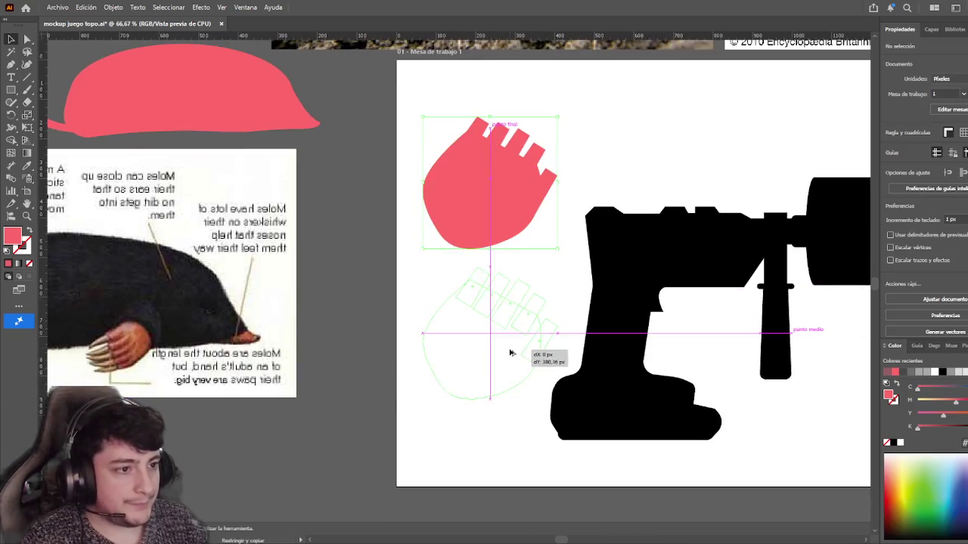
pyautogui.keyDown('alt'); pyautogui.moveTo(507, 204); pyautogui.dragTo(507, 353); pyautogui.keyUp('alt')
pyautogui.moveTo(564, 266); pyautogui.dragTo(521, 205)
pyautogui.click(558, 269)
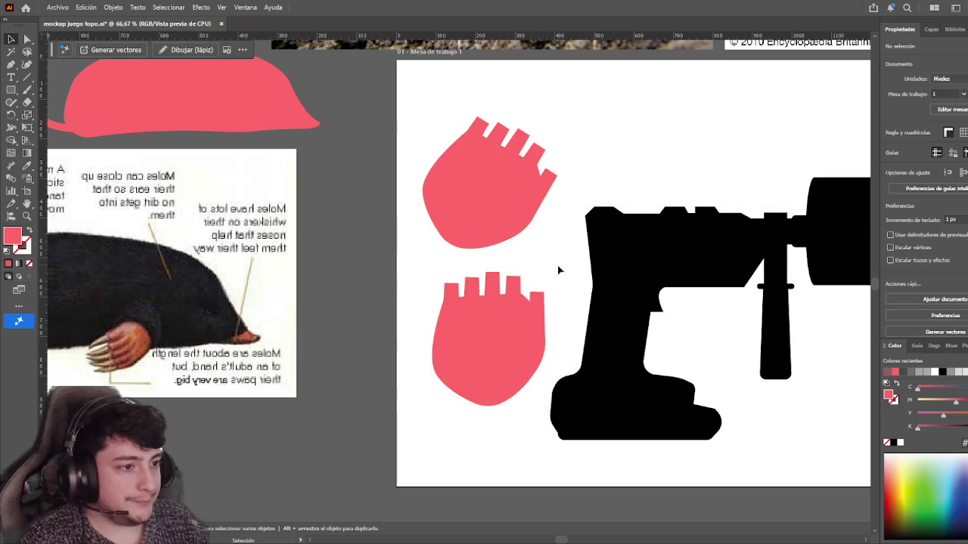
# - Shift the upright copy slightly left and select it as a group
pyautogui.moveTo(519, 359); pyautogui.dragTo(491, 358)
pyautogui.click(542, 264)
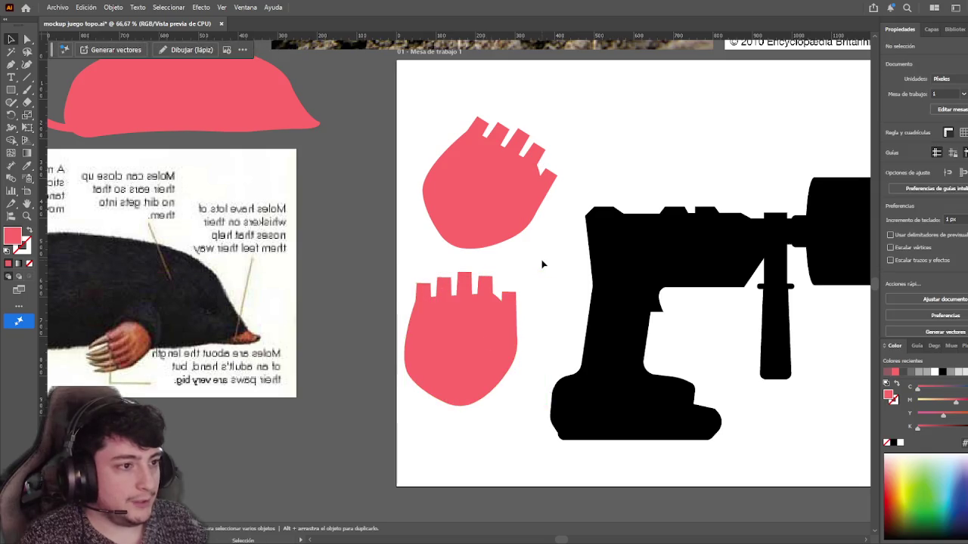
pyautogui.click(483, 335)
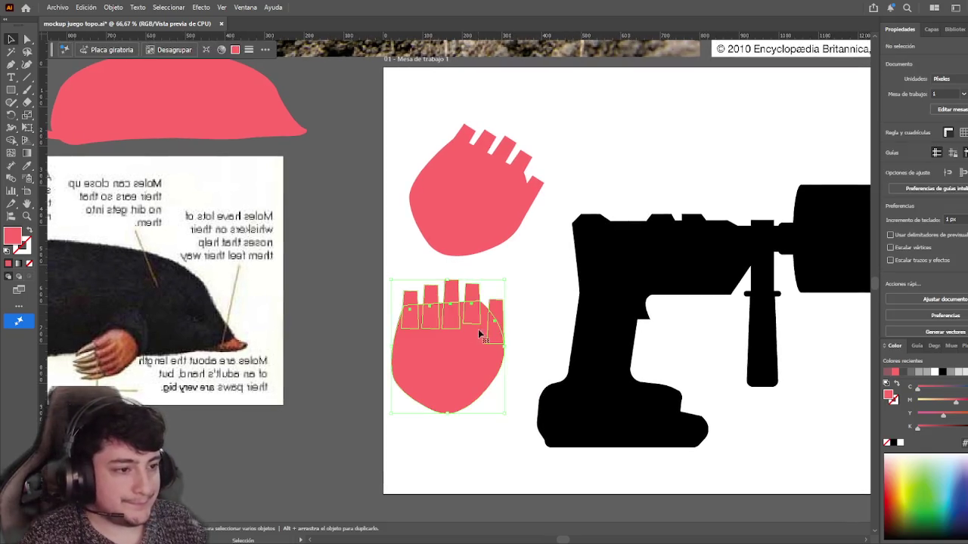
# - Rotate the lower paw a fraction of a degree and move it about 29 px down
pyautogui.scroll(3, 483, 344)
pyautogui.scroll(1, 483, 355)
pyautogui.scroll(-2, 483, 363)
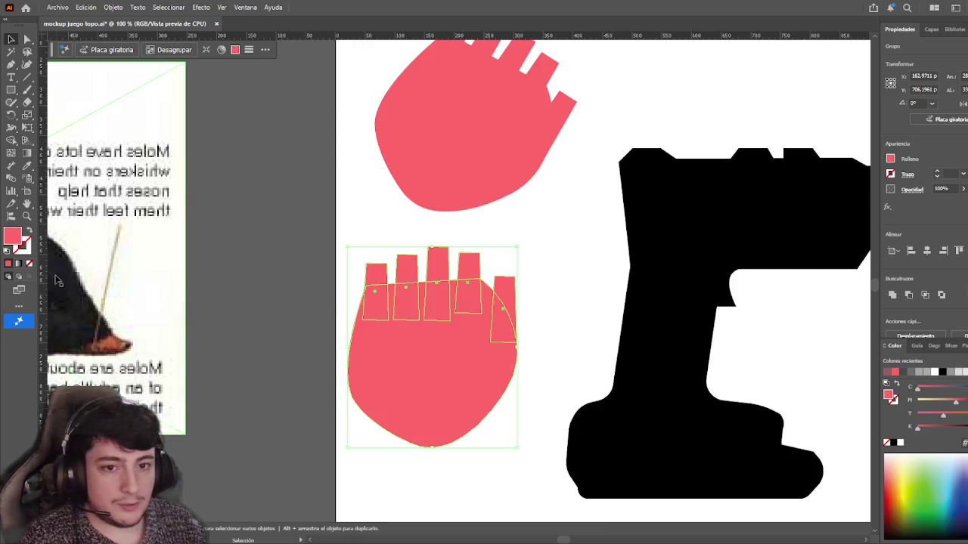
pyautogui.click(426, 381)
pyautogui.click(425, 381)
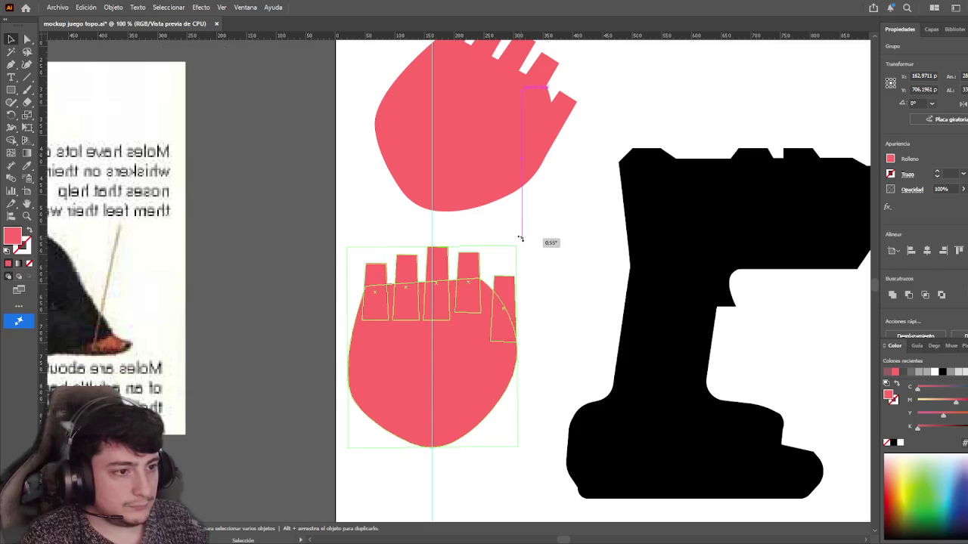
pyautogui.moveTo(520, 239); pyautogui.dragTo(520, 239)
pyautogui.click(443, 228)
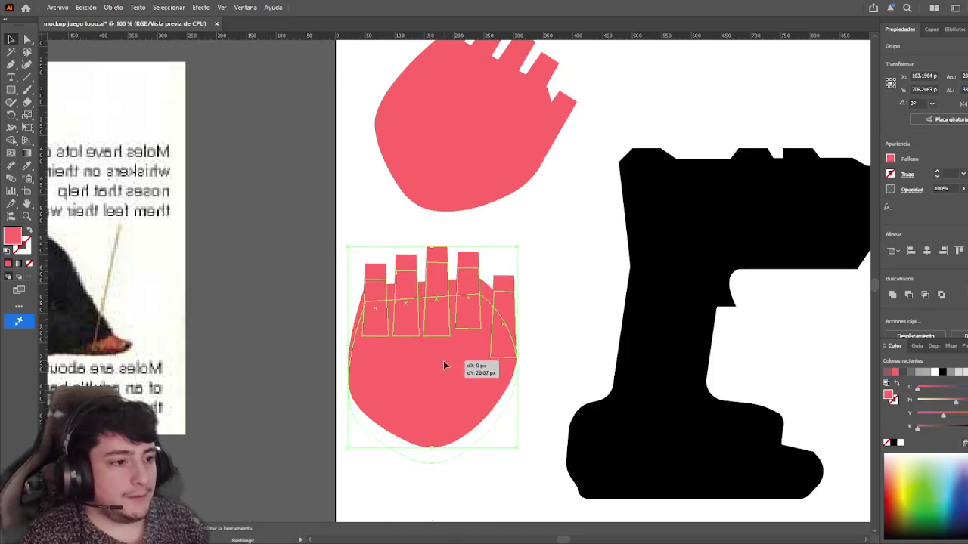
pyautogui.moveTo(442, 301); pyautogui.dragTo(443, 339)
pyautogui.click(572, 269)
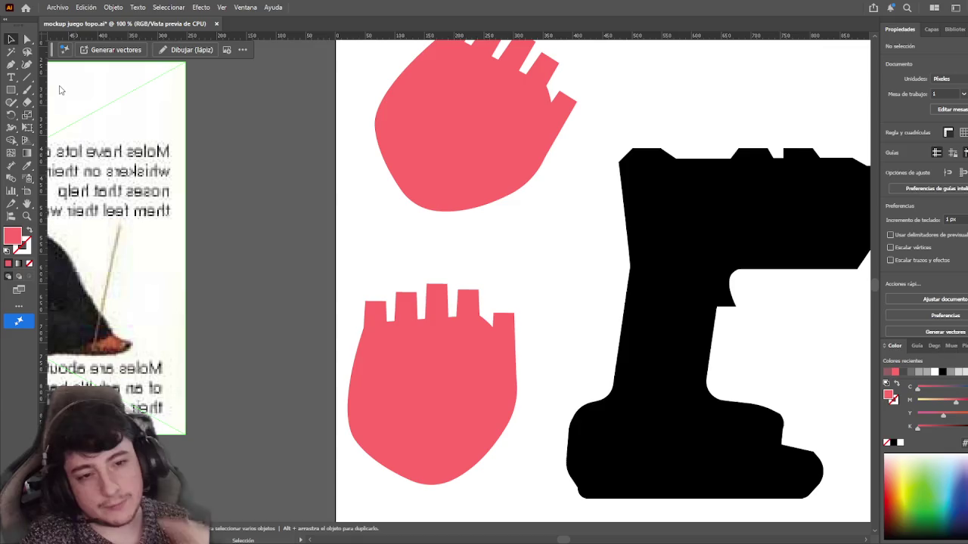
# - Pan over to the mole reference illustration, select it, then pan back
pyautogui.moveTo(244, 173); pyautogui.dragTo(715, 158)
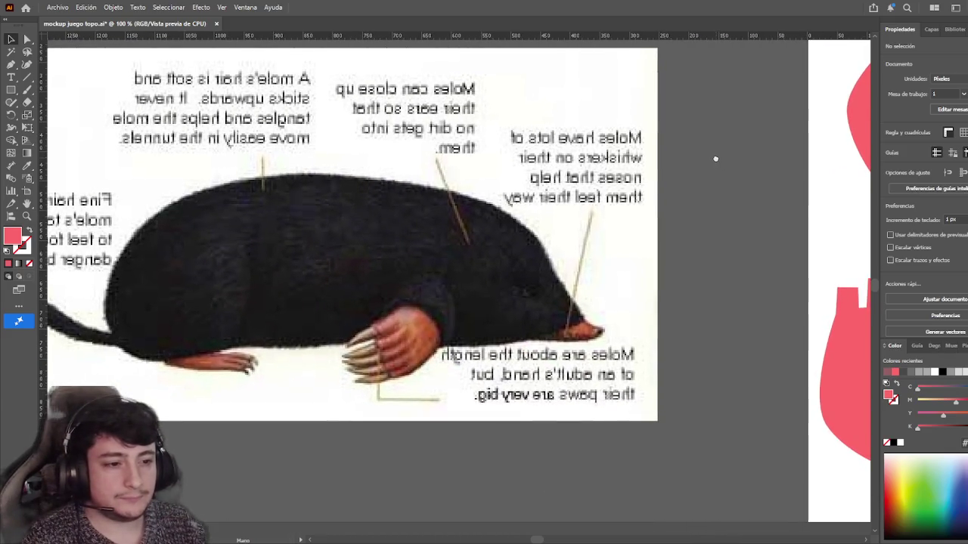
pyautogui.click(348, 351)
pyautogui.hscroll(10, 615, 281)
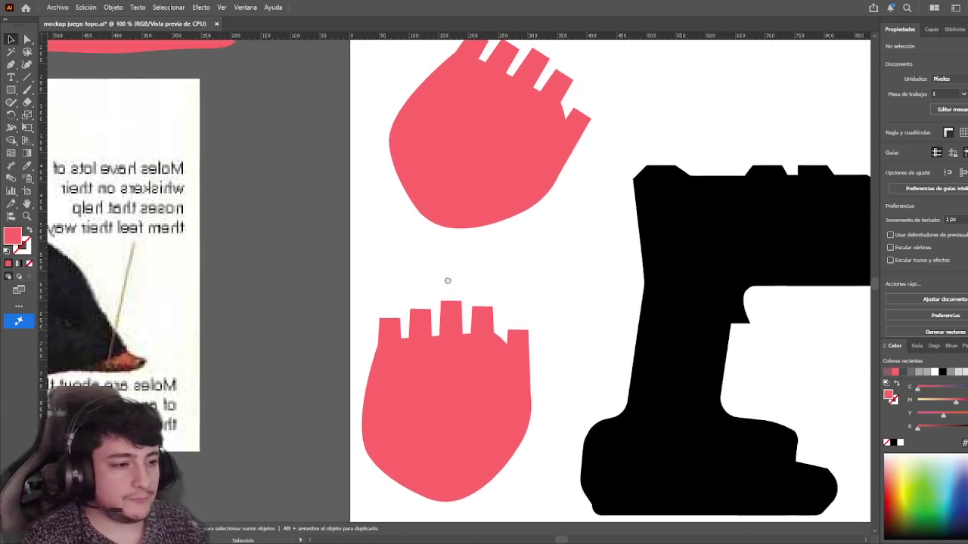
pyautogui.click(12, 91)
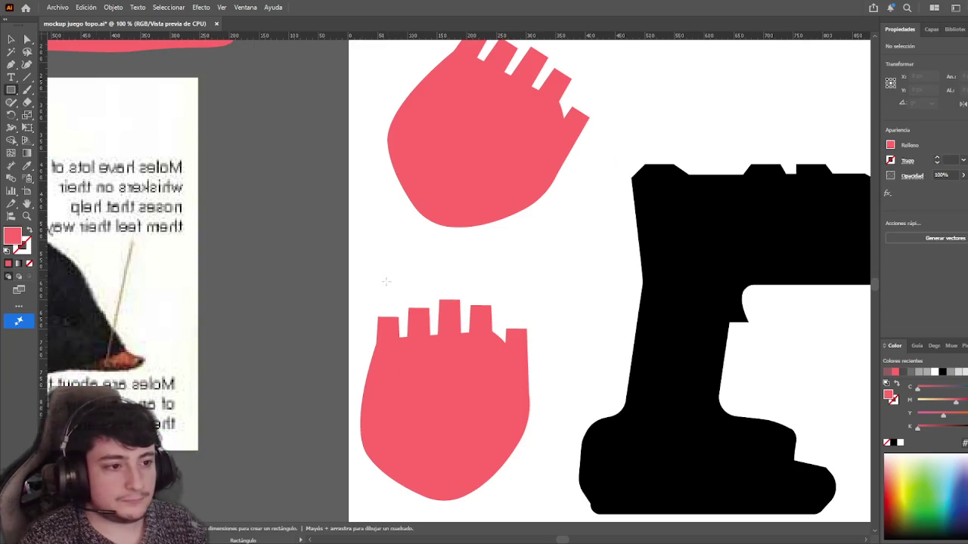
# - Turn a tall thin rectangle into a triangle by deleting its top-right corner
pyautogui.scroll(2, 390, 276)
pyautogui.scroll(1, 388, 279)
pyautogui.scroll(-1, 389, 280)
pyautogui.moveTo(312, 185); pyautogui.dragTo(340, 298)
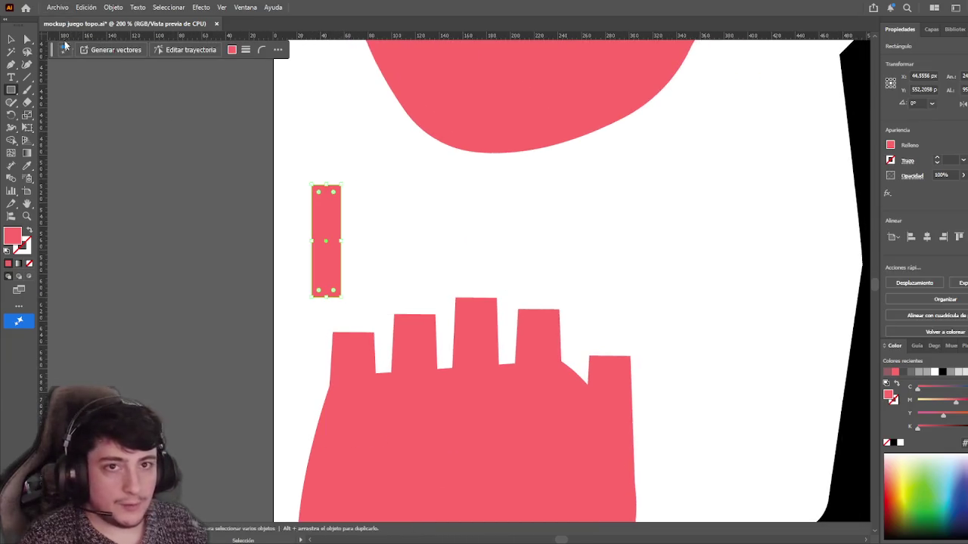
pyautogui.press('a')
pyautogui.click(341, 185)
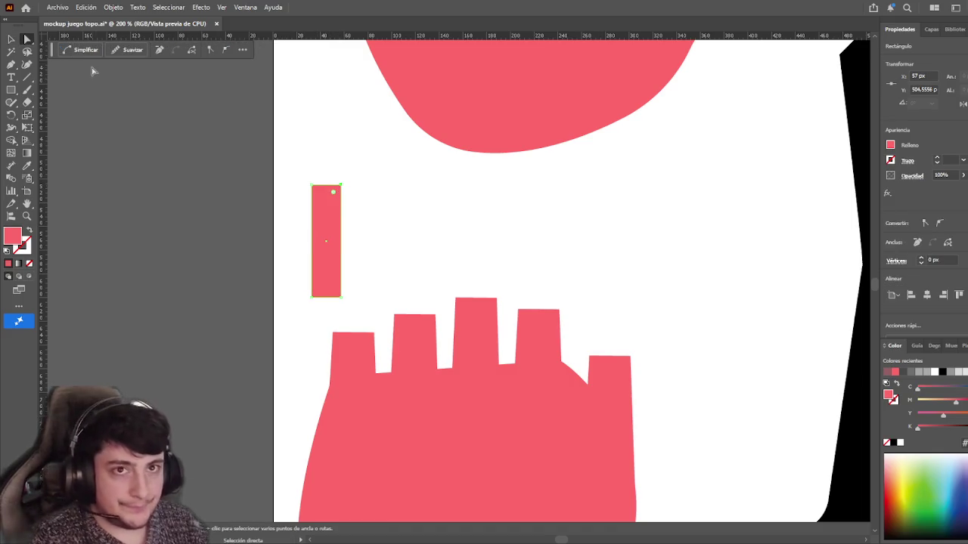
pyautogui.click(162, 54)
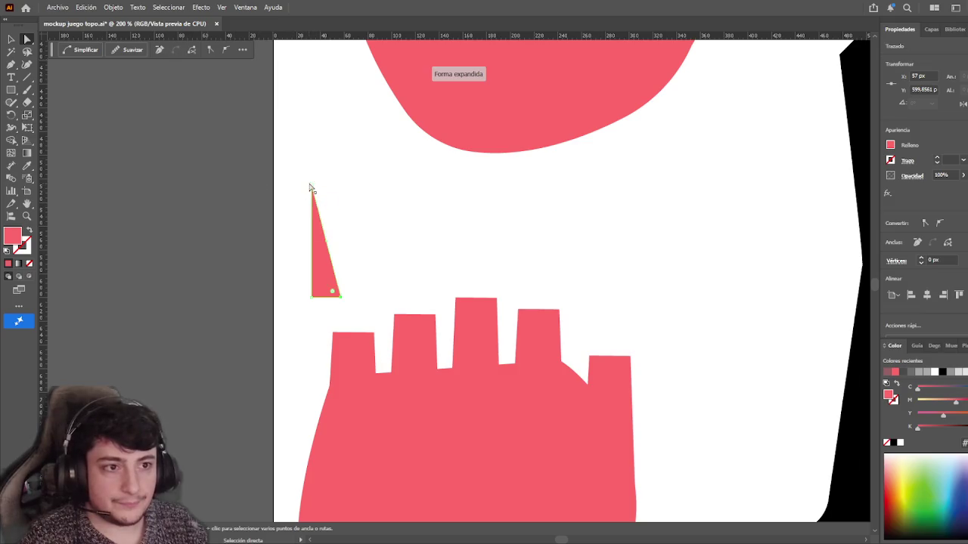
pyautogui.moveTo(311, 188); pyautogui.dragTo(326, 188)
# - Place the triangle atop the leftmost finger with its tip centred over the base
pyautogui.press('v')
pyautogui.click(281, 231)
pyautogui.moveTo(337, 264); pyautogui.dragTo(356, 293)
pyautogui.click(27, 38)
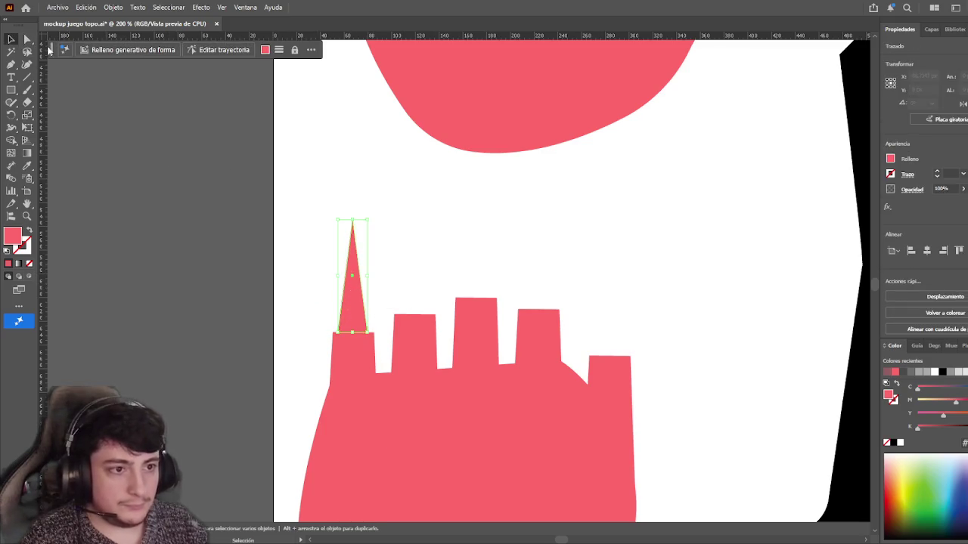
pyautogui.moveTo(352, 219)
pyautogui.mouseDown()
pyautogui.moveTo(363, 223)
pyautogui.moveTo(352, 219)
pyautogui.mouseUp()
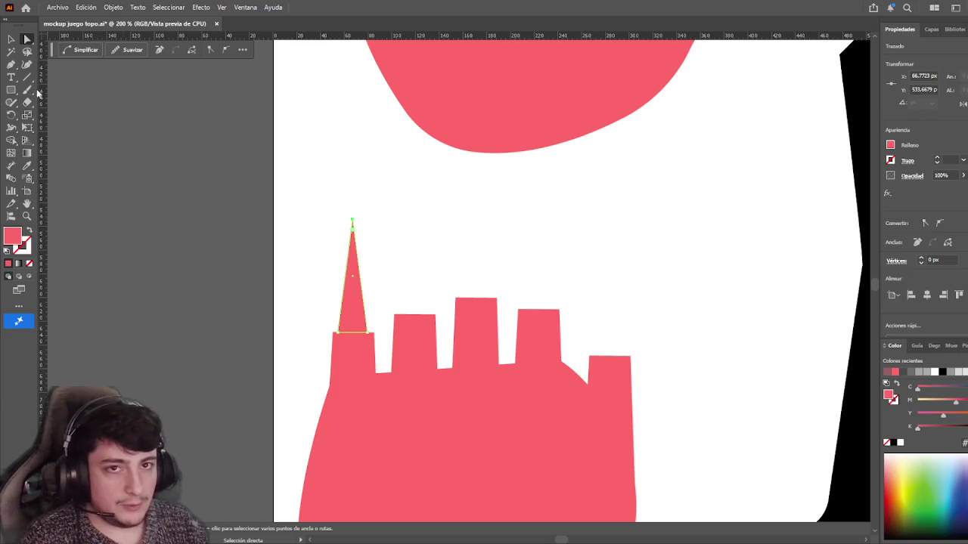
# - Add an anchor point midway up the claw's left edge
pyautogui.click(11, 64)
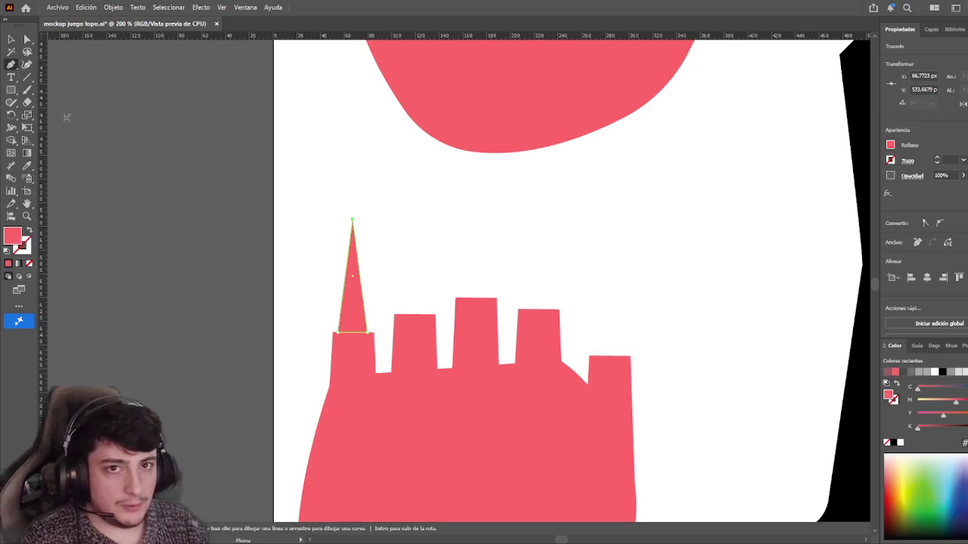
pyautogui.click(347, 276)
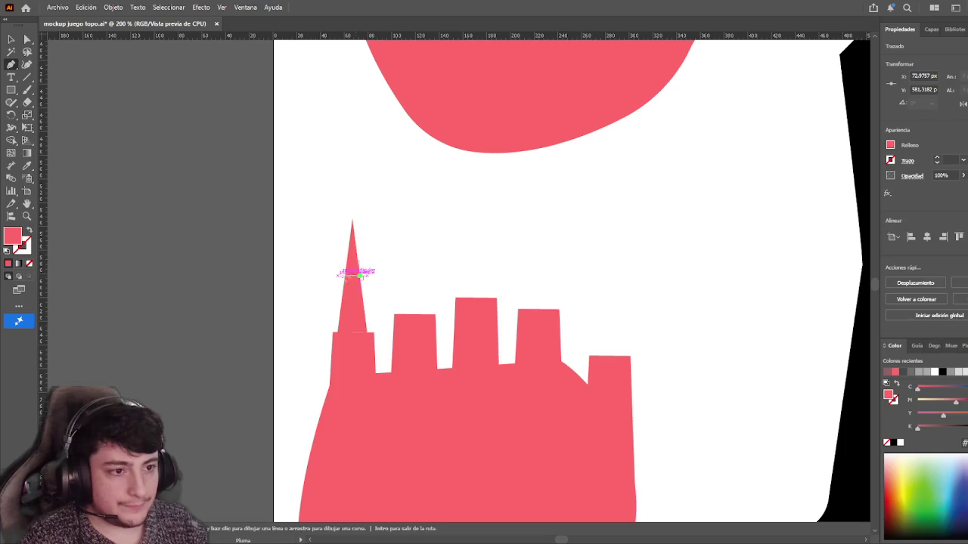
pyautogui.click(27, 39)
pyautogui.click(111, 124)
pyautogui.click(355, 294)
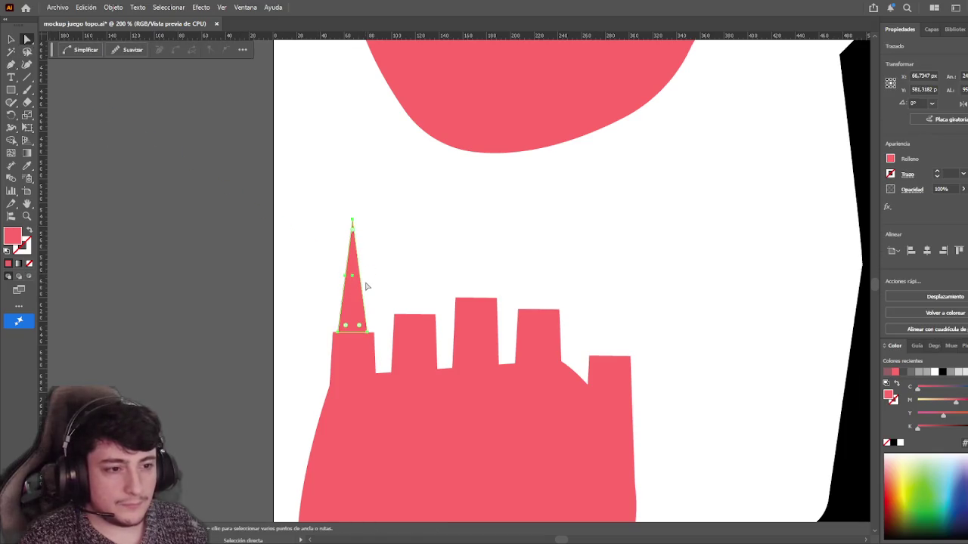
pyautogui.press('p')
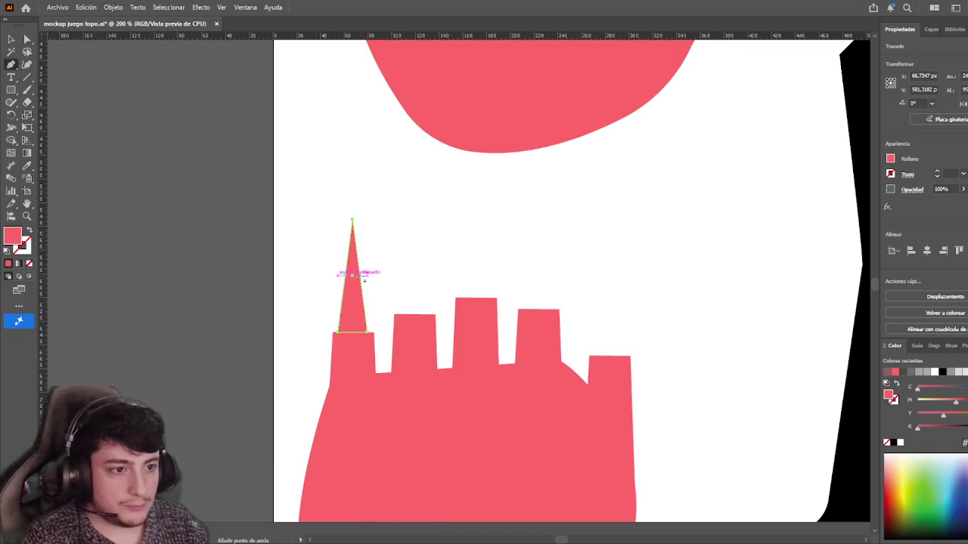
pyautogui.press('a')
# - Move the claw's tip point slightly right
pyautogui.moveTo(319, 200); pyautogui.dragTo(357, 229)
pyautogui.moveTo(353, 221); pyautogui.dragTo(358, 223)
pyautogui.click(401, 223)
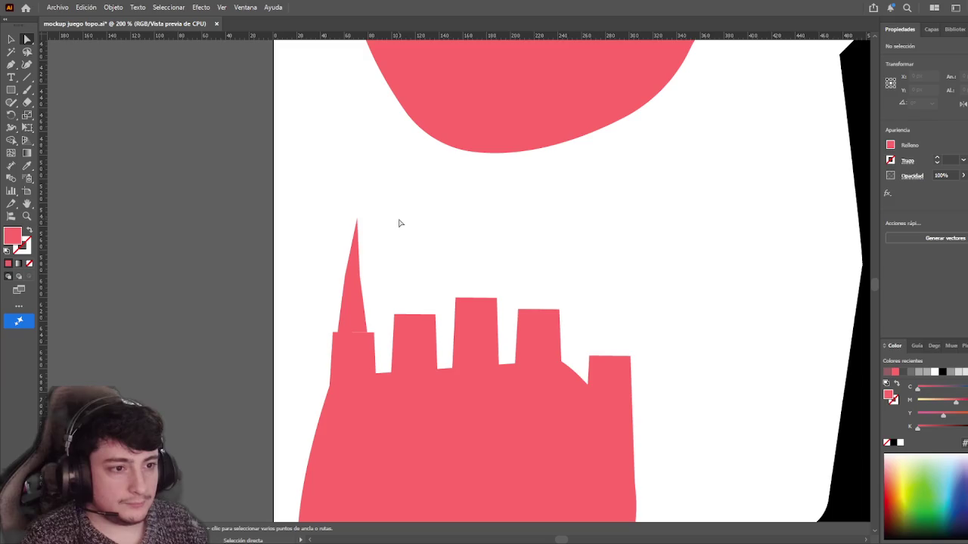
# - Test live-corner rounding on the claw, then undo it to keep corners sharp
pyautogui.click(358, 279)
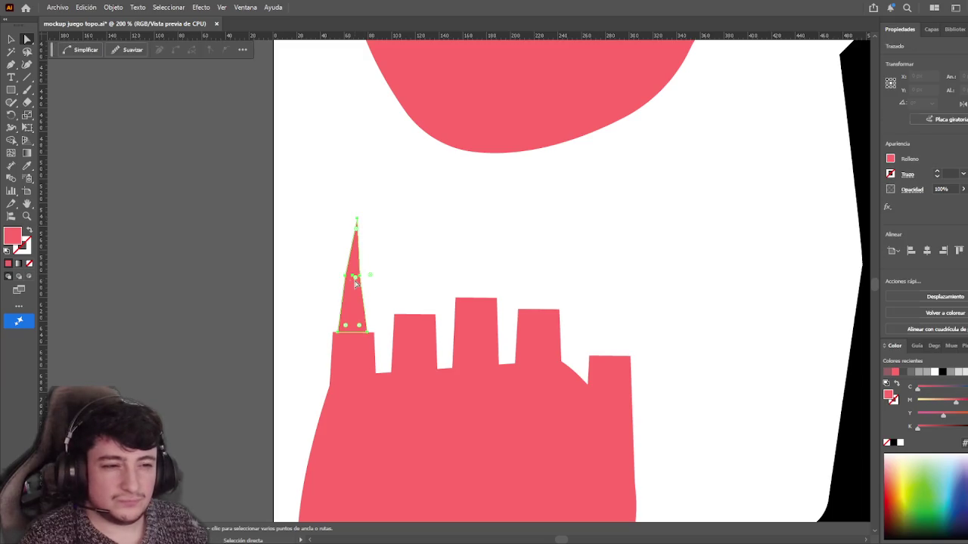
pyautogui.moveTo(414, 287); pyautogui.dragTo(416, 288)
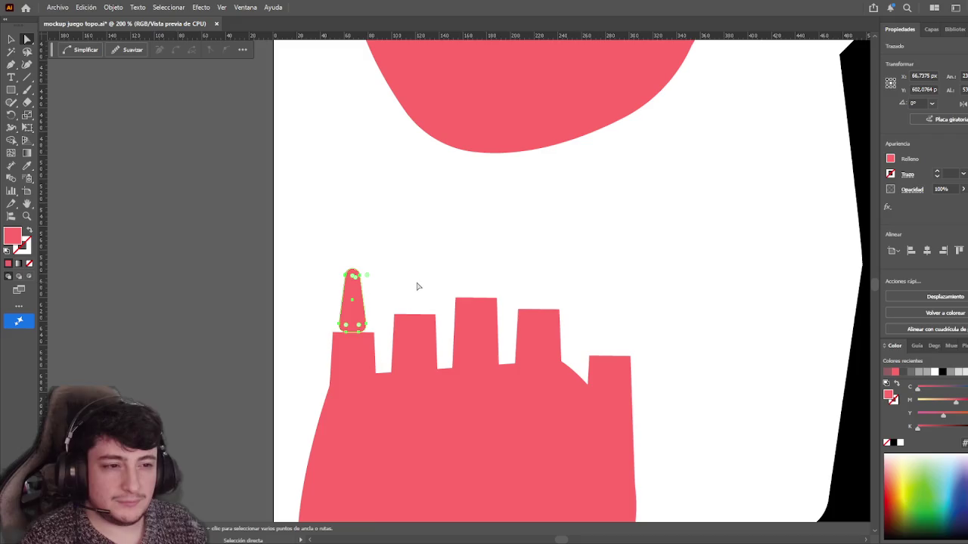
pyautogui.hotkey('ctrl', 'z')
pyautogui.click(55, 68)
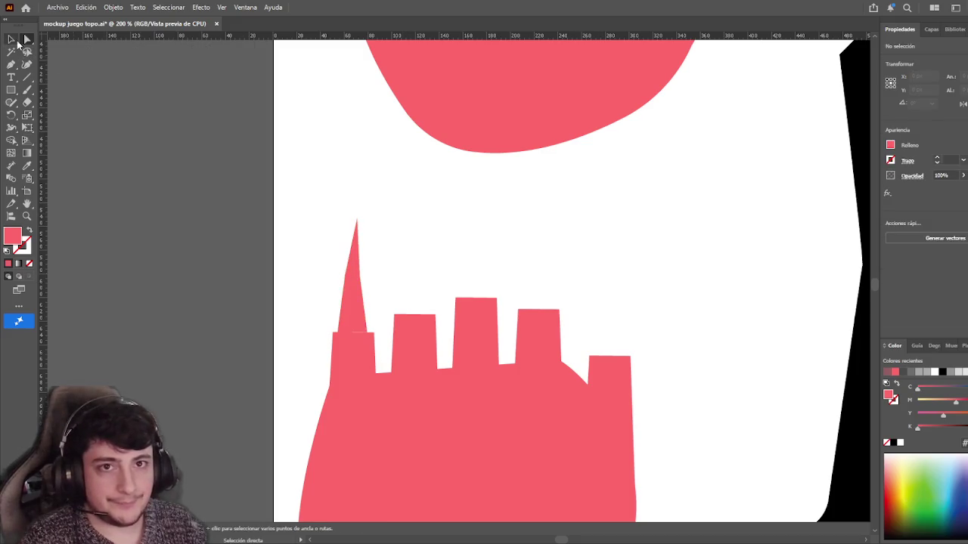
pyautogui.scroll(2, 355, 291)
pyautogui.click(337, 272)
pyautogui.scroll(3, 338, 276)
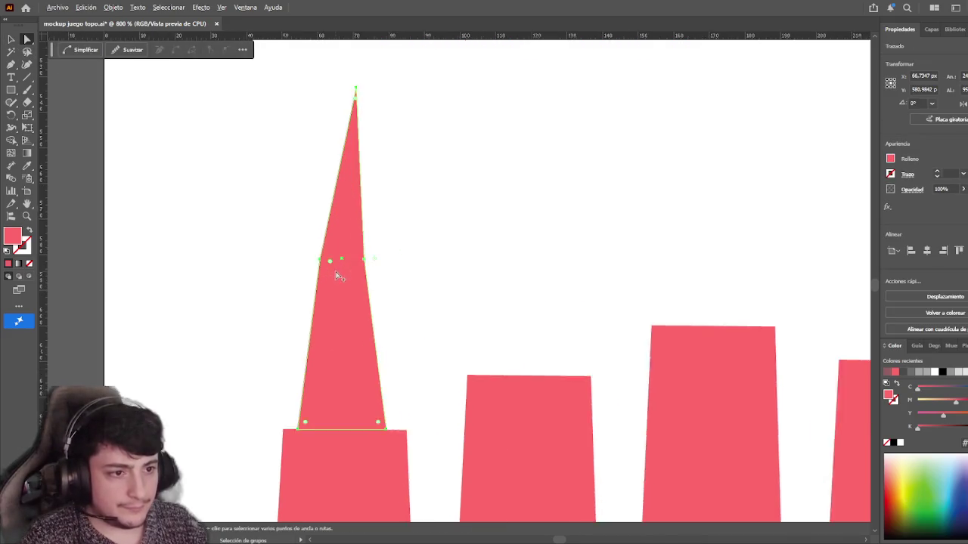
pyautogui.scroll(1, 332, 272)
pyautogui.moveTo(328, 263); pyautogui.dragTo(323, 263)
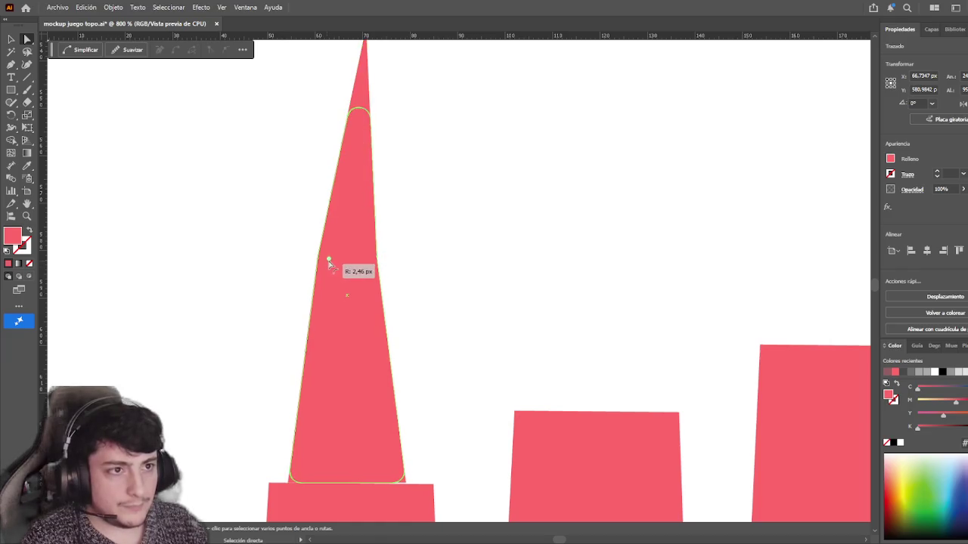
pyautogui.click(475, 207)
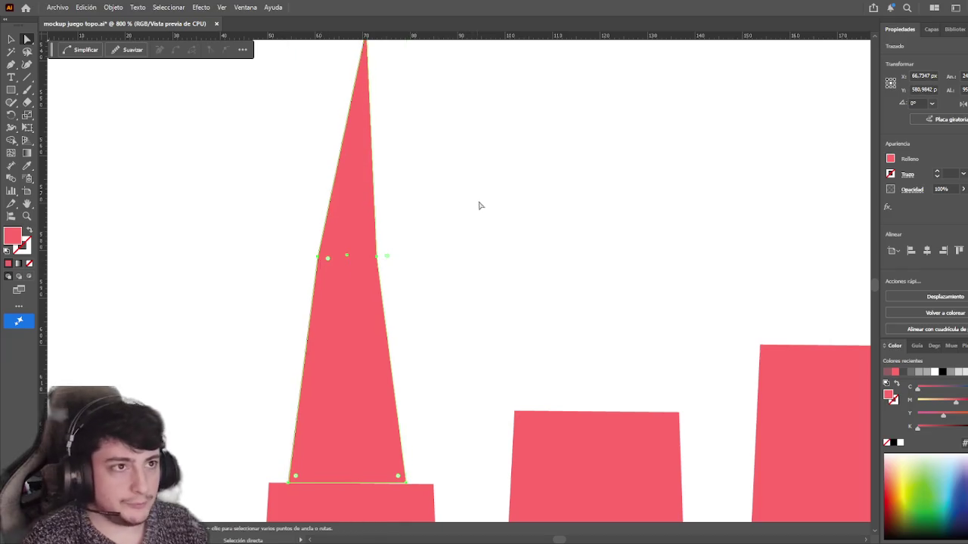
# - Adjust the middle anchor on the claw's left edge for a slight bend
pyautogui.scroll(2, 479, 235)
pyautogui.click(347, 311)
pyautogui.scroll(-1, 350, 308)
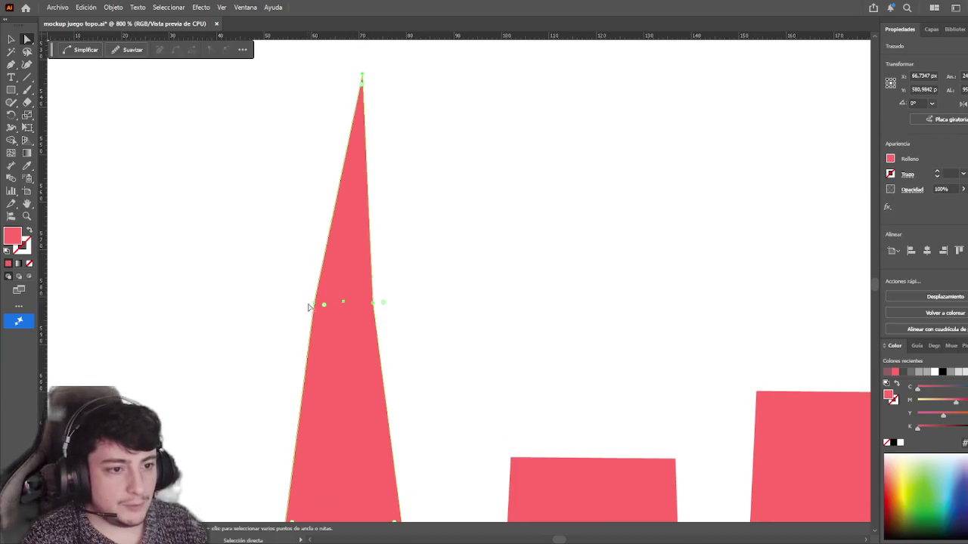
pyautogui.click(315, 304)
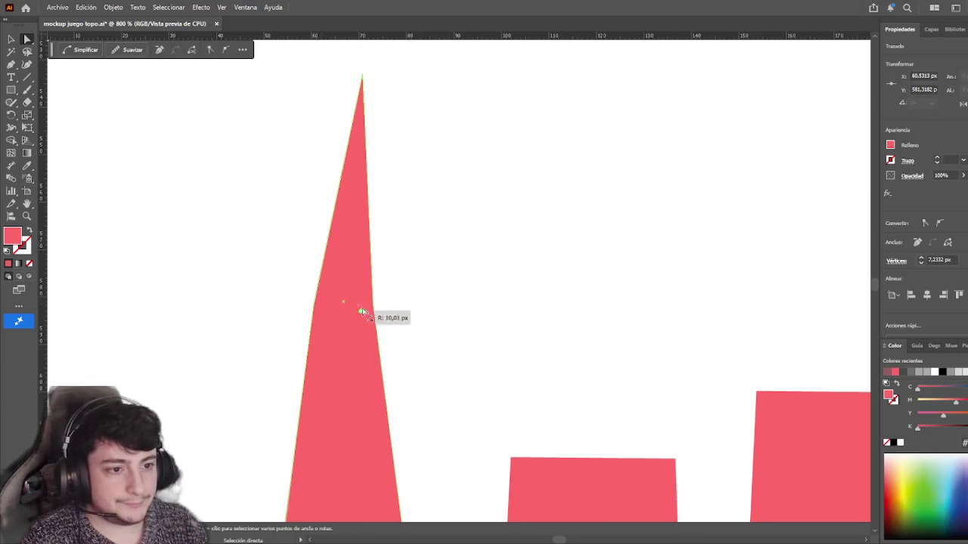
pyautogui.click(635, 303)
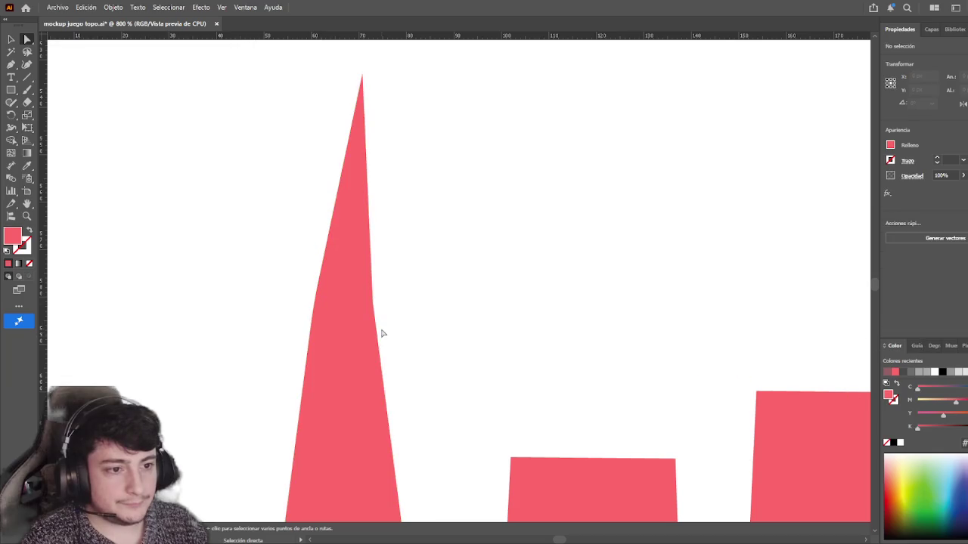
pyautogui.click(374, 305)
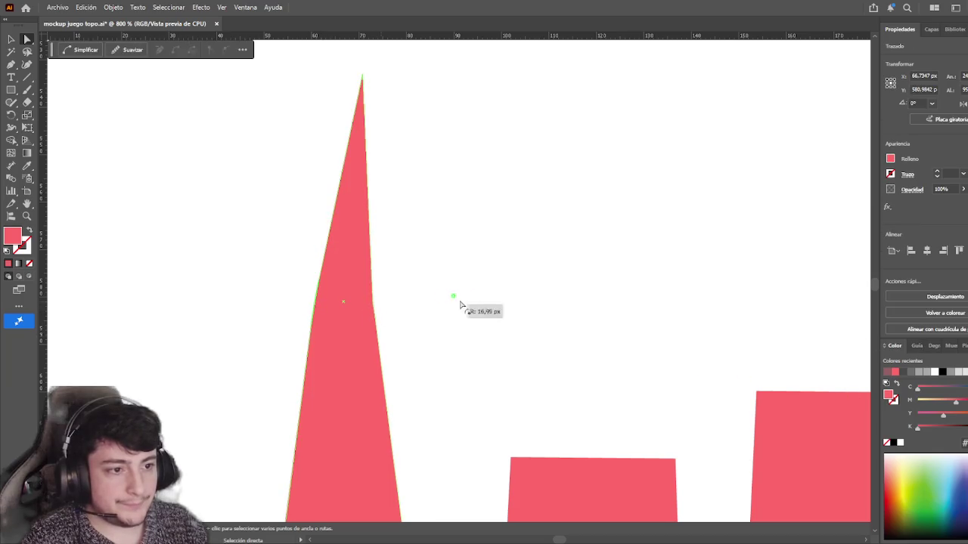
pyautogui.click(659, 295)
pyautogui.scroll(-2, 633, 309)
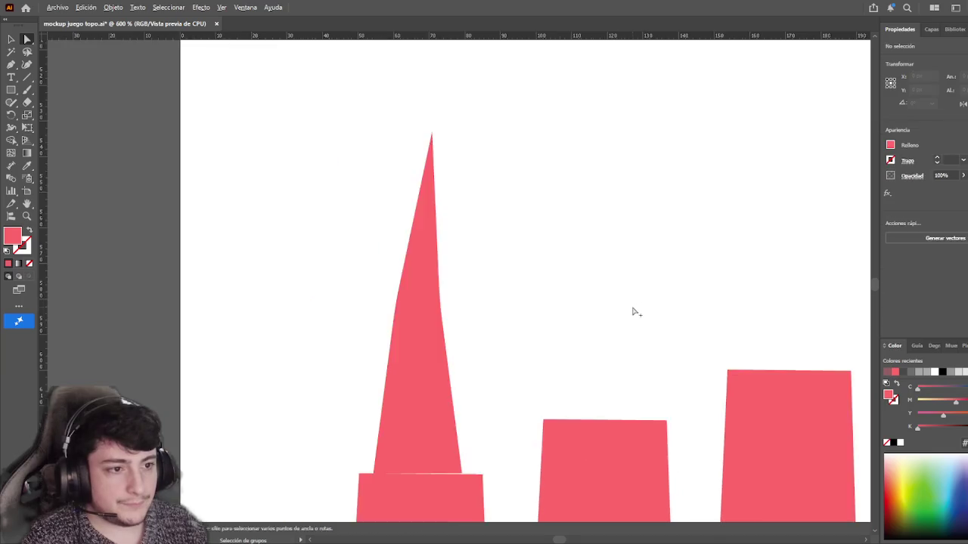
pyautogui.scroll(-3, 484, 300)
pyautogui.scroll(-3, 518, 300)
pyautogui.hscroll(-5, 641, 173)
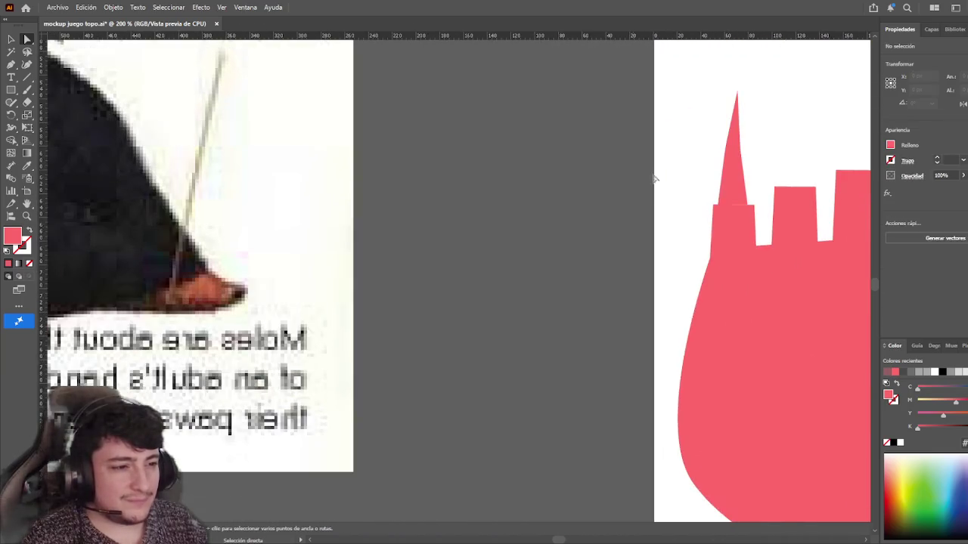
# - Select the claw triangle and adjust its width with a side handle
pyautogui.scroll(-3, 497, 292)
pyautogui.moveTo(497, 292); pyautogui.dragTo(424, 334)
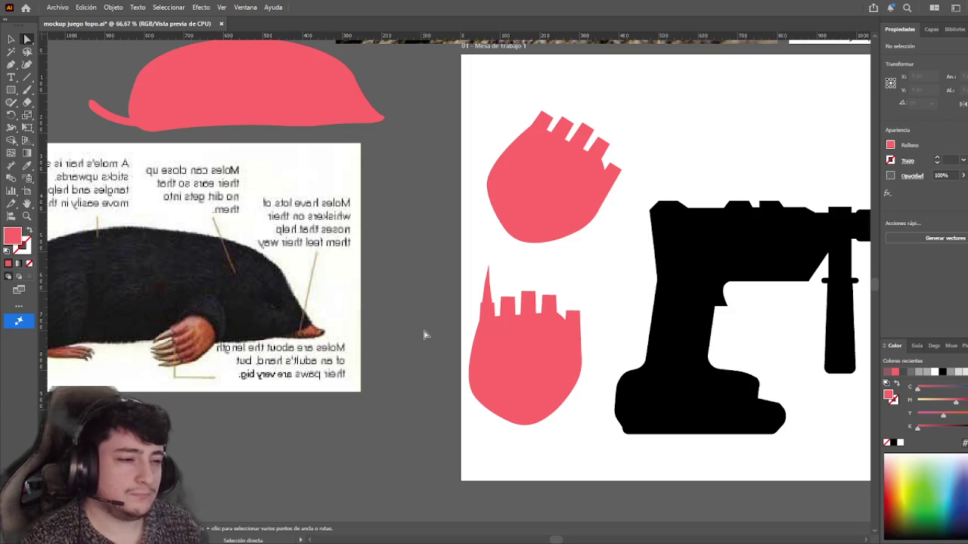
pyautogui.press('v')
pyautogui.scroll(1, 485, 293)
pyautogui.click(485, 293)
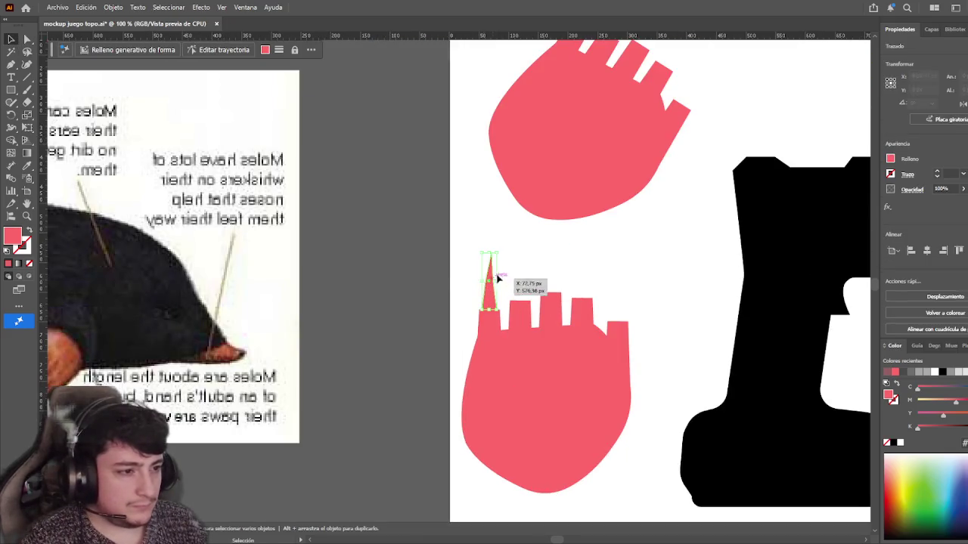
pyautogui.moveTo(499, 280); pyautogui.dragTo(502, 282)
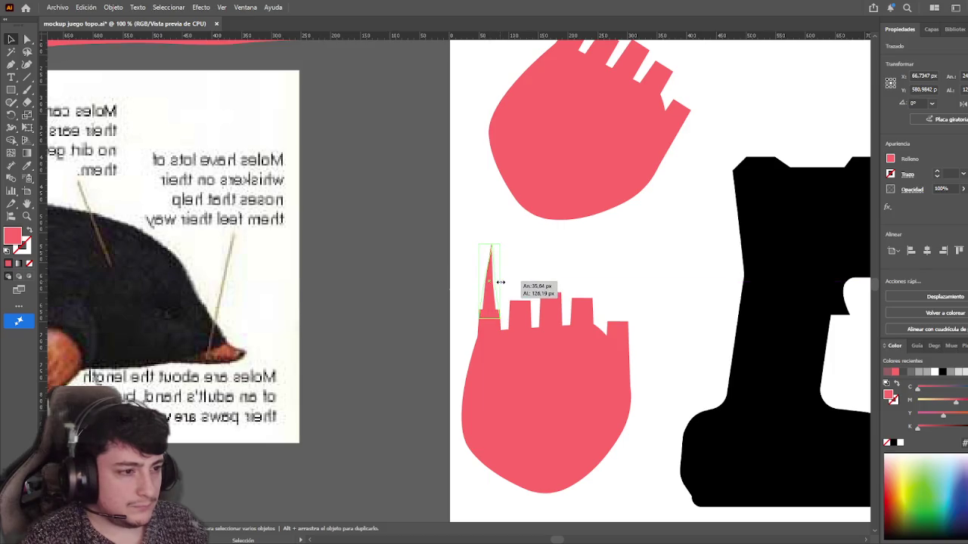
pyautogui.moveTo(500, 282); pyautogui.dragTo(493, 283)
# - Make the claw slightly narrower from its left side
pyautogui.click(374, 386)
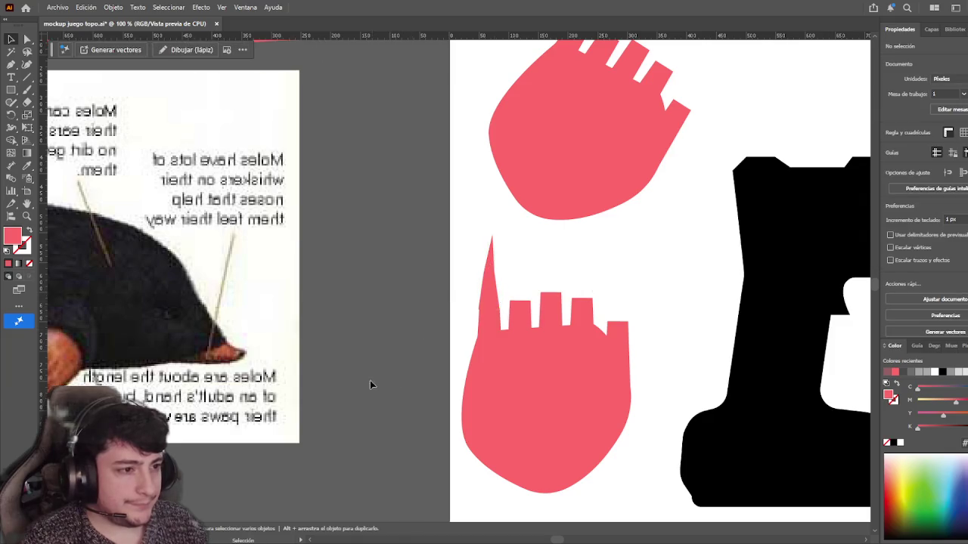
pyautogui.scroll(2, 374, 385)
pyautogui.scroll(2, 400, 319)
pyautogui.scroll(2, 552, 260)
pyautogui.click(477, 235)
pyautogui.moveTo(432, 158); pyautogui.dragTo(436, 158)
pyautogui.click(380, 203)
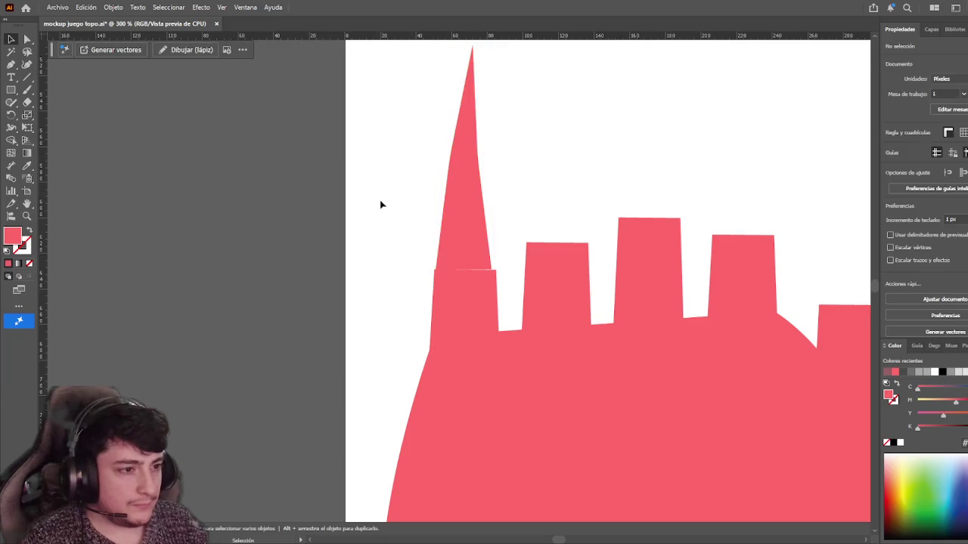
# - Shift the claw a few pixels right onto the leftmost finger and check its fit
pyautogui.moveTo(462, 233); pyautogui.dragTo(475, 250)
pyautogui.click(403, 244)
pyautogui.click(408, 250)
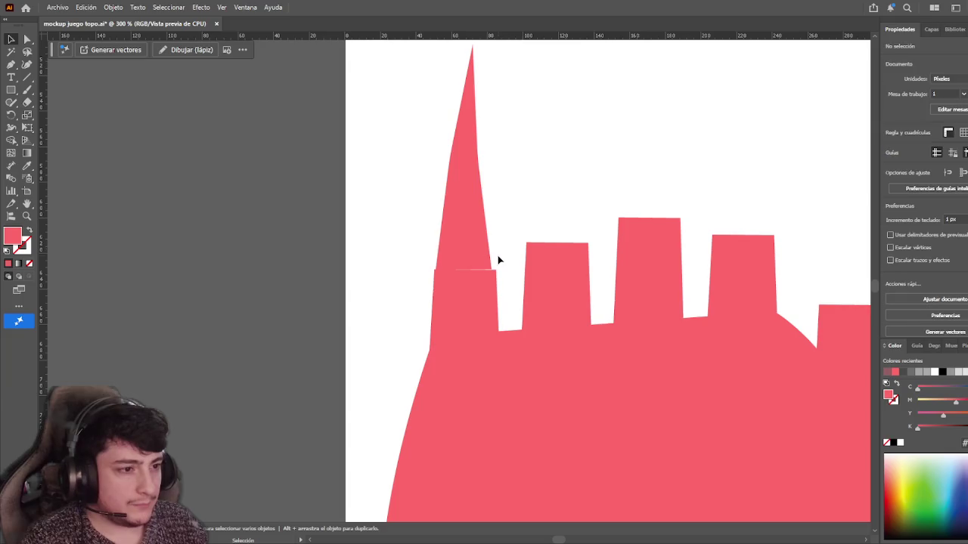
pyautogui.scroll(2, 404, 242)
pyautogui.click(414, 241)
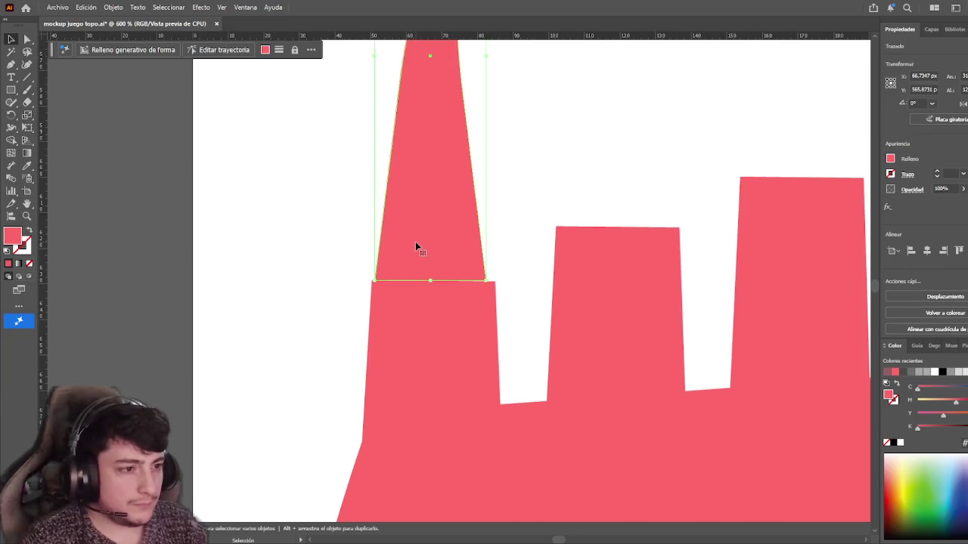
pyautogui.click(254, 253)
pyautogui.scroll(-1, 253, 254)
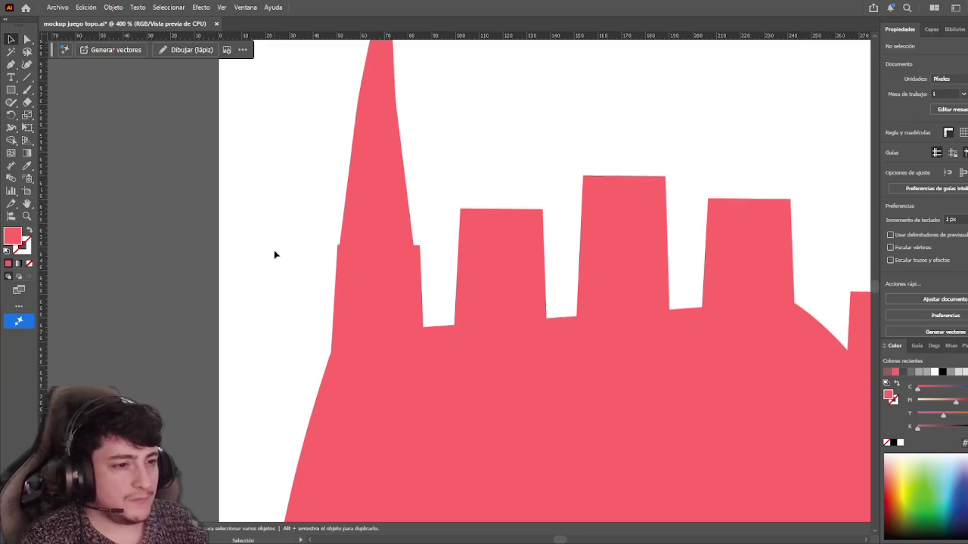
pyautogui.scroll(-2, 273, 250)
pyautogui.moveTo(274, 259); pyautogui.dragTo(519, 251)
pyautogui.scroll(-1, 316, 259)
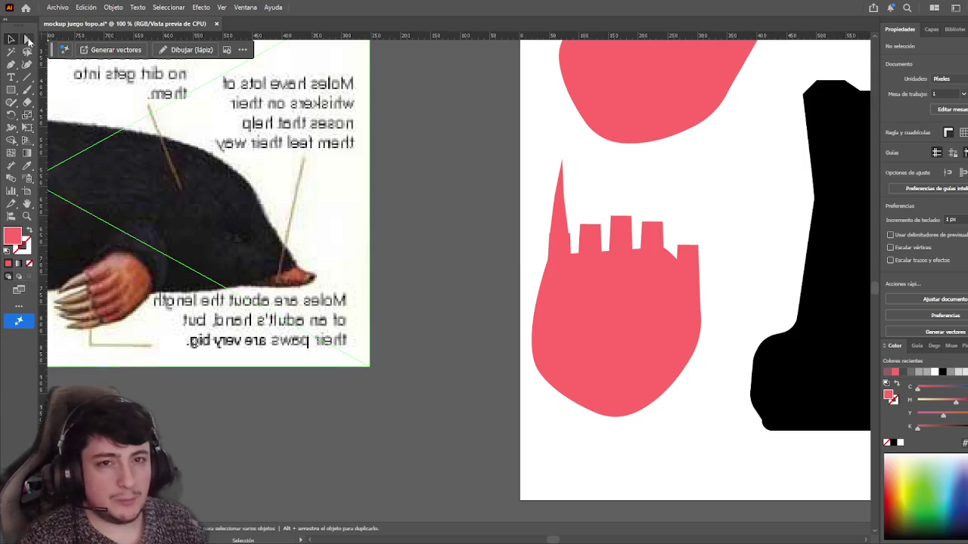
pyautogui.moveTo(594, 195); pyautogui.dragTo(564, 216)
# - Zoom in and make small adjustments to the claw's tip anchor
pyautogui.hotkey('ctrl', '+')
pyautogui.hotkey('ctrl', '+')
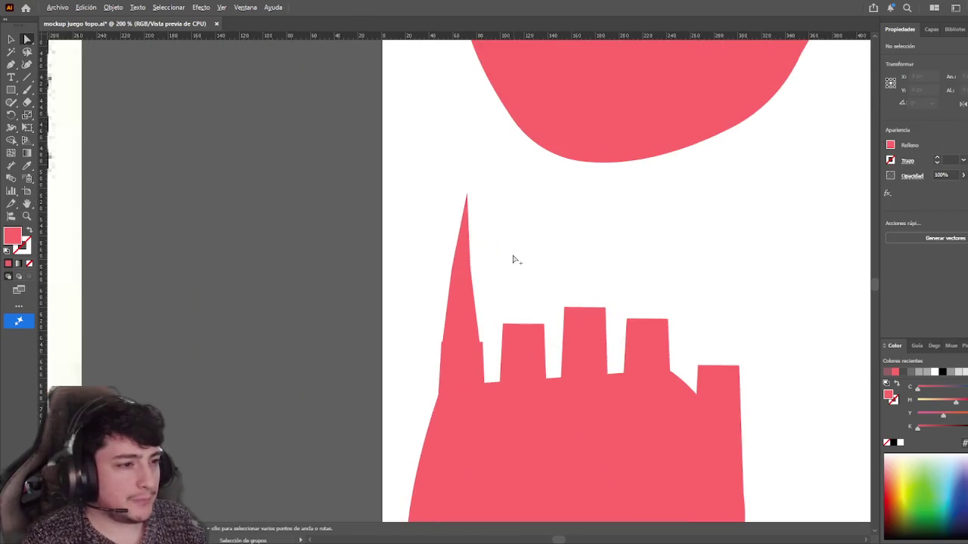
pyautogui.click(458, 250)
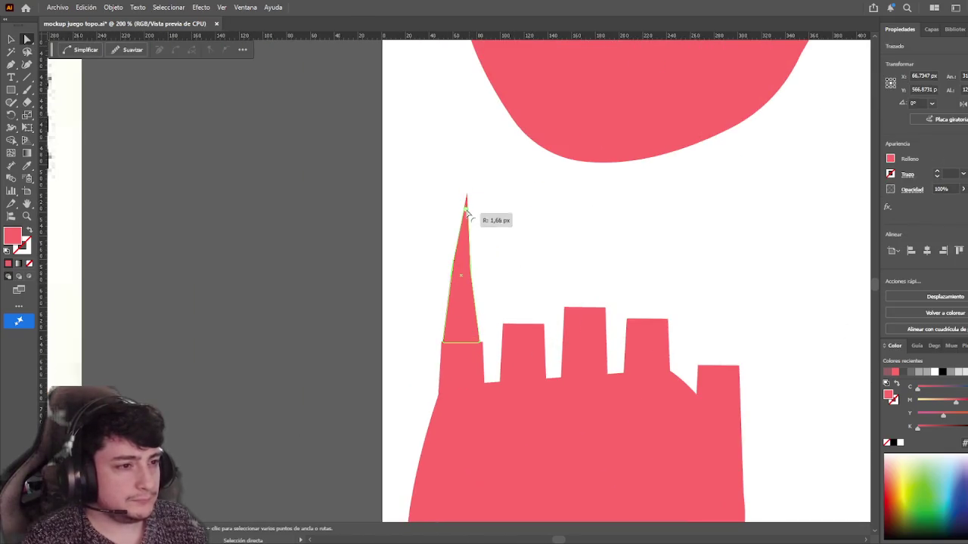
pyautogui.moveTo(466, 217); pyautogui.dragTo(467, 218)
pyautogui.click(493, 227)
pyautogui.click(464, 246)
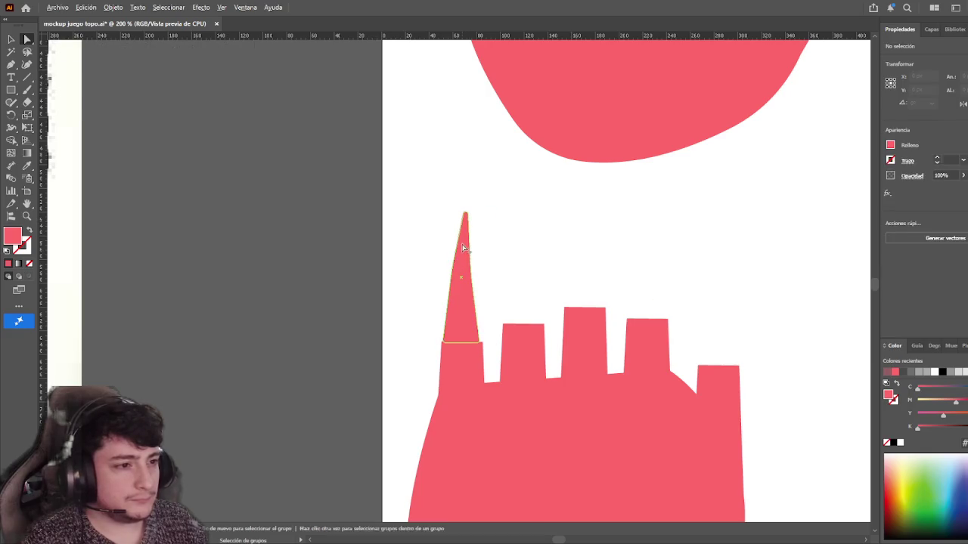
pyautogui.hotkey('ctrl', '+')
pyautogui.hotkey('ctrl', '+')
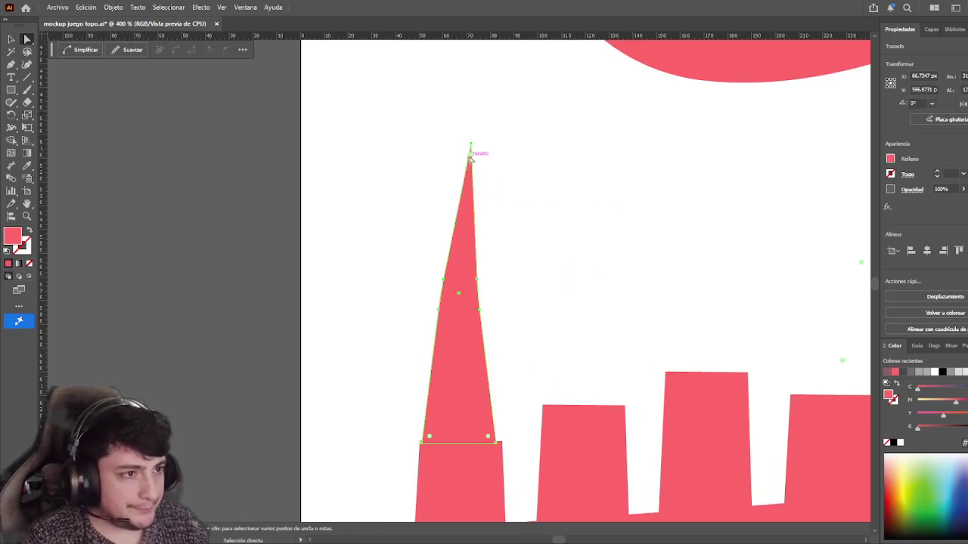
pyautogui.moveTo(470, 160); pyautogui.dragTo(471, 163)
pyautogui.click(499, 166)
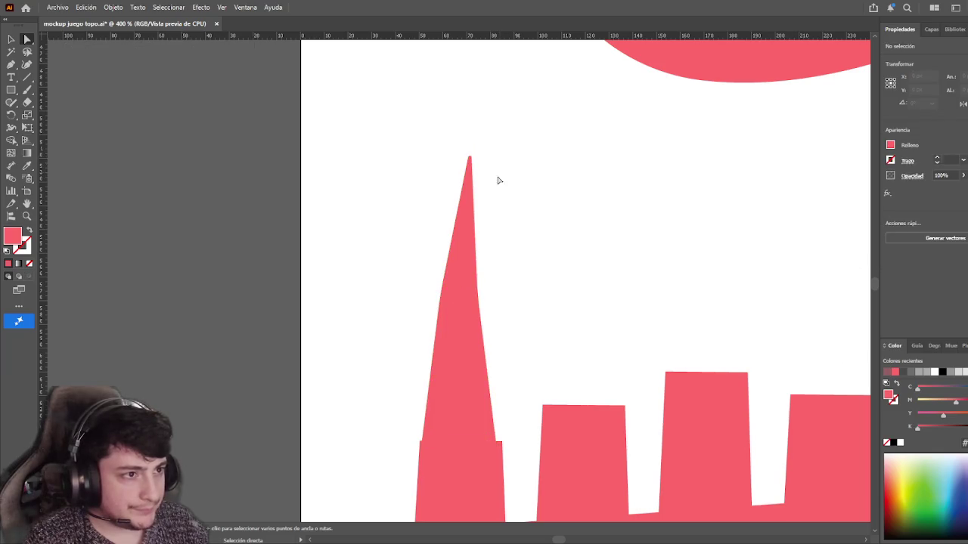
# - Inspect the finished claw tip up close, then deselect and zoom back out
pyautogui.click(470, 209)
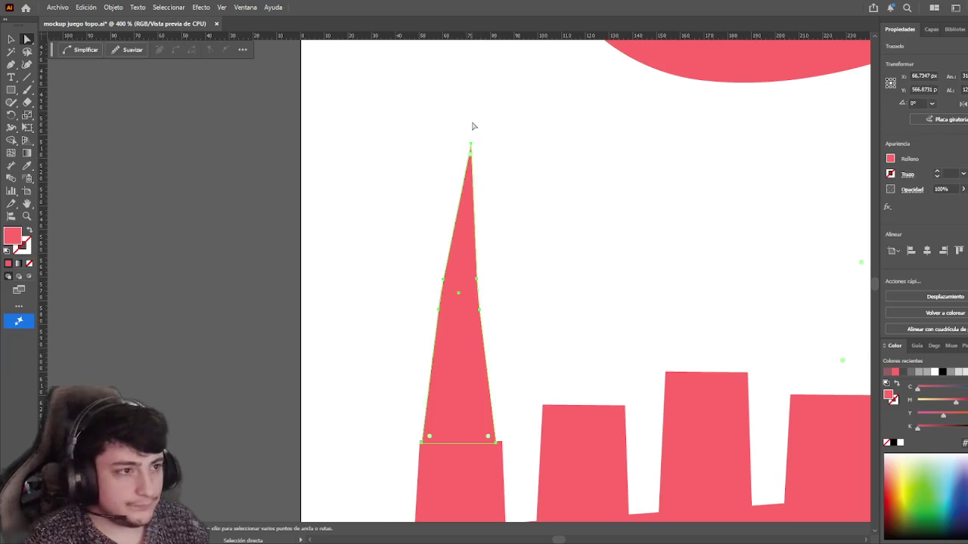
pyautogui.hotkey('ctrl', '+')
pyautogui.hotkey('ctrl', '+')
pyautogui.scroll(-1, 466, 151)
pyautogui.scroll(1, 466, 148)
pyautogui.scroll(2, 468, 146)
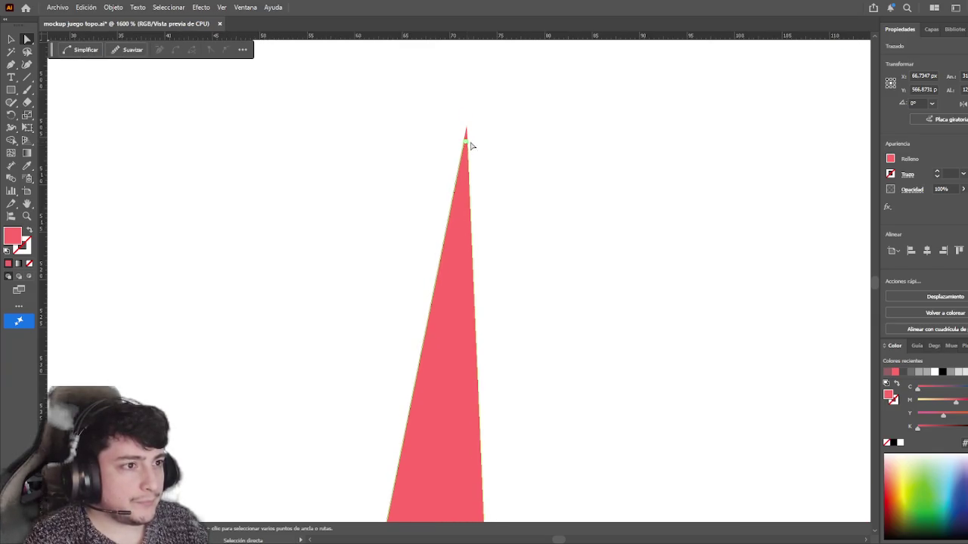
pyautogui.click(522, 201)
pyautogui.scroll(-1, 511, 227)
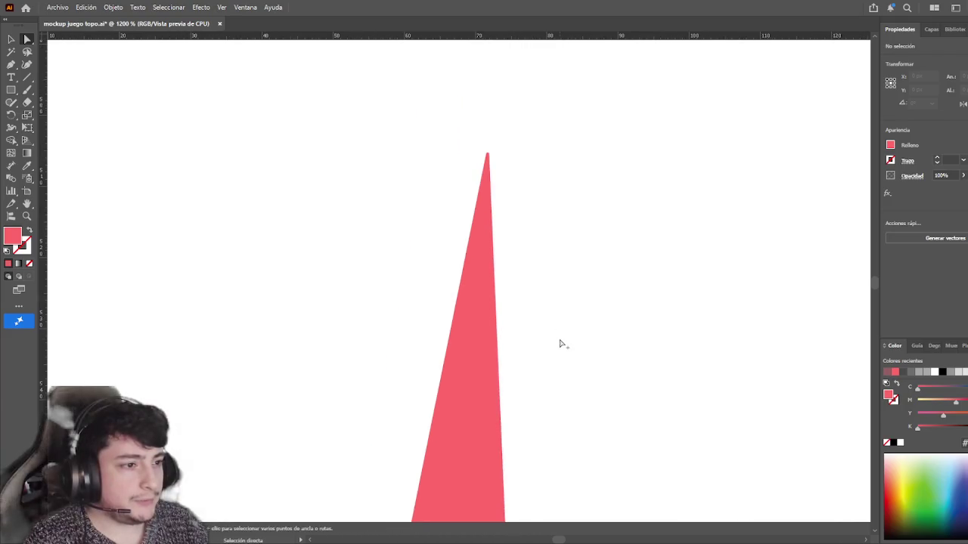
pyautogui.scroll(-1, 560, 344)
pyautogui.scroll(-2, 494, 123)
pyautogui.click(456, 217)
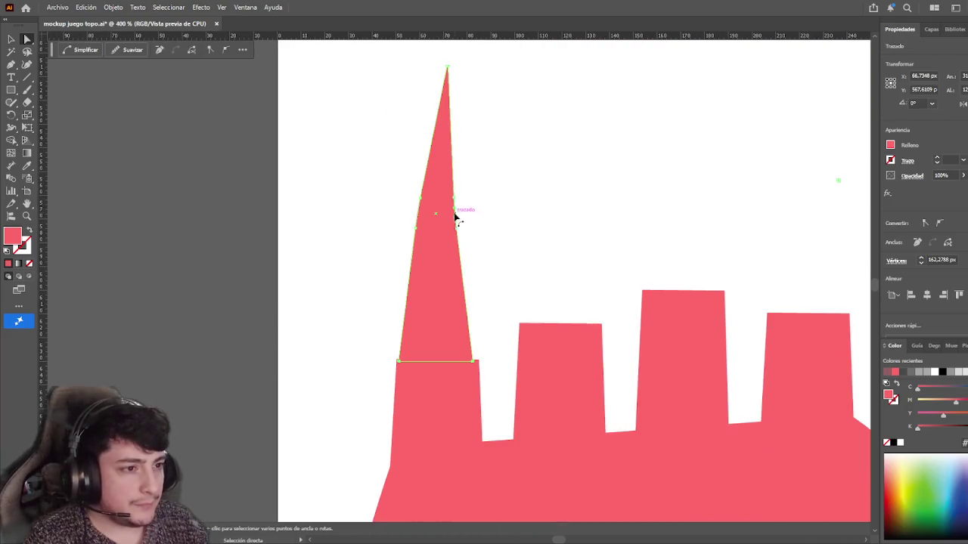
pyautogui.click(495, 278)
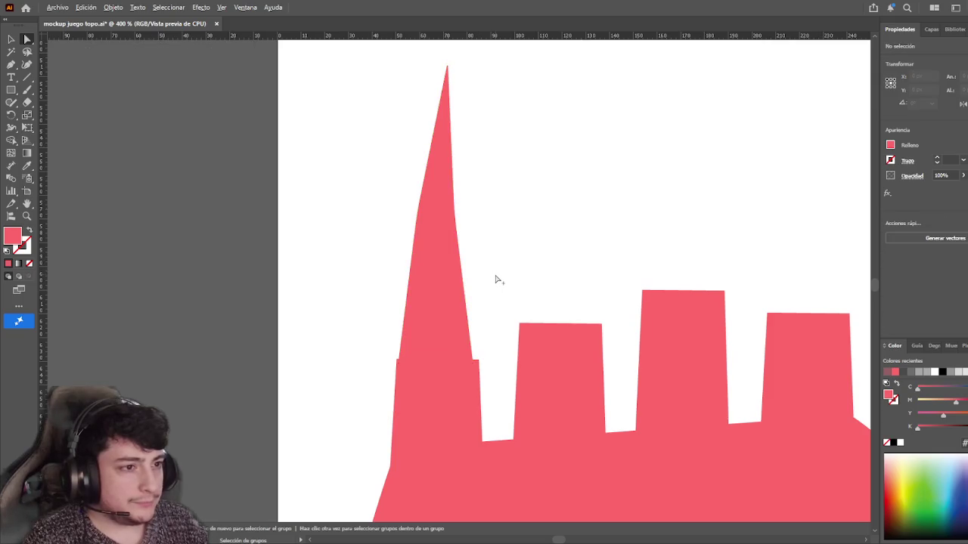
pyautogui.scroll(-5, 497, 280)
# - Alt-drag copies of the pointed claw onto the paw's other fingers
pyautogui.press('v')
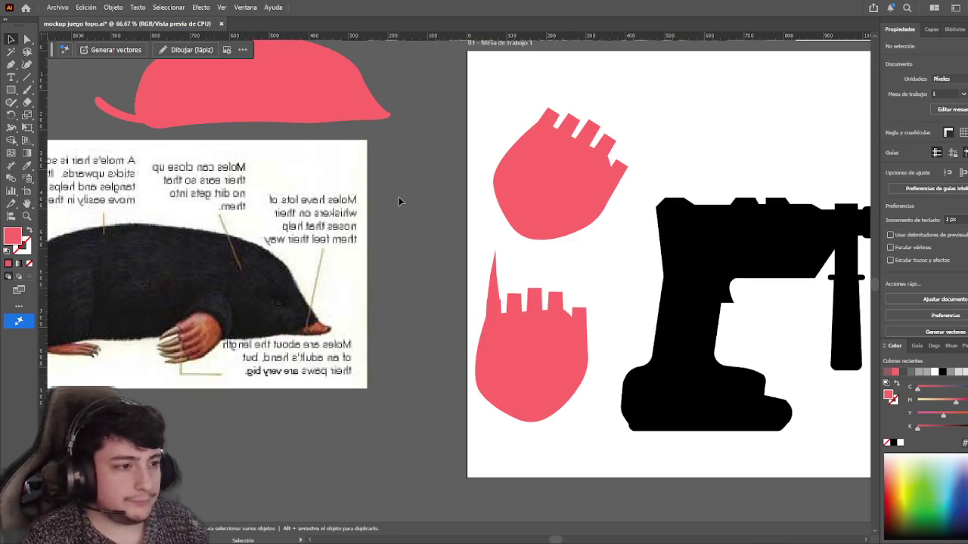
pyautogui.scroll(-3, 416, 217)
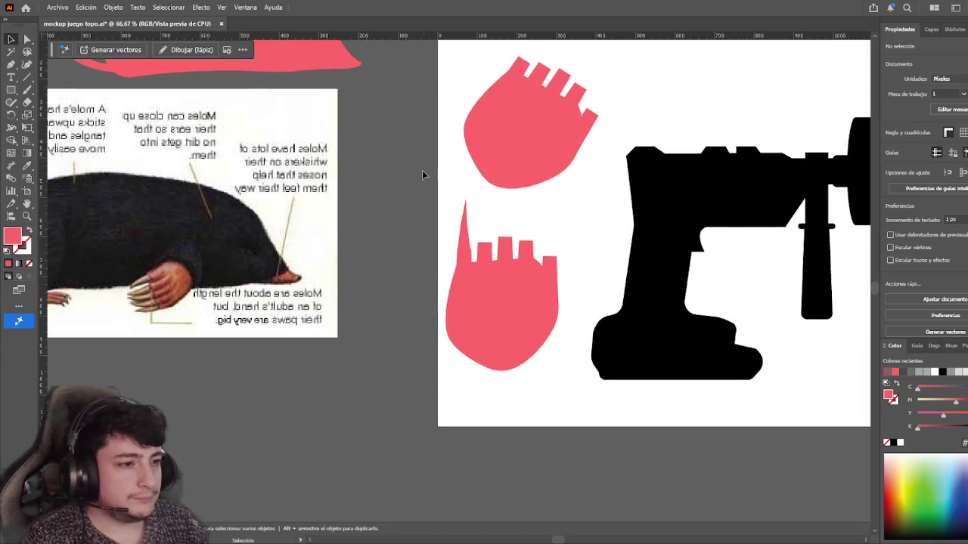
pyautogui.hscroll(2, 416, 215)
pyautogui.scroll(3, 415, 214)
pyautogui.scroll(-2, 490, 237)
pyautogui.hscroll(2, 490, 237)
pyautogui.moveTo(346, 230)
pyautogui.mouseDown()
pyautogui.moveTo(405, 210)
pyautogui.moveTo(464, 207)
pyautogui.moveTo(523, 224)
pyautogui.moveTo(602, 266)
pyautogui.moveTo(616, 259)
pyautogui.moveTo(605, 277)
pyautogui.moveTo(596, 272)
pyautogui.mouseUp()
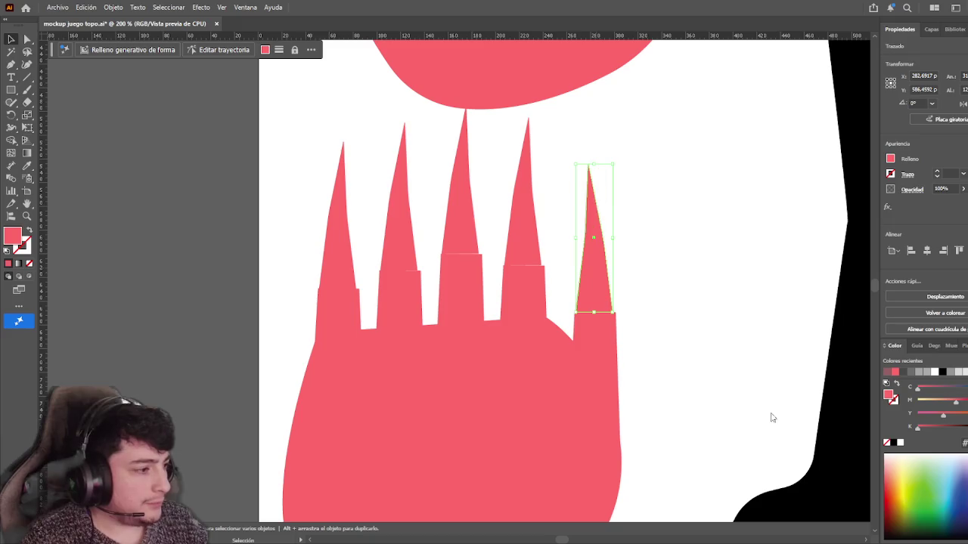
pyautogui.click(728, 279)
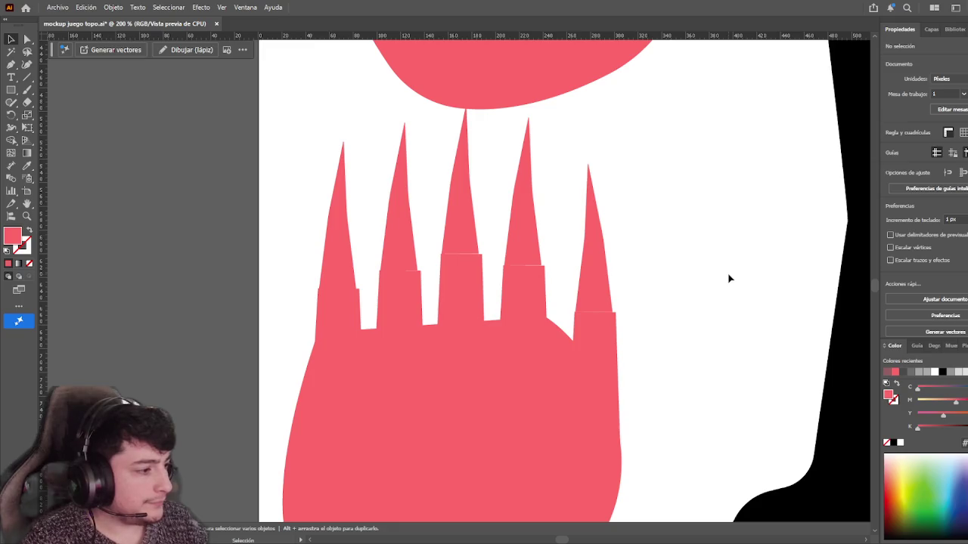
# - Shorten the rightmost claw and lower it a couple of pixels
pyautogui.click(593, 227)
pyautogui.moveTo(594, 163); pyautogui.dragTo(595, 198)
pyautogui.click(663, 232)
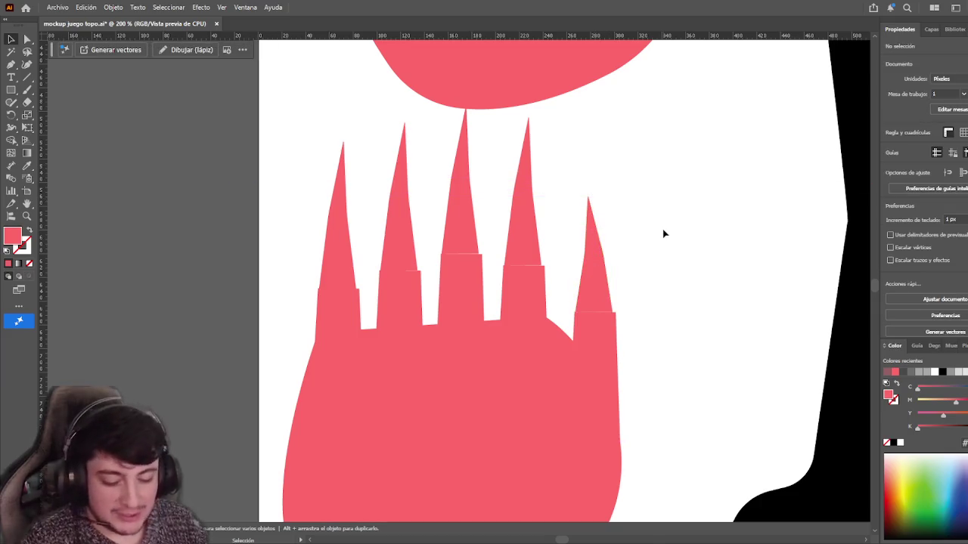
pyautogui.moveTo(604, 286); pyautogui.dragTo(605, 289)
pyautogui.click(636, 279)
# - Nudge the fourth claw into line with its finger and check the middle and second claws
pyautogui.moveTo(514, 246); pyautogui.dragTo(512, 247)
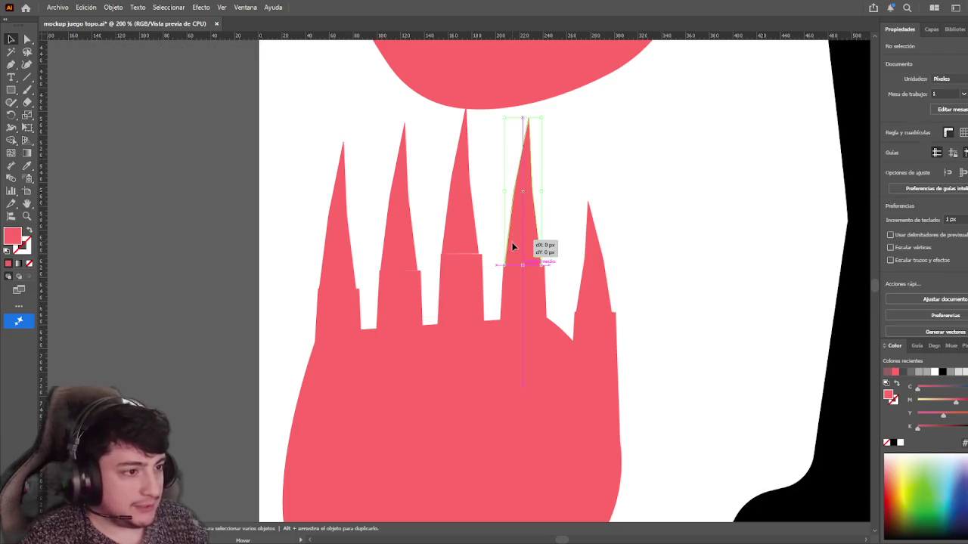
pyautogui.click(575, 212)
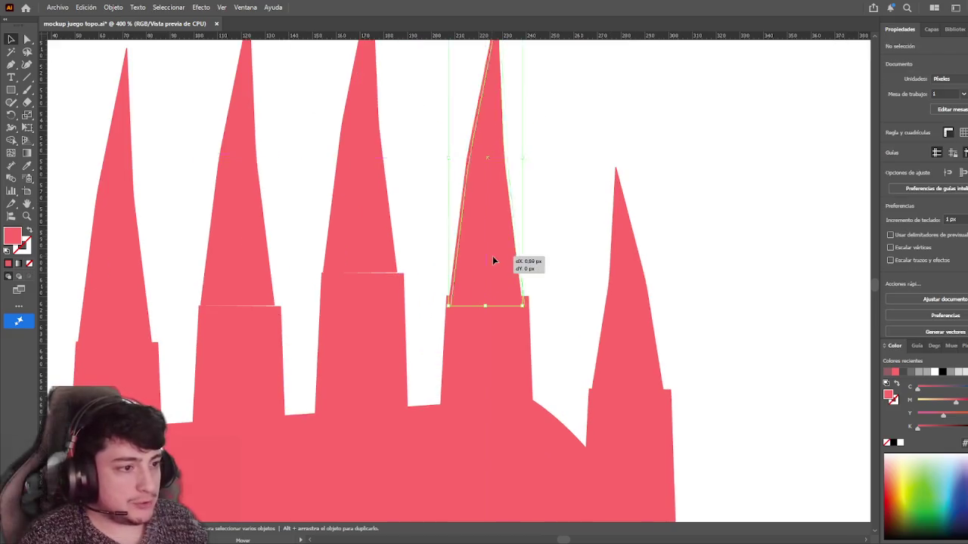
pyautogui.click(408, 227)
pyautogui.click(347, 248)
pyautogui.click(407, 224)
pyautogui.scroll(-2, 408, 225)
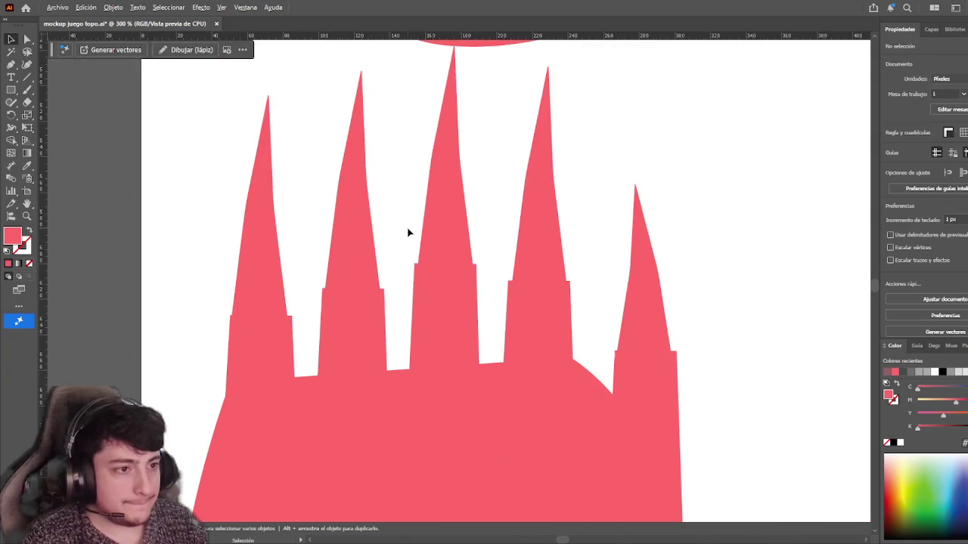
pyautogui.scroll(-2, 407, 224)
pyautogui.scroll(-1, 408, 227)
pyautogui.moveTo(385, 242); pyautogui.dragTo(612, 185)
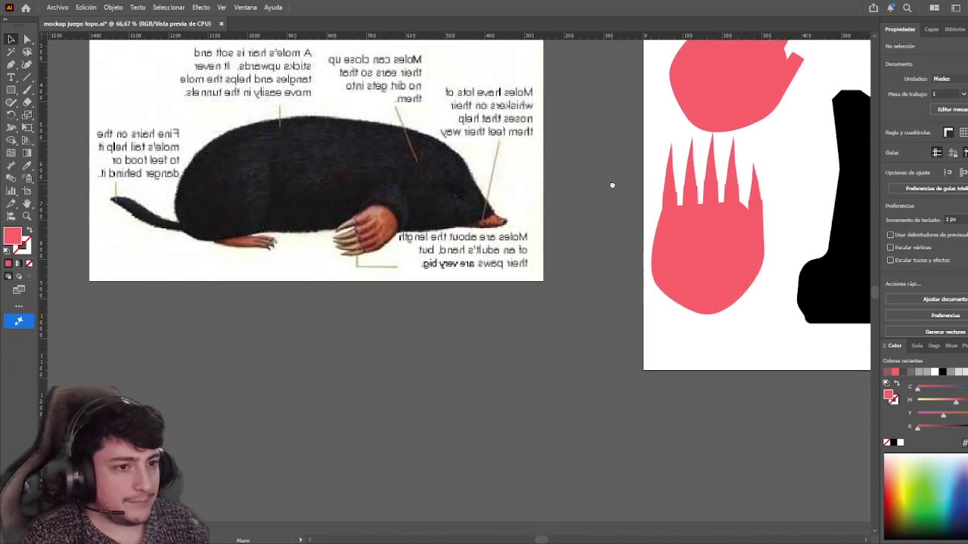
# - Pan around the canvas to check the reference photos and the small rightmost claw
pyautogui.scroll(5, 454, 390)
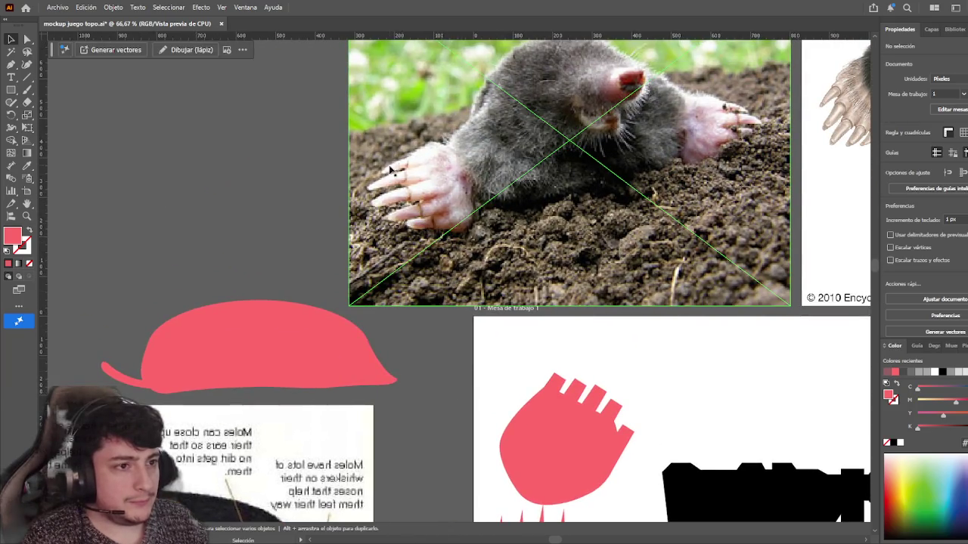
pyautogui.scroll(-4, 390, 168)
pyautogui.scroll(-1, 390, 189)
pyautogui.hscroll(2, 378, 226)
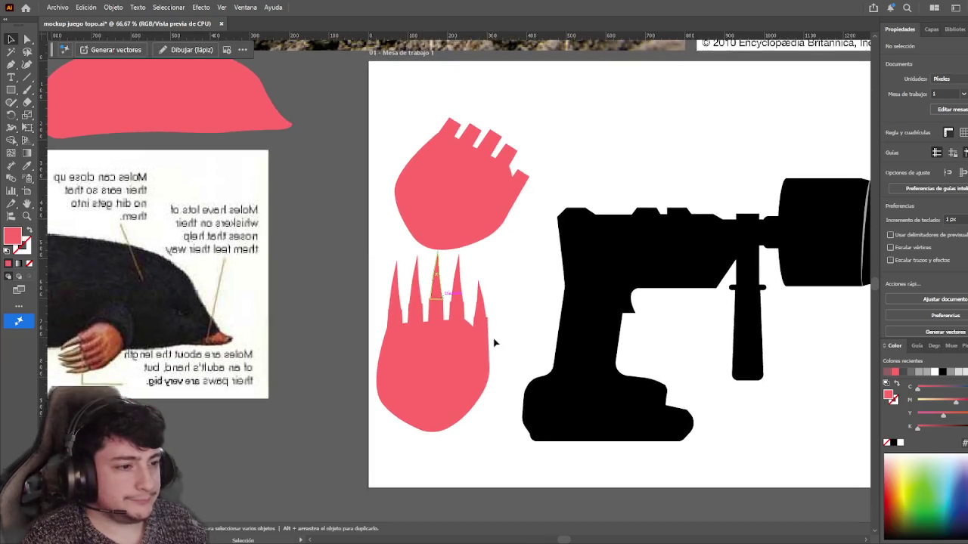
pyautogui.click(481, 304)
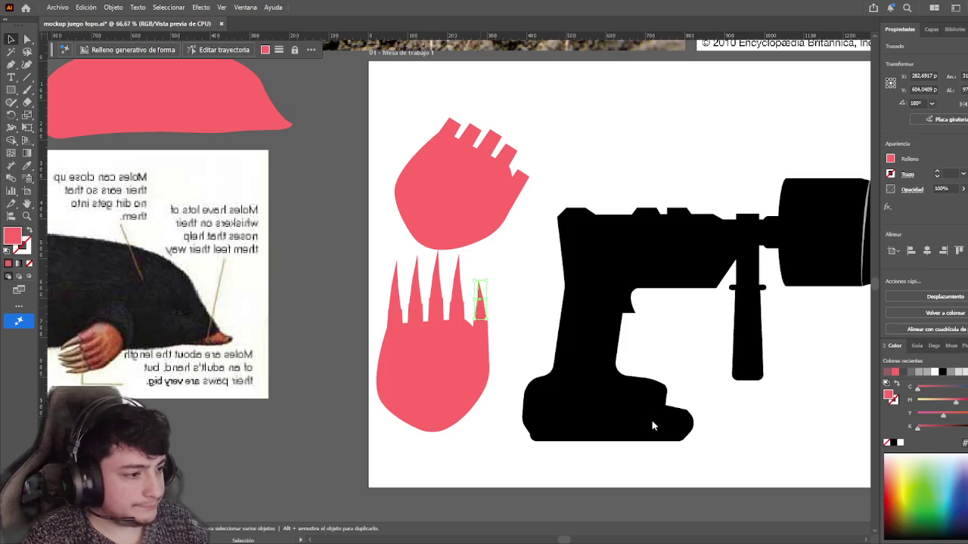
pyautogui.click(526, 284)
pyautogui.scroll(-1, 518, 242)
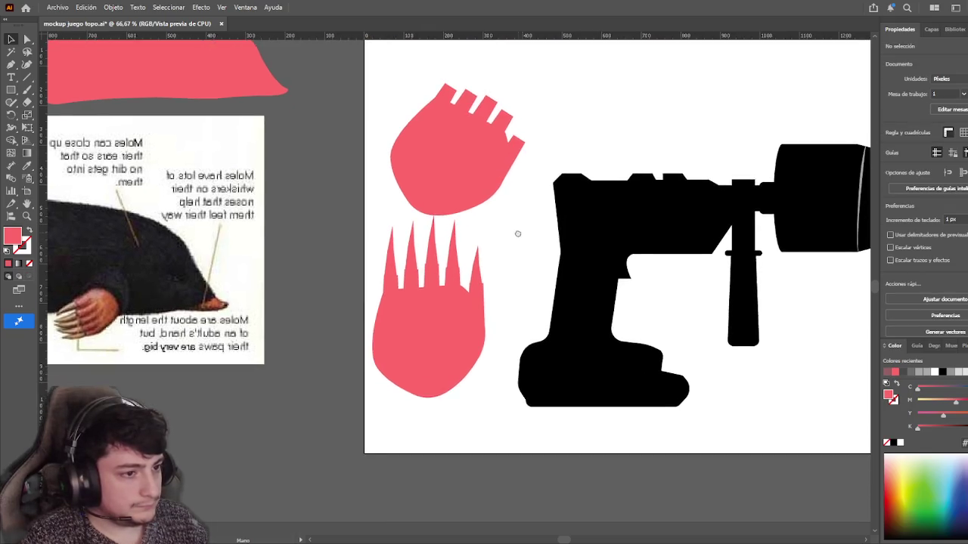
pyautogui.scroll(4, 525, 378)
pyautogui.scroll(3, 574, 385)
pyautogui.hscroll(-1, 574, 385)
pyautogui.scroll(3, 583, 381)
pyautogui.hscroll(2, 583, 381)
pyautogui.hscroll(5, 604, 340)
pyautogui.scroll(1, 605, 340)
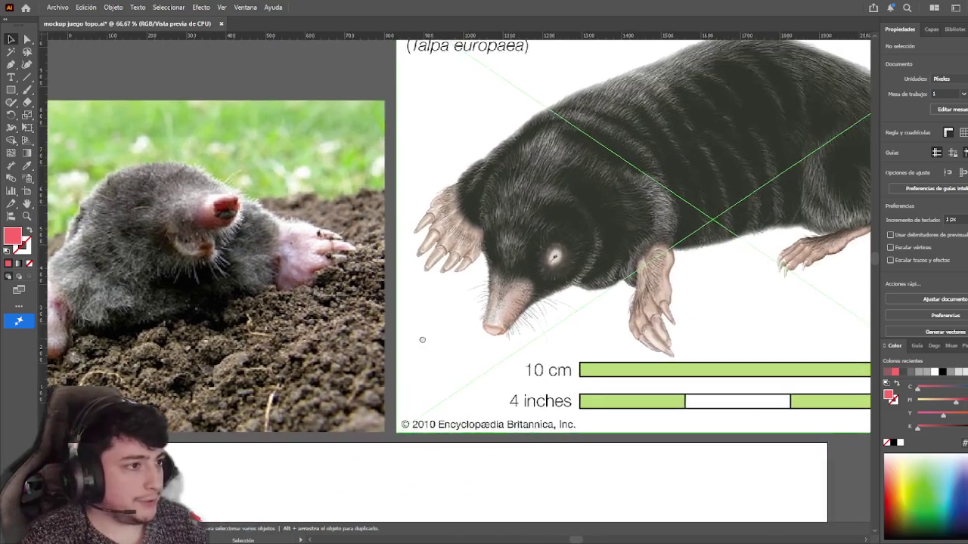
pyautogui.hscroll(1, 627, 308)
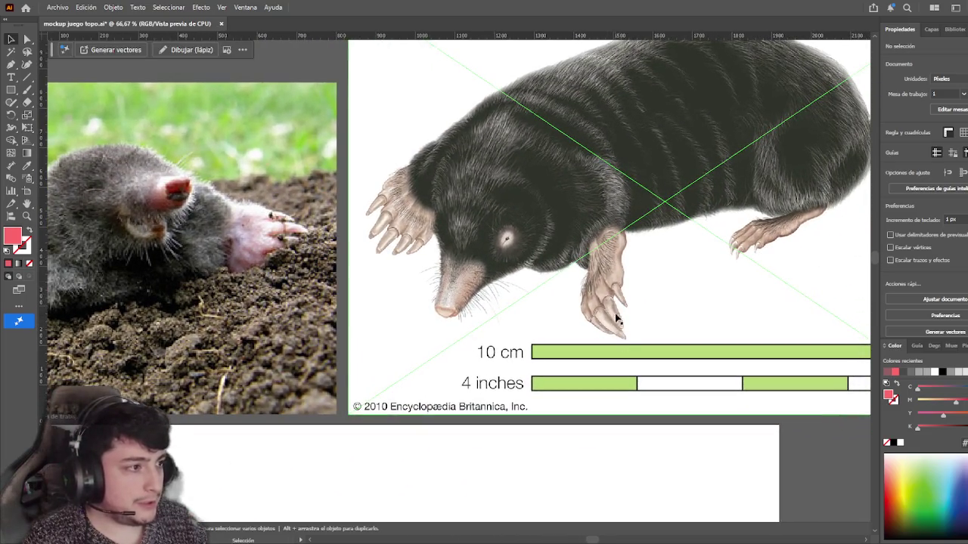
pyautogui.scroll(1, 443, 281)
pyautogui.scroll(-5, 386, 259)
pyautogui.hscroll(-4, 385, 258)
pyautogui.scroll(-5, 559, 213)
pyautogui.hscroll(-4, 560, 213)
pyautogui.hscroll(-1, 550, 270)
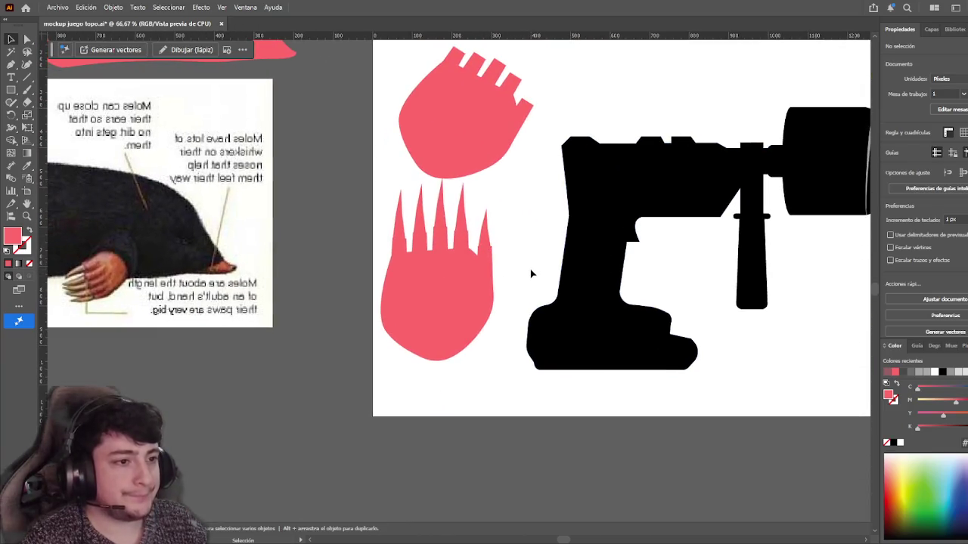
pyautogui.scroll(3, 532, 272)
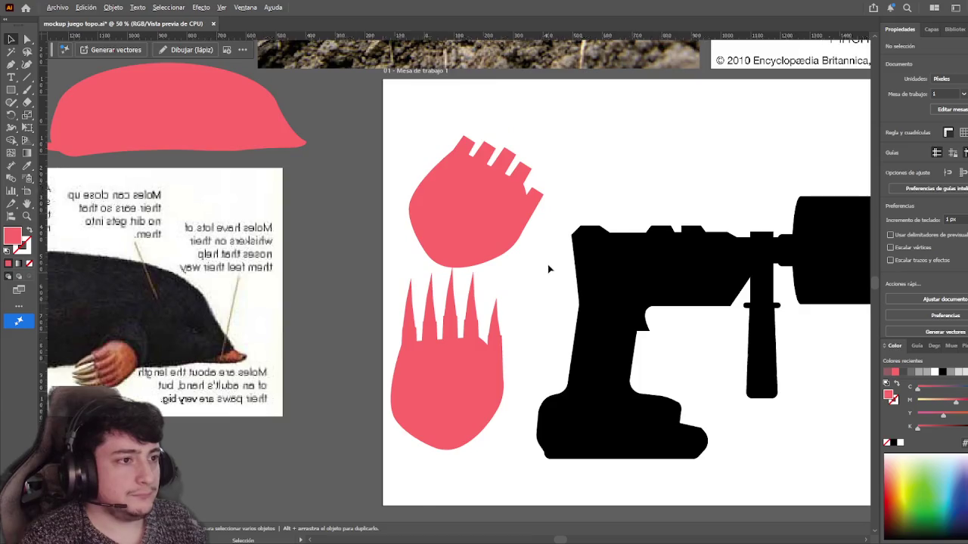
pyautogui.scroll(-2, 550, 269)
# - Move the blocky paw off the artboard and the clawed paw to its top-left
pyautogui.moveTo(511, 190); pyautogui.dragTo(310, 432)
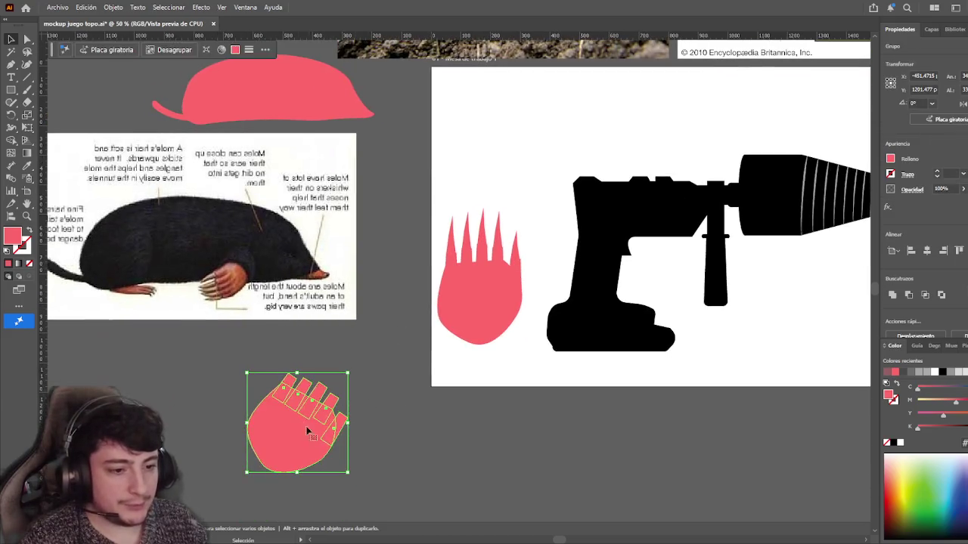
pyautogui.click(430, 332)
pyautogui.scroll(2, 437, 284)
pyautogui.moveTo(464, 317)
pyautogui.mouseDown()
pyautogui.moveTo(474, 194)
pyautogui.moveTo(331, 464)
pyautogui.mouseUp()
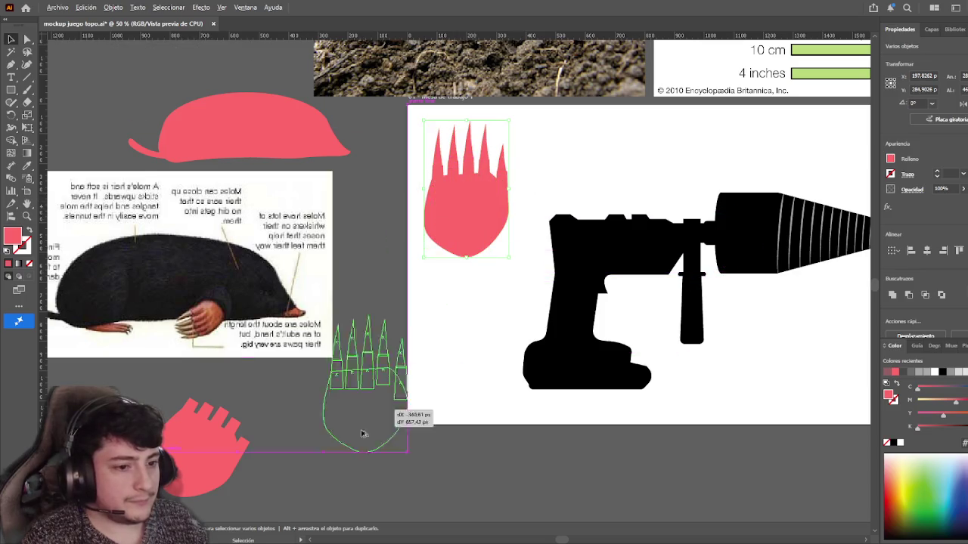
# - Delete the old blocky paw beside the artboard
pyautogui.scroll(3, 382, 398)
pyautogui.scroll(-5, 381, 399)
pyautogui.hscroll(-2, 382, 398)
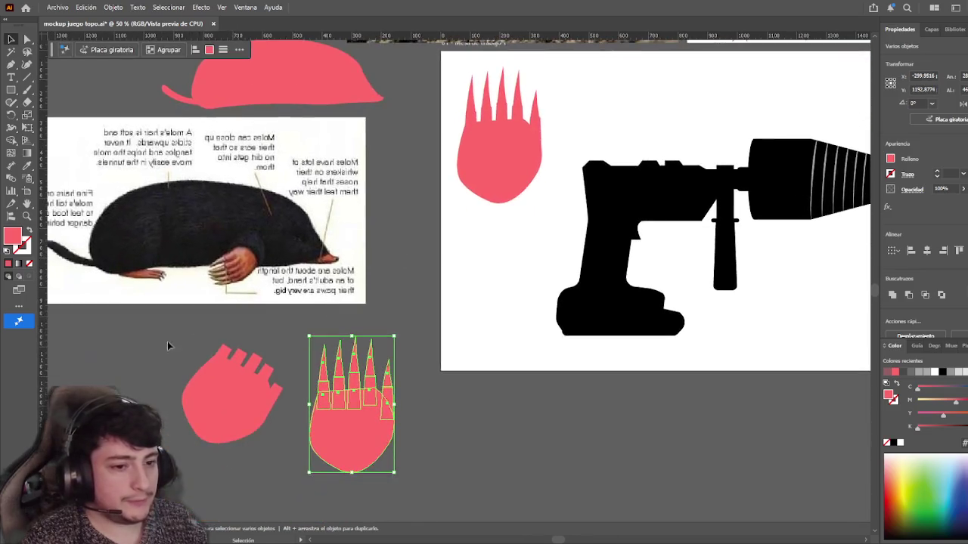
pyautogui.click(253, 412)
pyautogui.press('Delete')
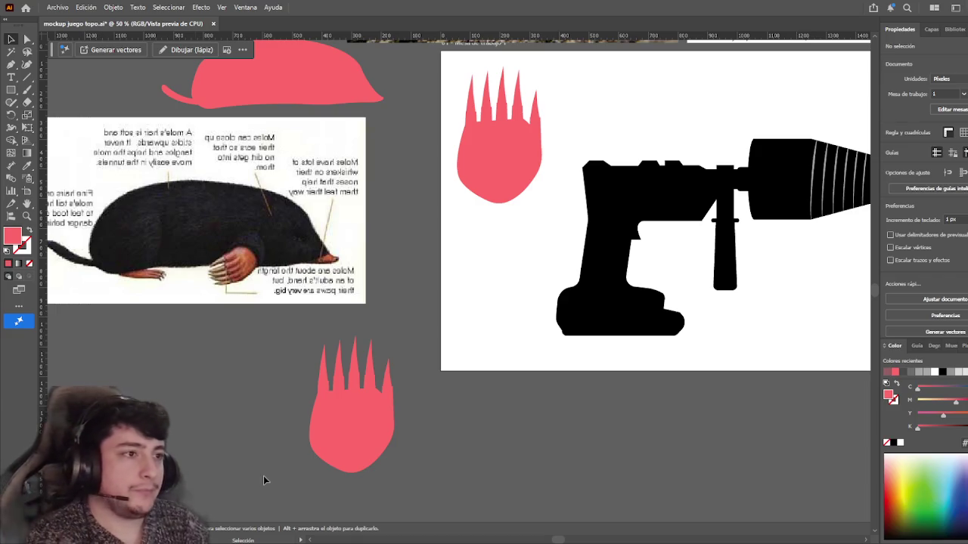
# - Select the whole clawed paw, nudge it right and down, and tilt it clockwise
pyautogui.scroll(1, 352, 415)
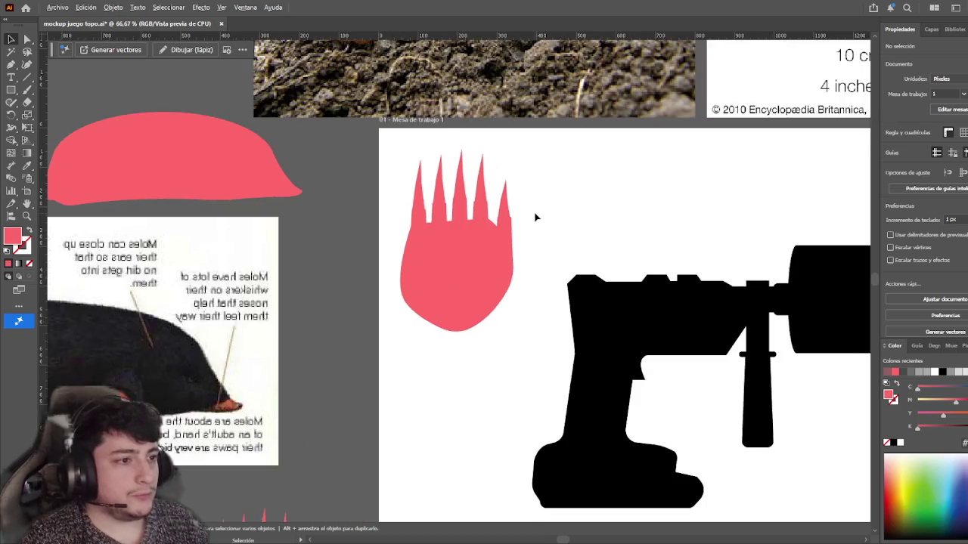
pyautogui.moveTo(534, 216)
pyautogui.mouseDown()
pyautogui.moveTo(520, 422)
pyautogui.moveTo(533, 244)
pyautogui.mouseUp()
pyautogui.scroll(1, 529, 244)
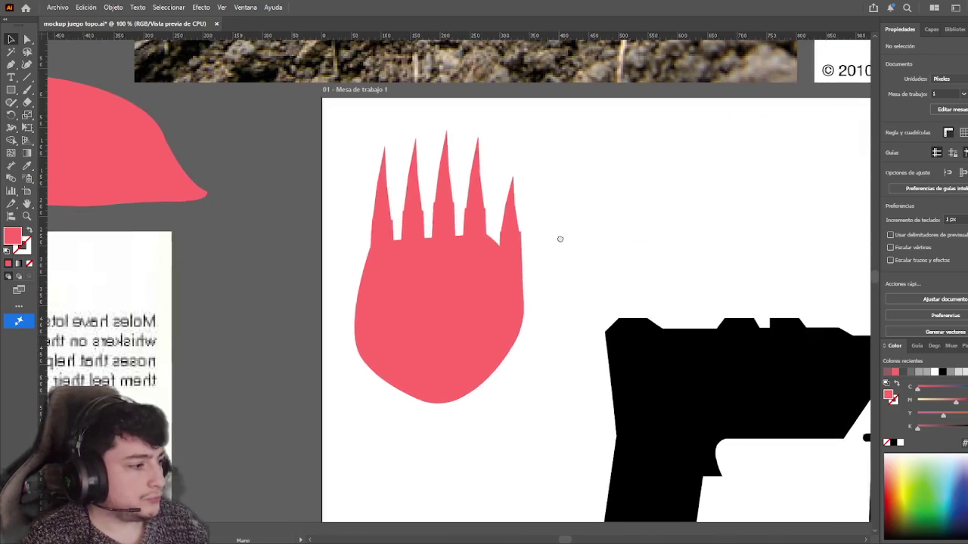
pyautogui.moveTo(355, 156); pyautogui.dragTo(565, 371)
pyautogui.moveTo(470, 287); pyautogui.dragTo(478, 290)
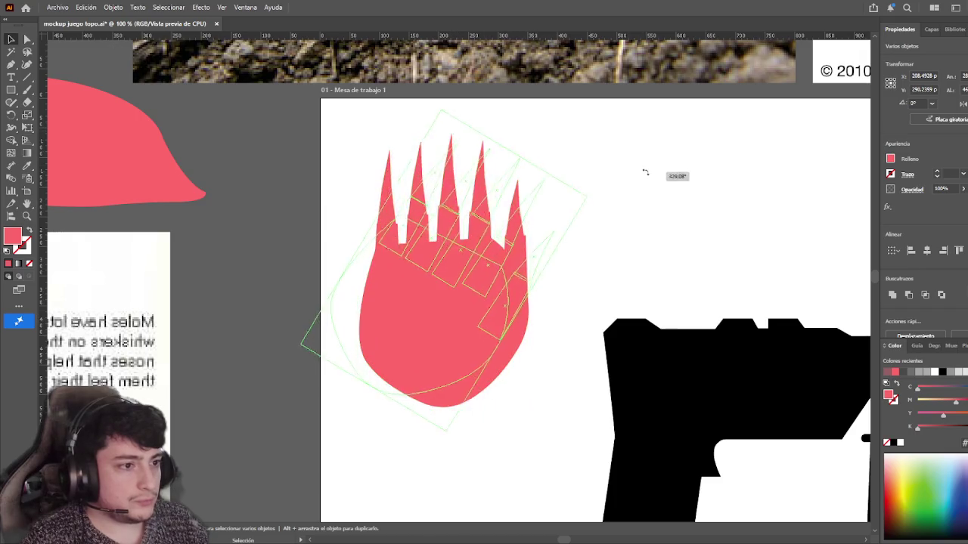
pyautogui.moveTo(533, 130); pyautogui.dragTo(695, 242)
pyautogui.click(696, 242)
# - Inspect the paw's anchor points, then reselect the tilted paw group and undo its last change
pyautogui.scroll(-4, 539, 286)
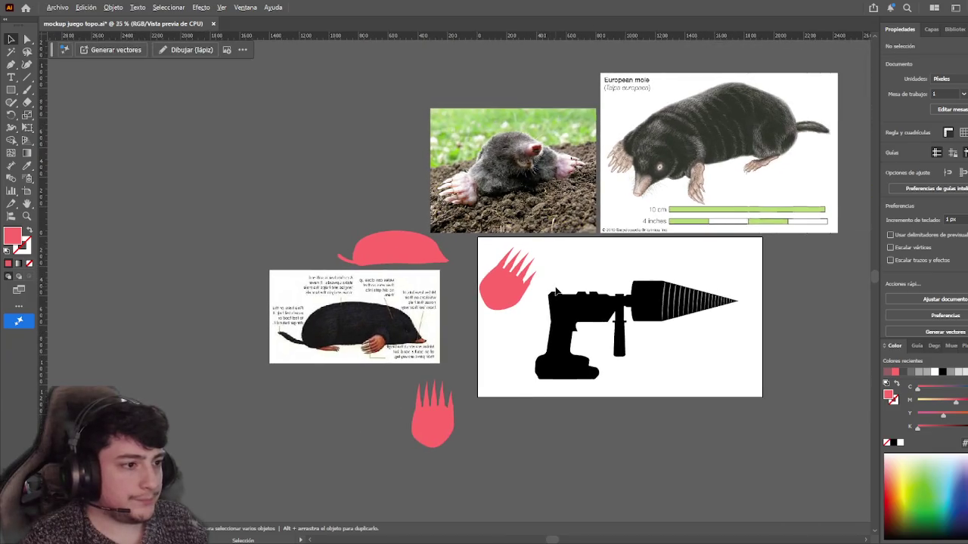
pyautogui.scroll(1, 556, 291)
pyautogui.press('a')
pyautogui.moveTo(511, 228); pyautogui.dragTo(491, 305)
pyautogui.press('v')
pyautogui.click(552, 240)
pyautogui.click(458, 272)
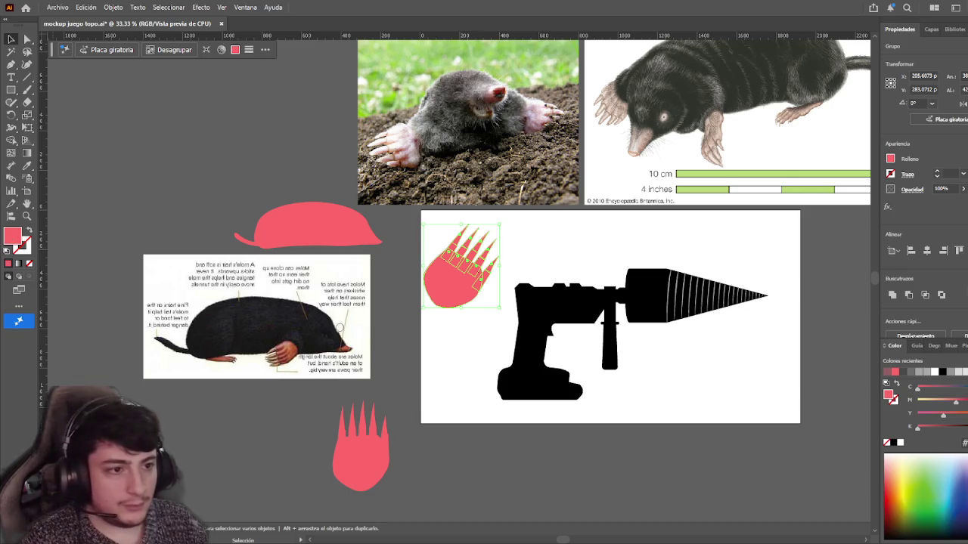
pyautogui.hotkey('ctrl', 'z')
pyautogui.click(577, 261)
# - Move the paw over the drill's grip, tilt it, and compare poses with undo/redo
pyautogui.scroll(1, 538, 240)
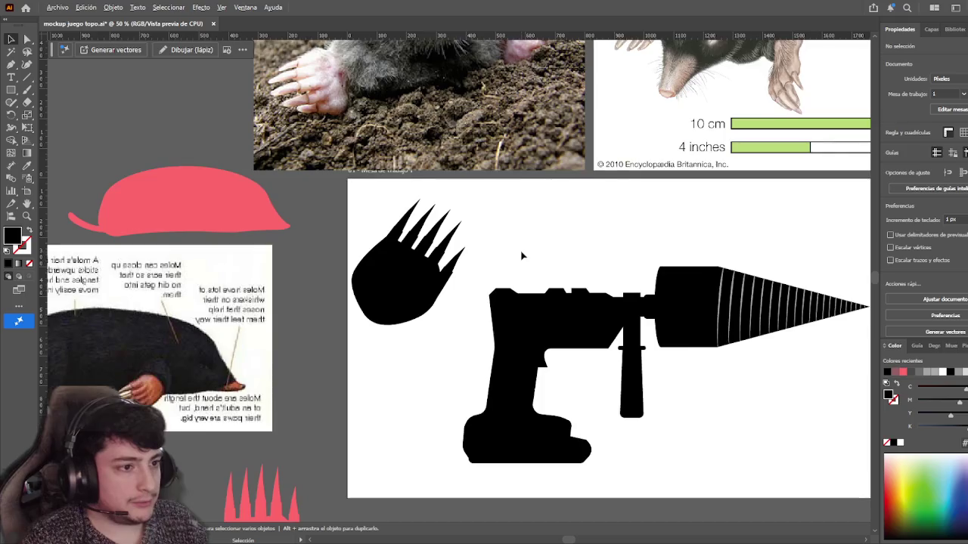
pyautogui.moveTo(349, 276); pyautogui.dragTo(448, 330)
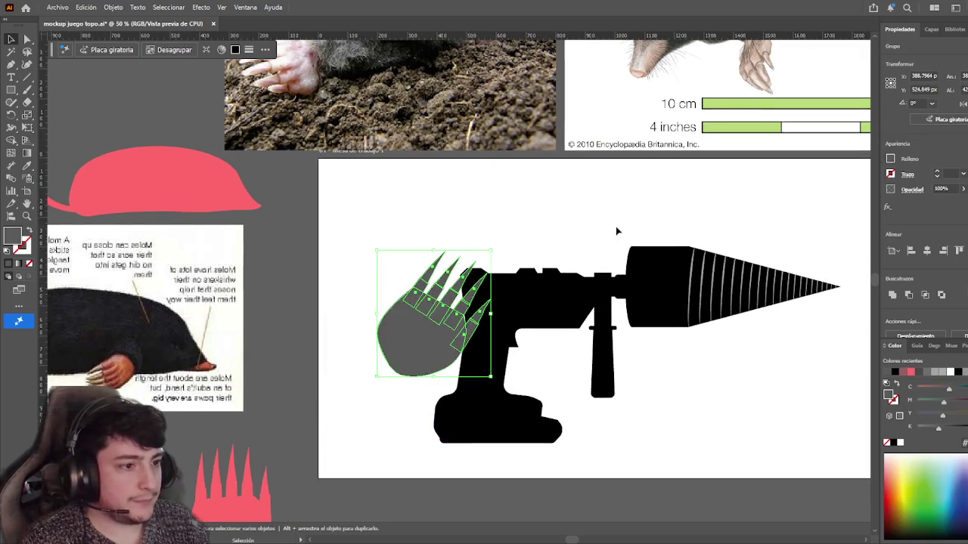
pyautogui.moveTo(431, 354); pyautogui.dragTo(450, 383)
pyautogui.click(508, 316)
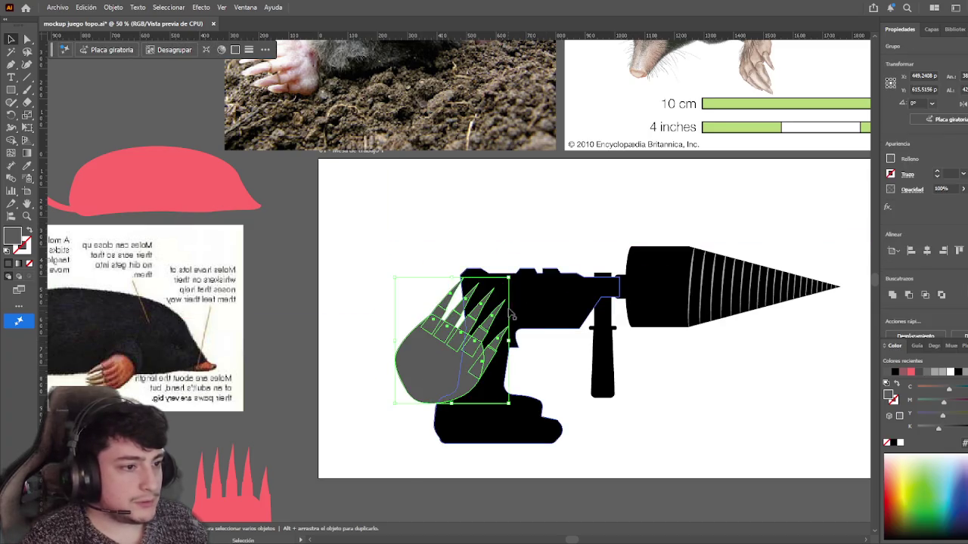
pyautogui.moveTo(508, 278); pyautogui.dragTo(453, 333)
pyautogui.hotkey('ctrl', 'shift', 'a')
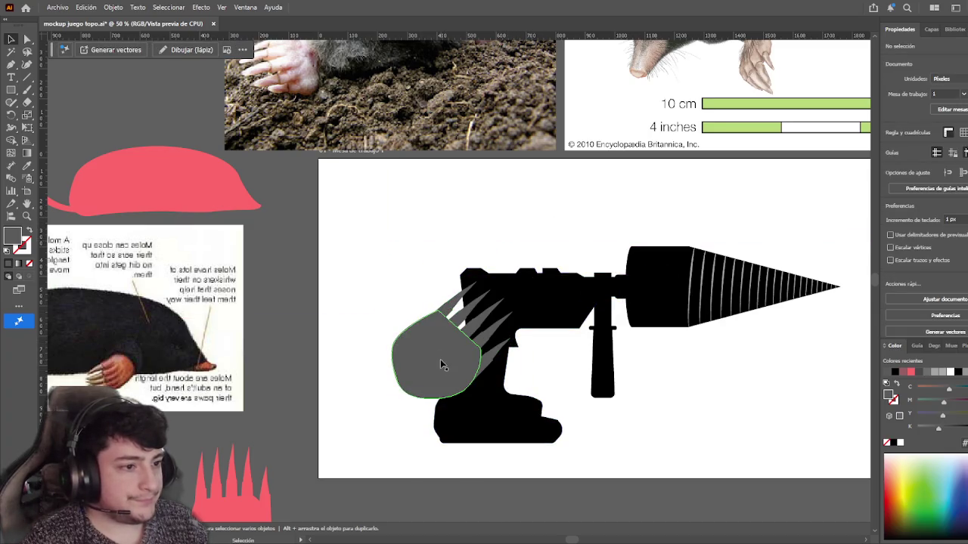
pyautogui.hotkey('ctrl', 'z')
pyautogui.click(386, 258)
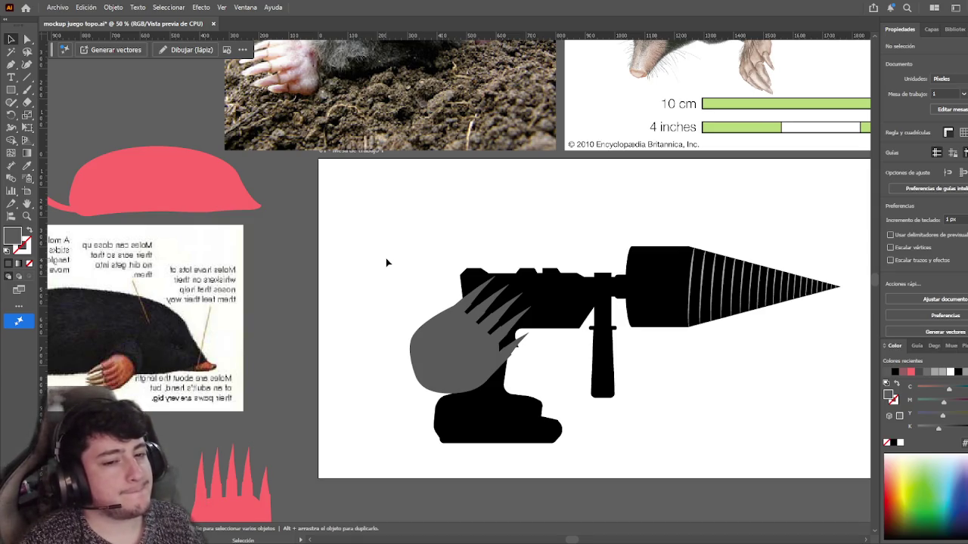
# - Undo back to the pink upright paw, edit inside the group, and regroup the paw pieces
pyautogui.press('a')
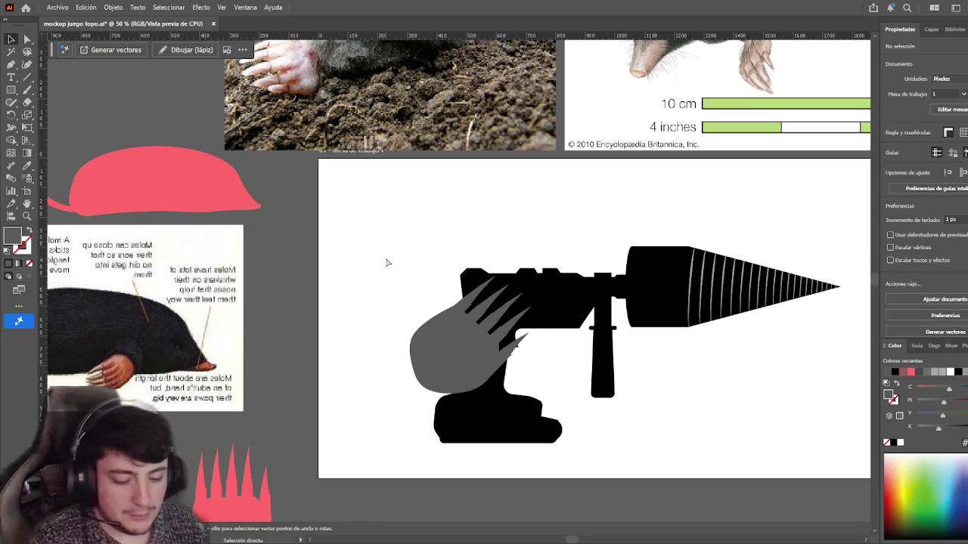
pyautogui.hotkey('ctrl', 'z')
pyautogui.hotkey('ctrl', 'z')
pyautogui.hotkey('ctrl', 'z')
pyautogui.hotkey('ctrl', 'z')
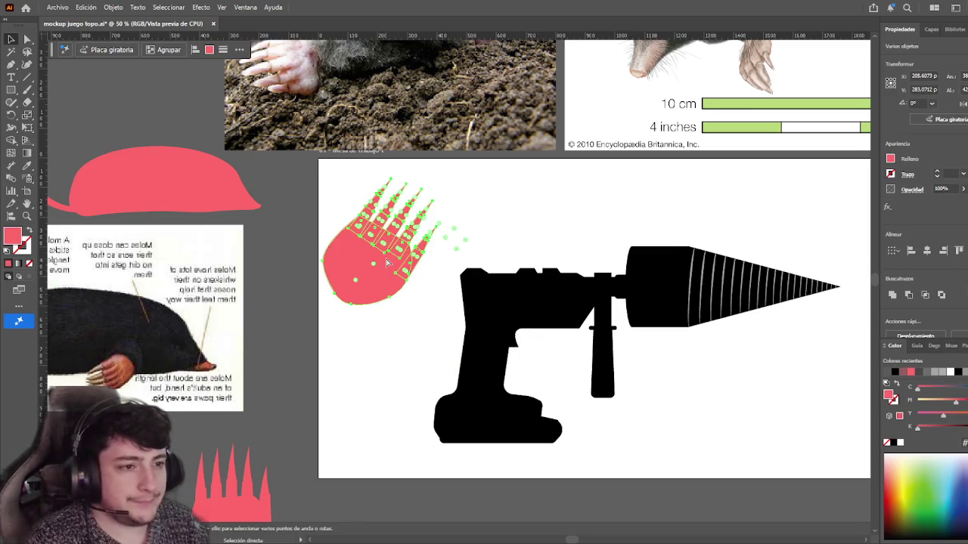
pyautogui.hotkey('ctrl', 'z')
pyautogui.press('v')
pyautogui.doubleClick(415, 225)
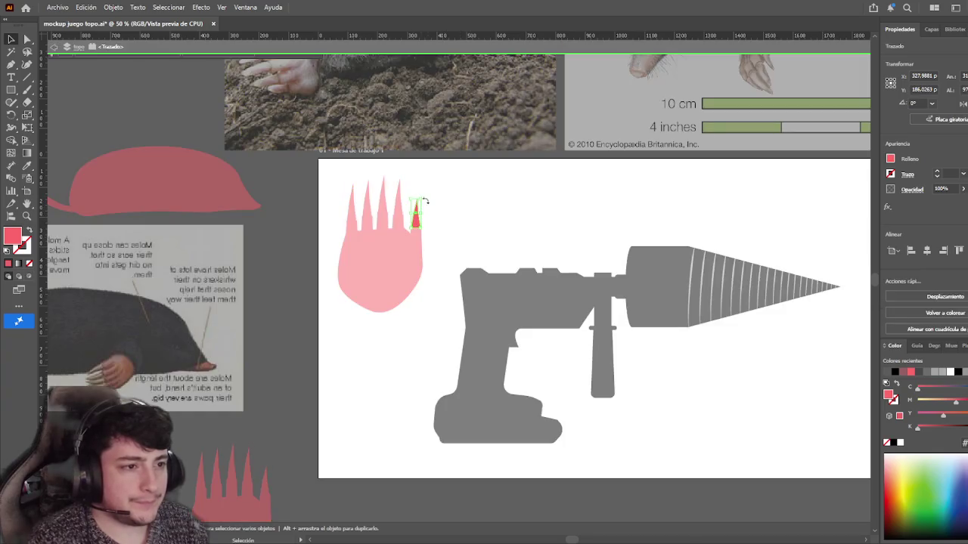
pyautogui.moveTo(467, 210); pyautogui.dragTo(484, 220)
pyautogui.press('Escape')
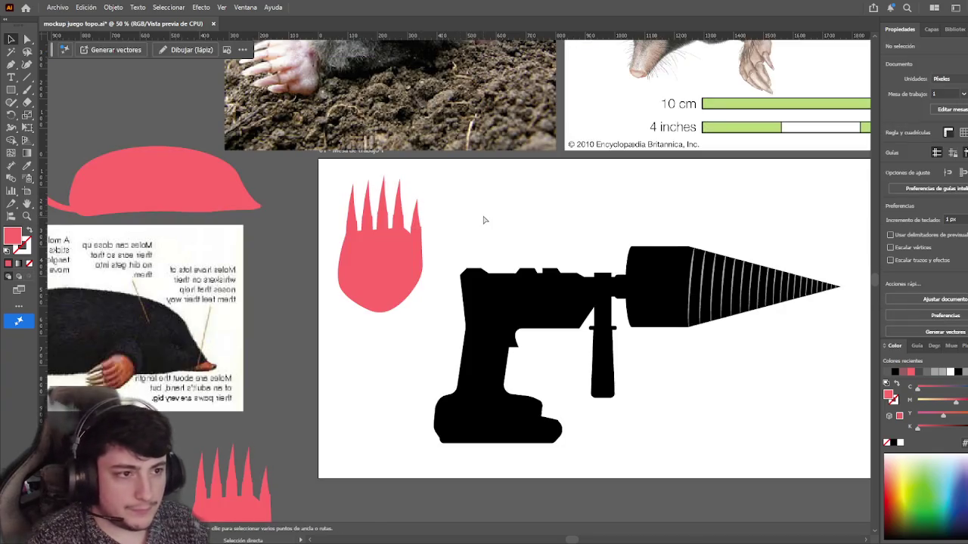
pyautogui.hotkey('ctrl', 'g')
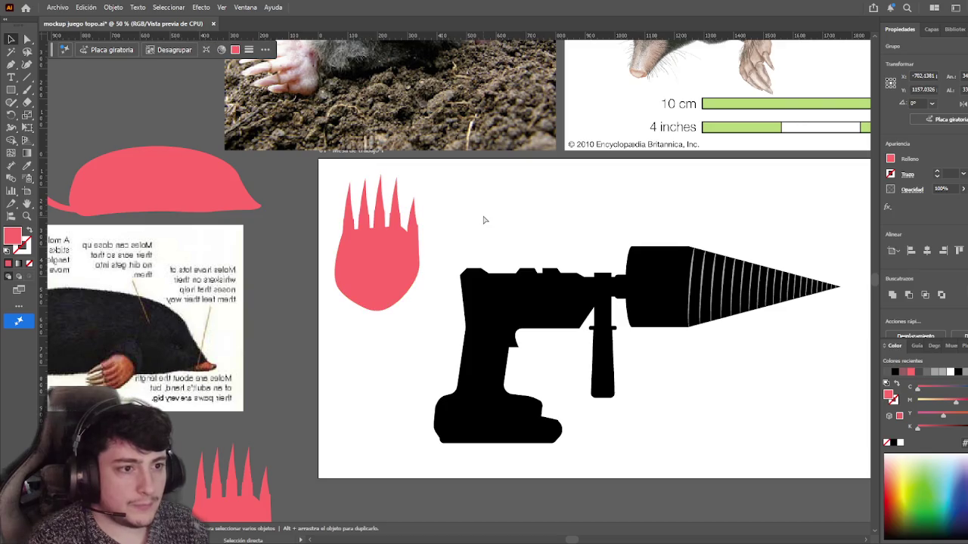
# - Undo further to restore the paw with short rectangular fingers
pyautogui.hotkey('ctrl', 'z')
pyautogui.hotkey('ctrl', 'z')
pyautogui.hotkey('ctrl', 'z')
pyautogui.hotkey('ctrl', 'z')
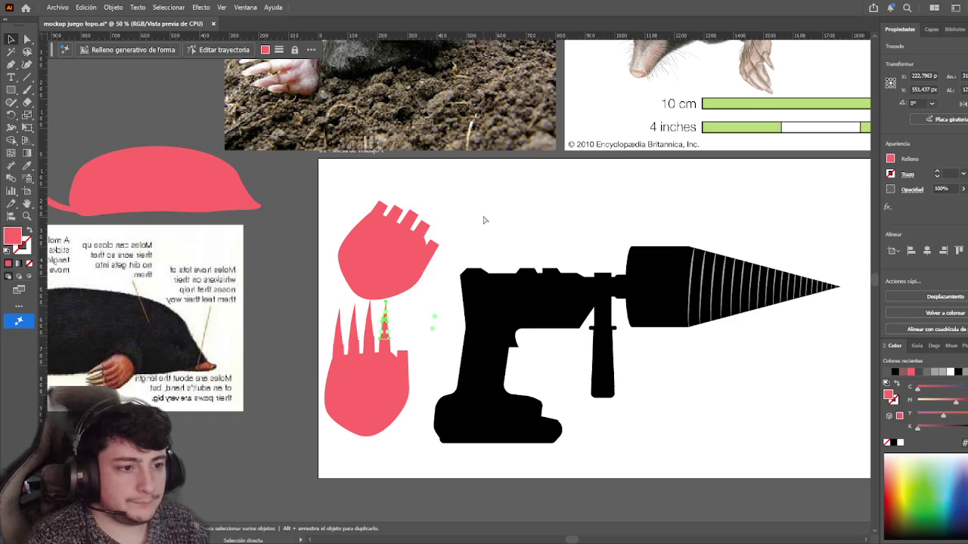
pyautogui.hotkey('ctrl', 'z')
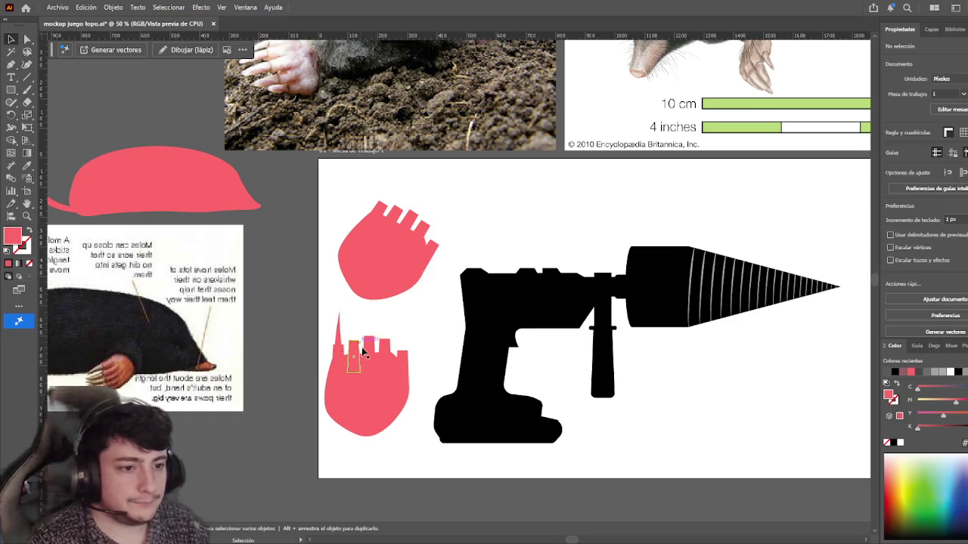
pyautogui.moveTo(346, 328); pyautogui.dragTo(378, 310)
pyautogui.scroll(1, 91, 318)
pyautogui.scroll(2, 201, 328)
pyautogui.scroll(-1, 201, 327)
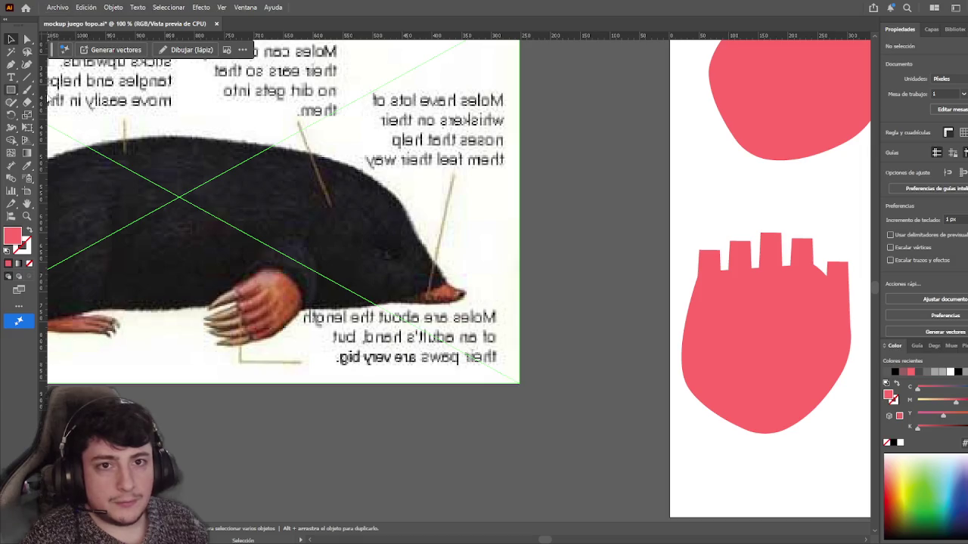
# - Draw a tall pink rectangle left of the artboard and shift it slightly up
pyautogui.press('m')
pyautogui.moveTo(552, 208); pyautogui.dragTo(623, 349)
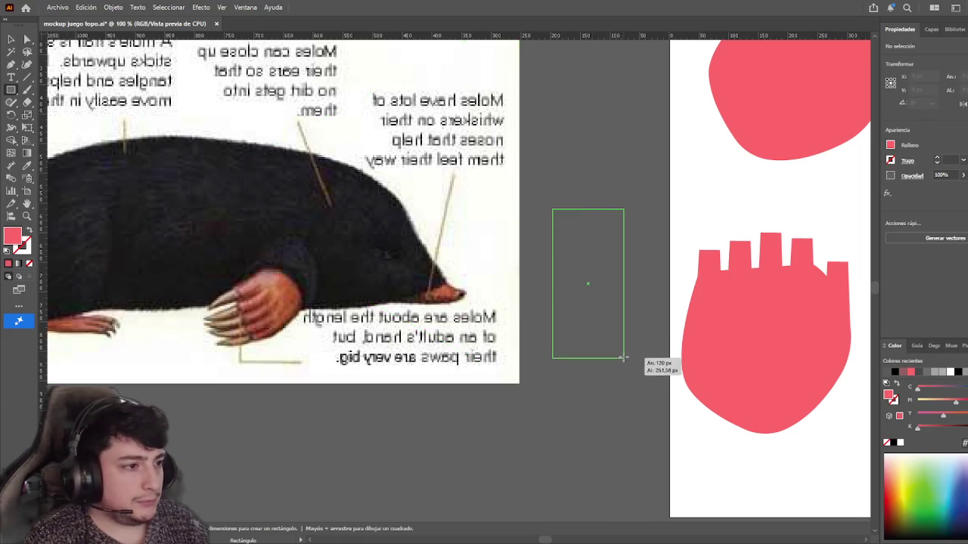
pyautogui.press('v')
pyautogui.moveTo(619, 226); pyautogui.dragTo(615, 195)
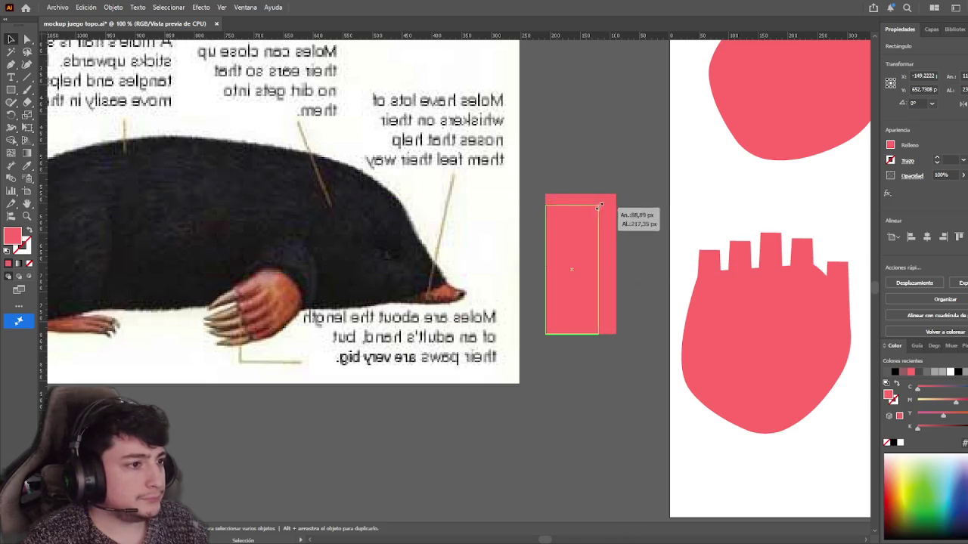
pyautogui.click(626, 144)
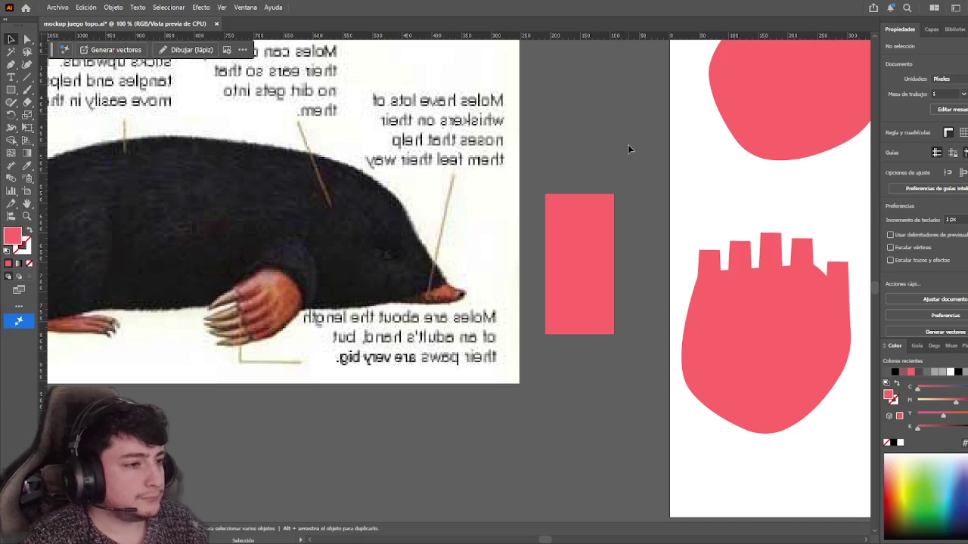
# - Skew the rectangle's top-right corner into a triangle, then delete that shape
pyautogui.press('a')
pyautogui.click(582, 240)
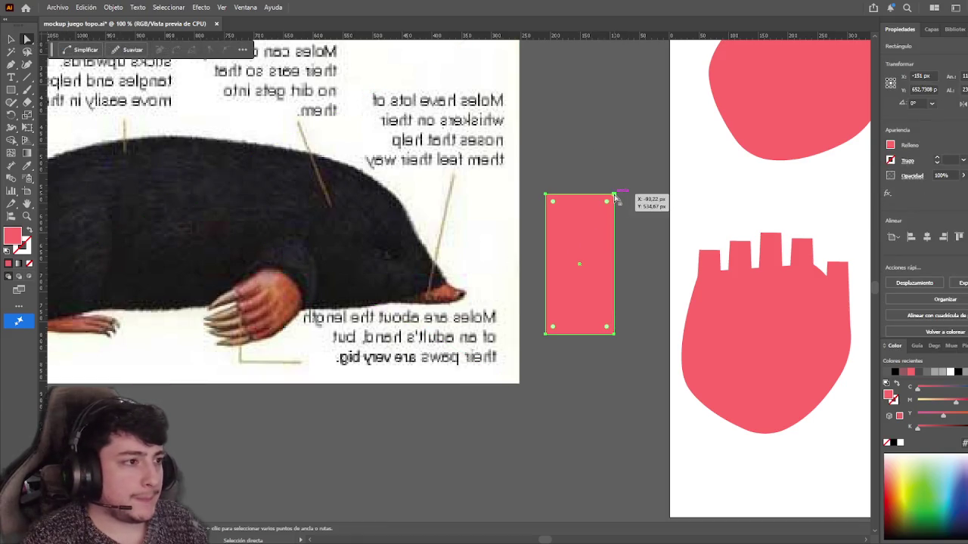
pyautogui.moveTo(613, 195); pyautogui.dragTo(568, 251)
pyautogui.press('v')
pyautogui.click(617, 234)
pyautogui.click(563, 266)
pyautogui.press('Delete')
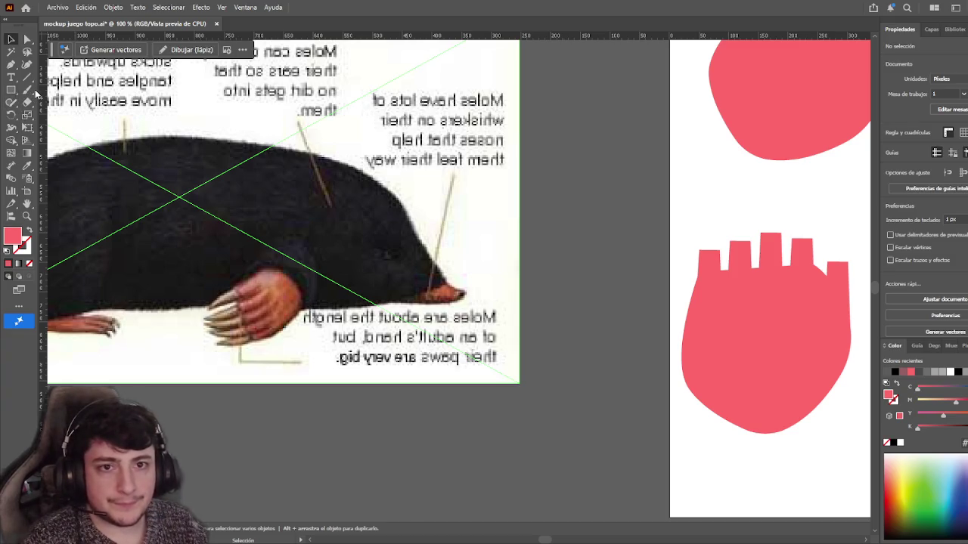
# - Draw a tall pink ellipse and pull its top curve toward a point
pyautogui.press('l')
pyautogui.moveTo(579, 154)
pyautogui.mouseDown()
pyautogui.moveTo(643, 408)
pyautogui.moveTo(613, 312)
pyautogui.mouseUp()
pyautogui.press('a')
pyautogui.click(613, 312)
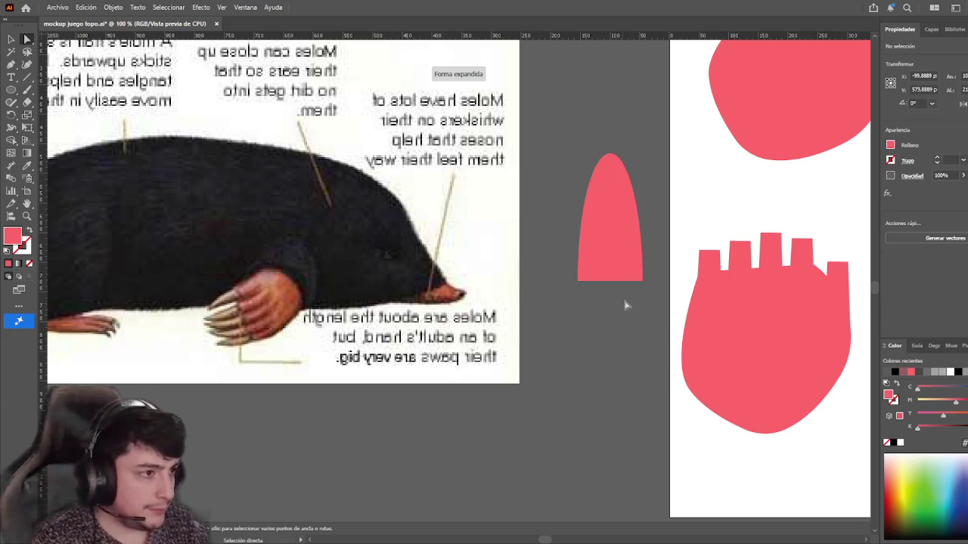
pyautogui.click(622, 240)
pyautogui.click(642, 281)
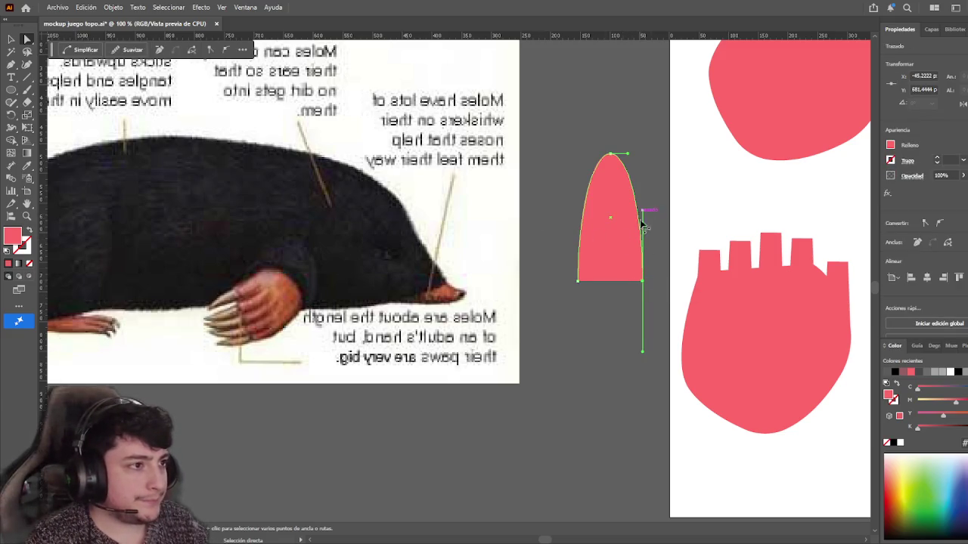
pyautogui.click(627, 157)
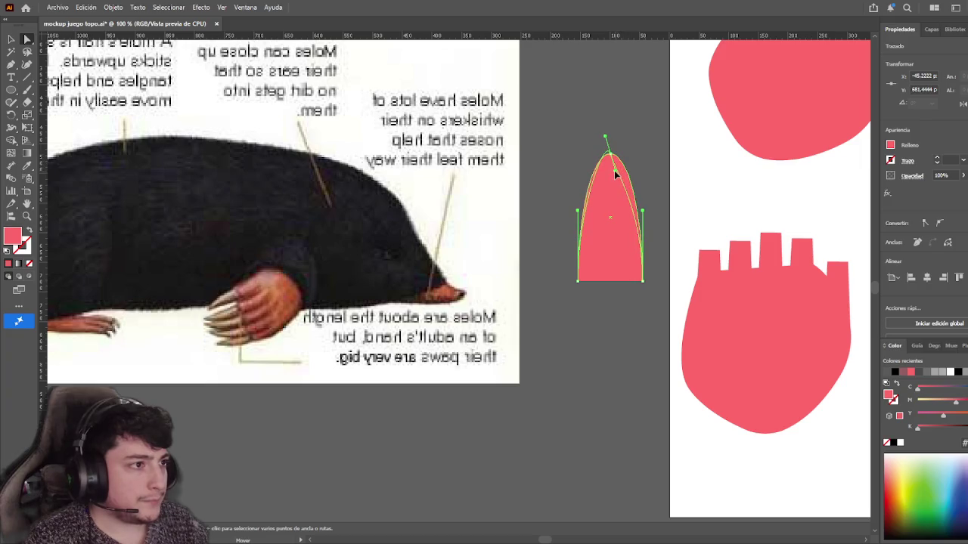
pyautogui.moveTo(615, 163); pyautogui.dragTo(612, 162)
# - Narrow the claw's base and nudge its top anchor to sharpen the tip
pyautogui.click(687, 143)
pyautogui.click(602, 190)
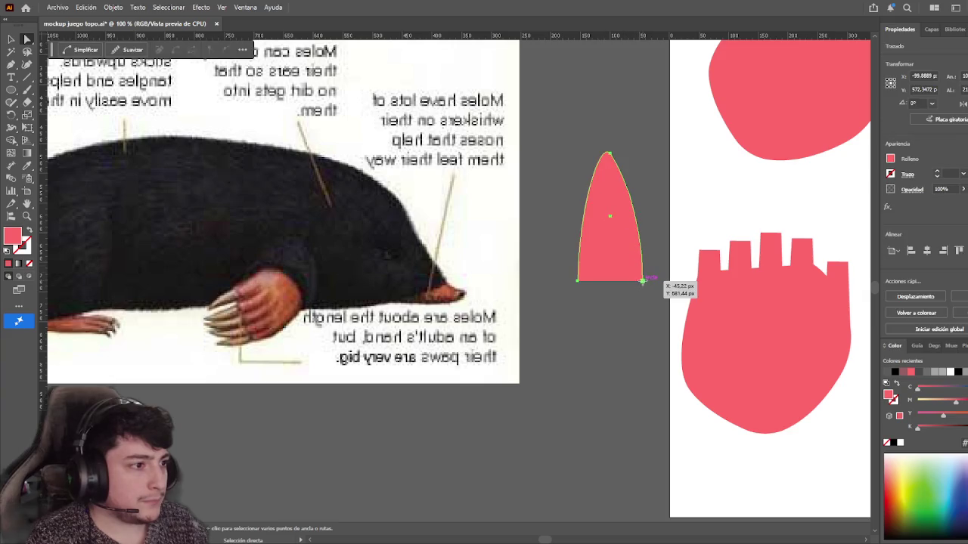
pyautogui.moveTo(643, 281); pyautogui.dragTo(600, 280)
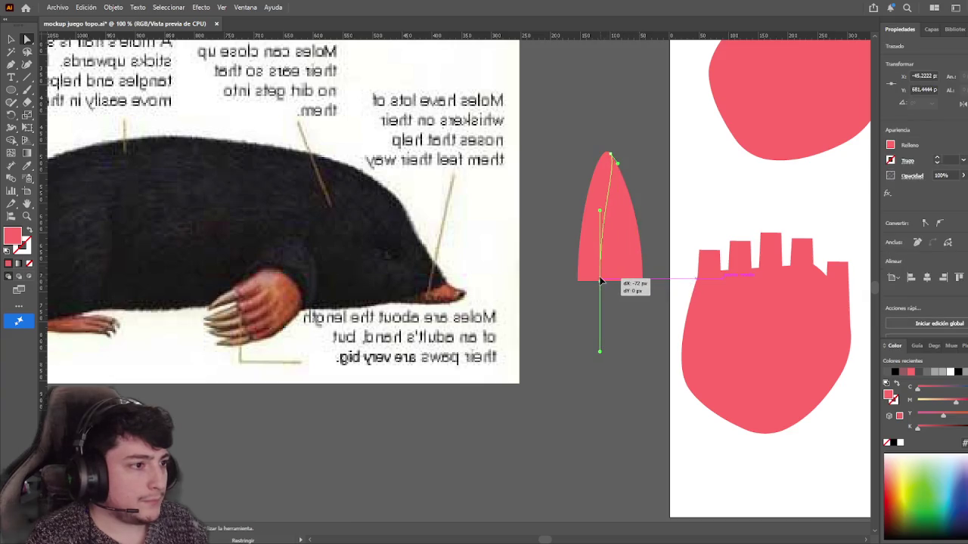
pyautogui.moveTo(599, 281); pyautogui.dragTo(620, 281)
pyautogui.click(578, 282)
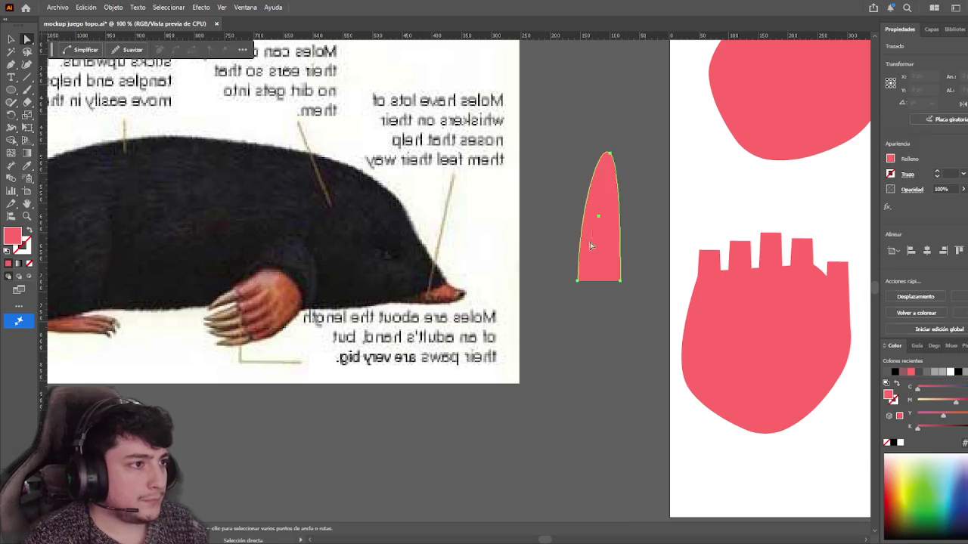
pyautogui.click(613, 157)
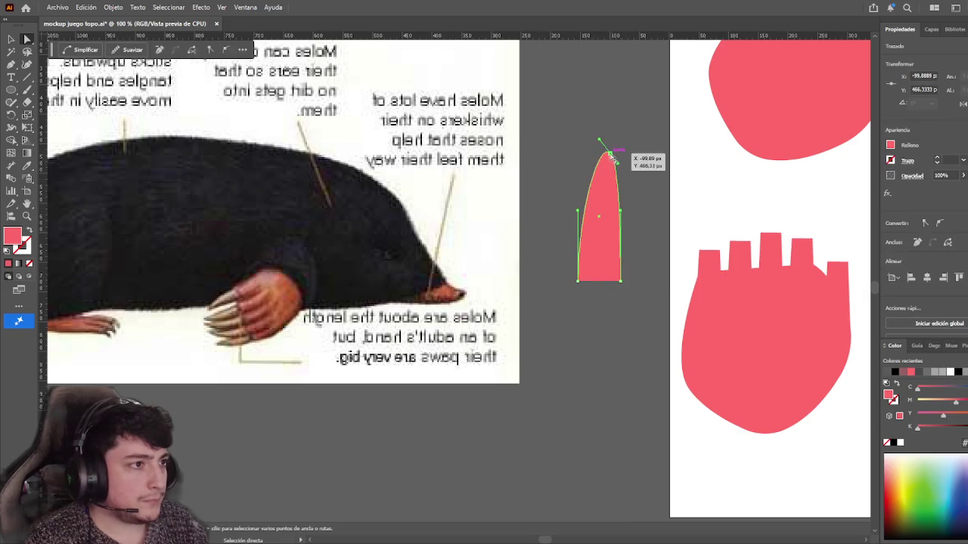
pyautogui.moveTo(600, 142)
pyautogui.mouseDown()
pyautogui.moveTo(597, 155)
pyautogui.moveTo(614, 157)
pyautogui.moveTo(603, 156)
pyautogui.moveTo(605, 129)
pyautogui.mouseUp()
pyautogui.click(619, 133)
# - Reselect the claw to check its top anchor, then deselect all artwork
pyautogui.press('v')
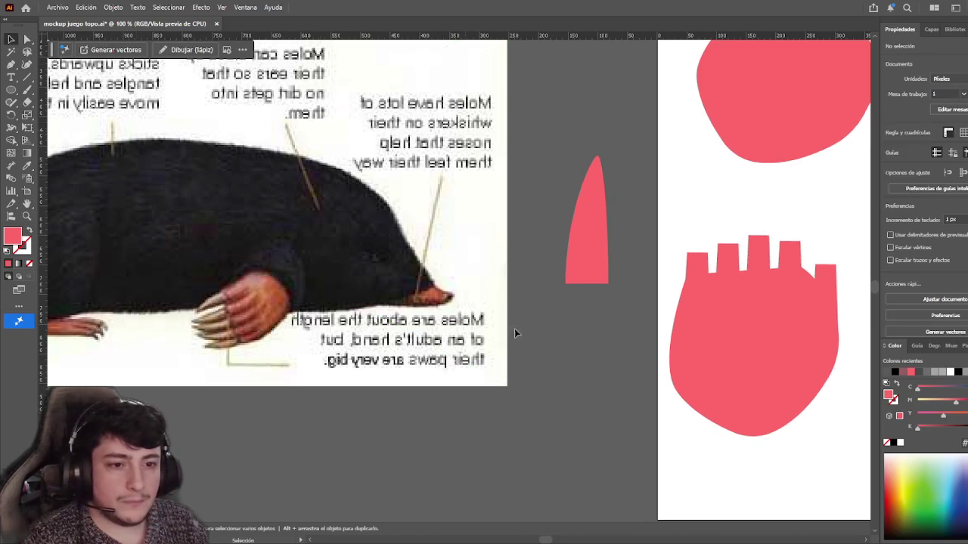
pyautogui.click(583, 219)
pyautogui.press('a')
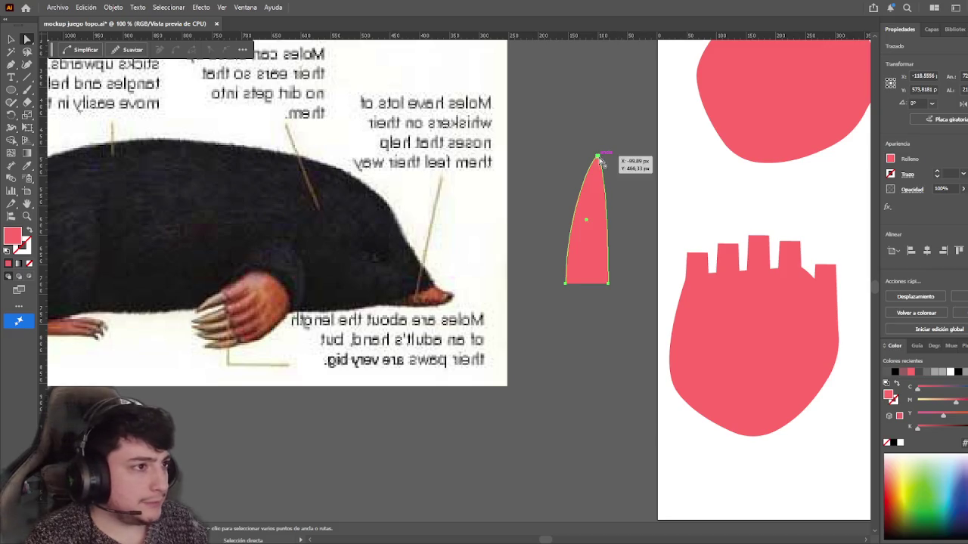
pyautogui.click(598, 157)
pyautogui.press('alt')
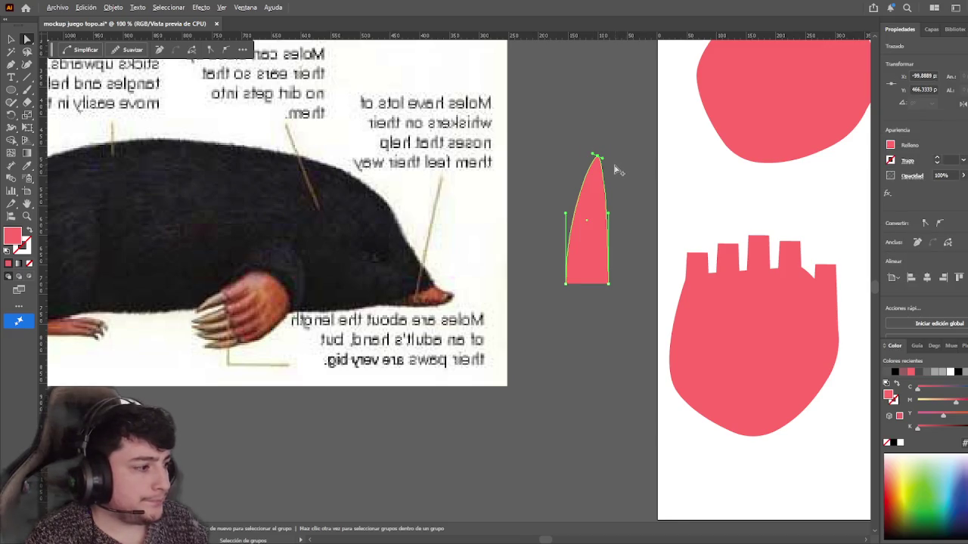
pyautogui.scroll(-2, 611, 175)
pyautogui.scroll(1, 533, 238)
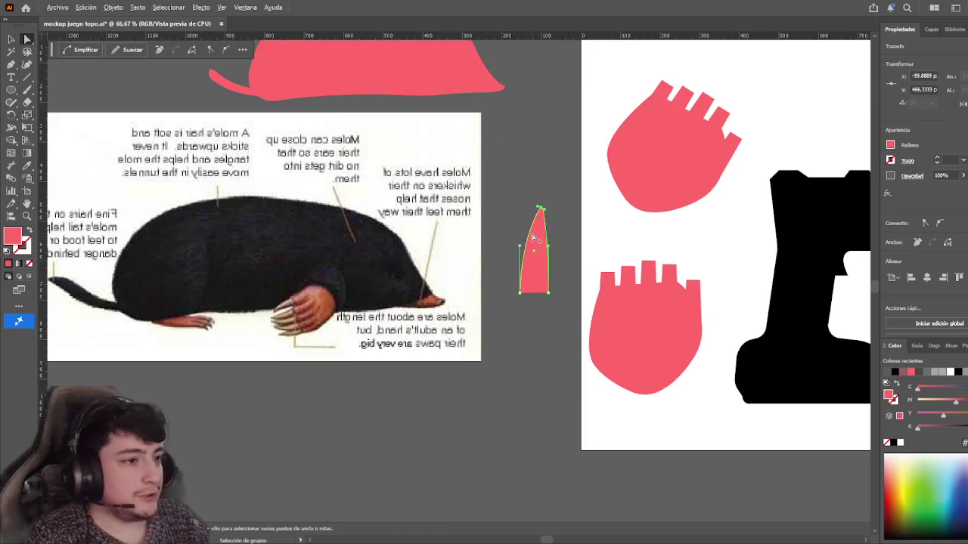
pyautogui.press('v')
pyautogui.click(177, 328)
pyautogui.click(219, 415)
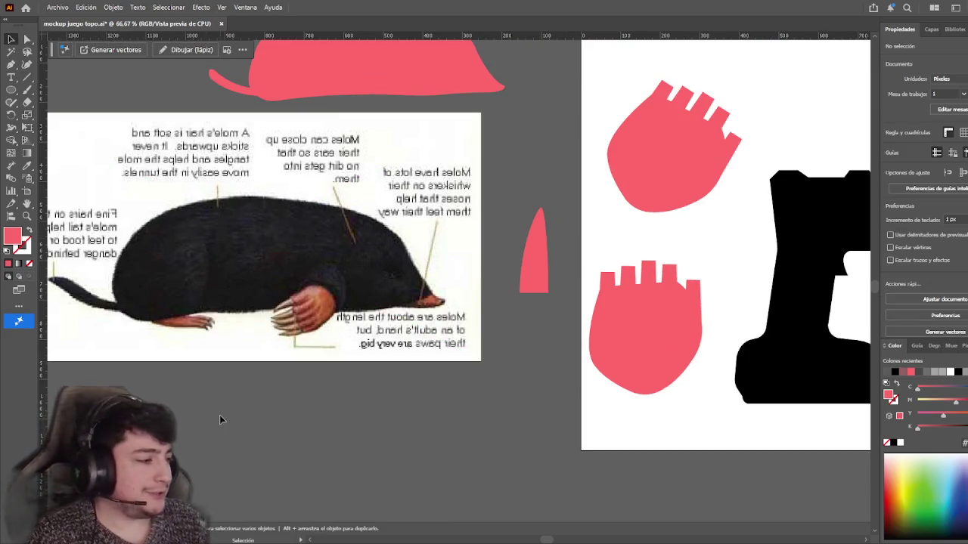